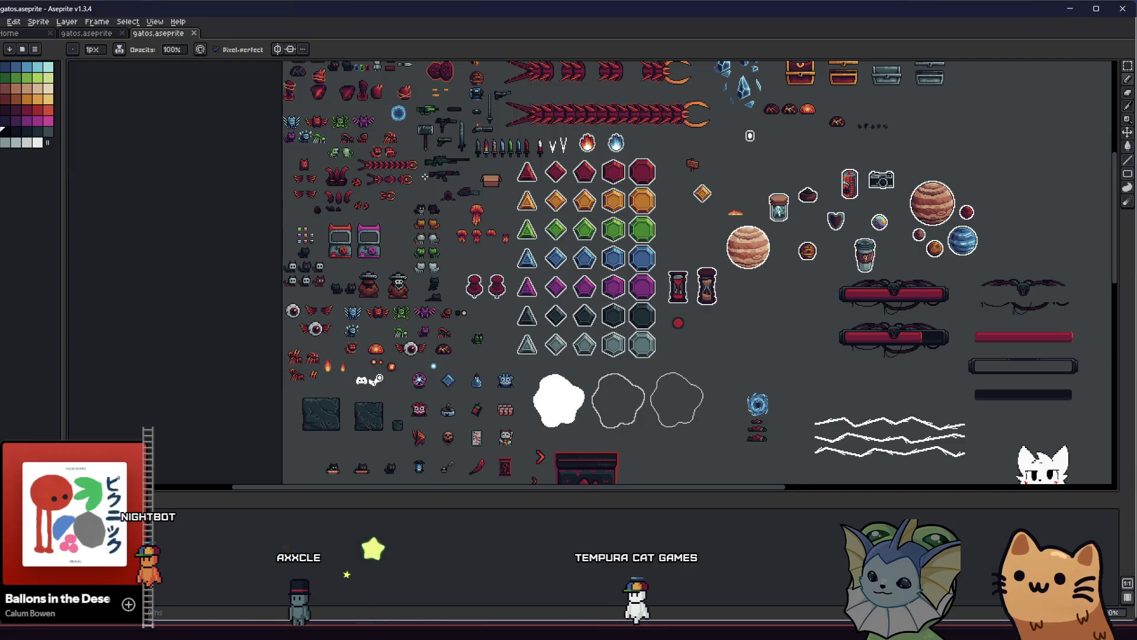
Marquee-select the gun barrel and nudge it back into place
scroll(374, 255, down, 10)
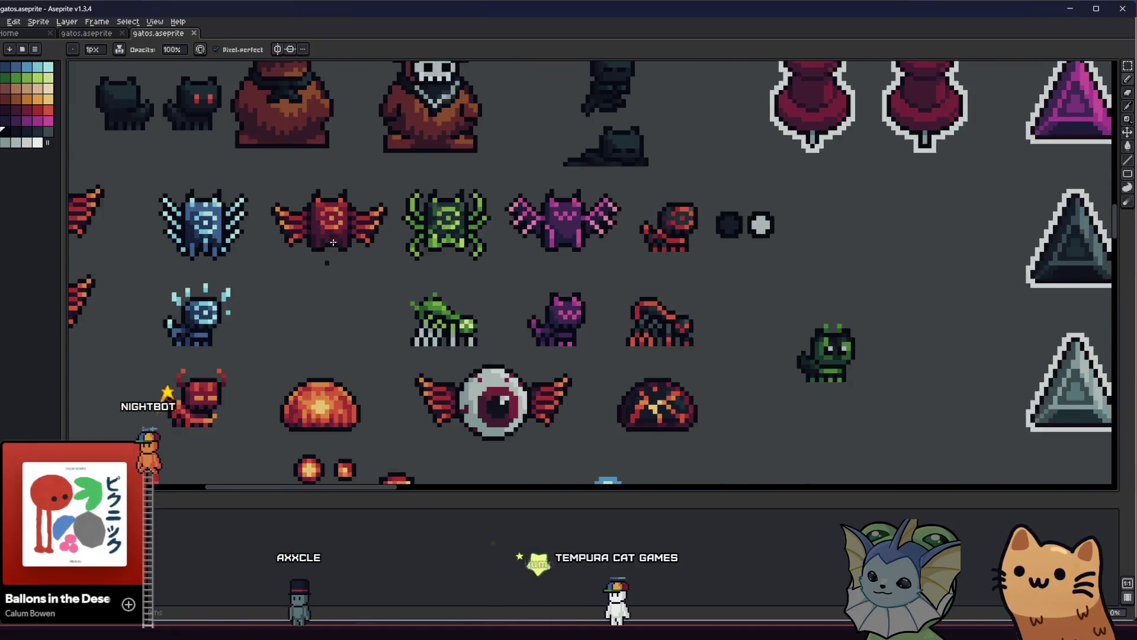
scroll(401, 278, down, 6)
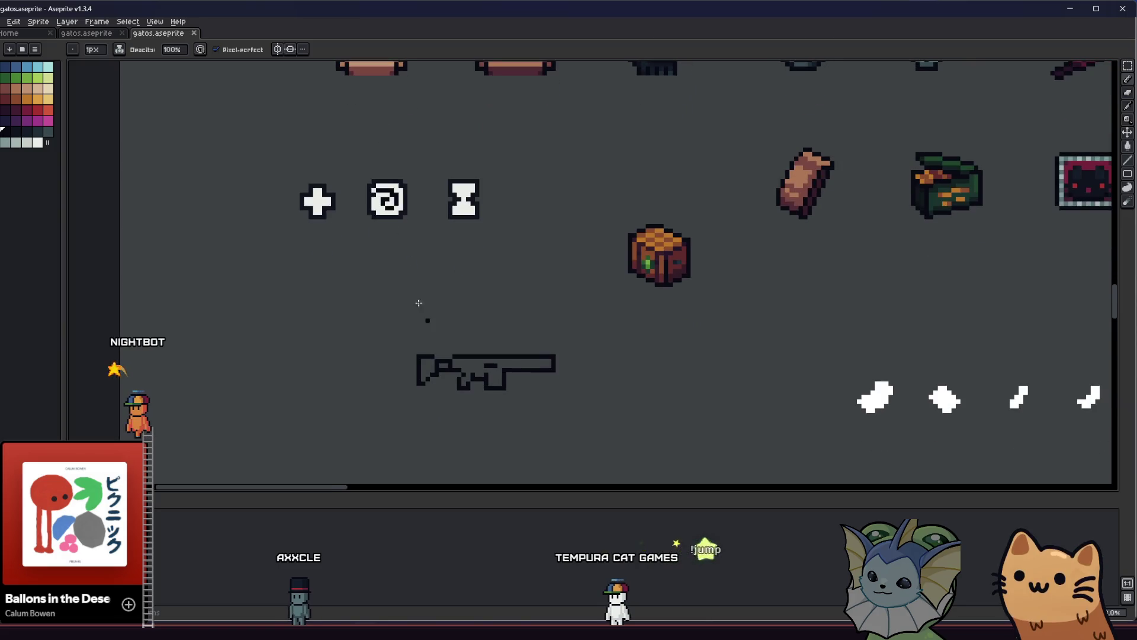
scroll(483, 385, up, 4)
key(m)
mouse_move(723, 274)
mouse_down()
mouse_move(665, 394)
mouse_move(461, 451)
mouse_up()
mouse_move(495, 424)
mouse_down()
mouse_move(481, 410)
mouse_move(470, 419)
mouse_up()
key(ctrl+d)
key(b)
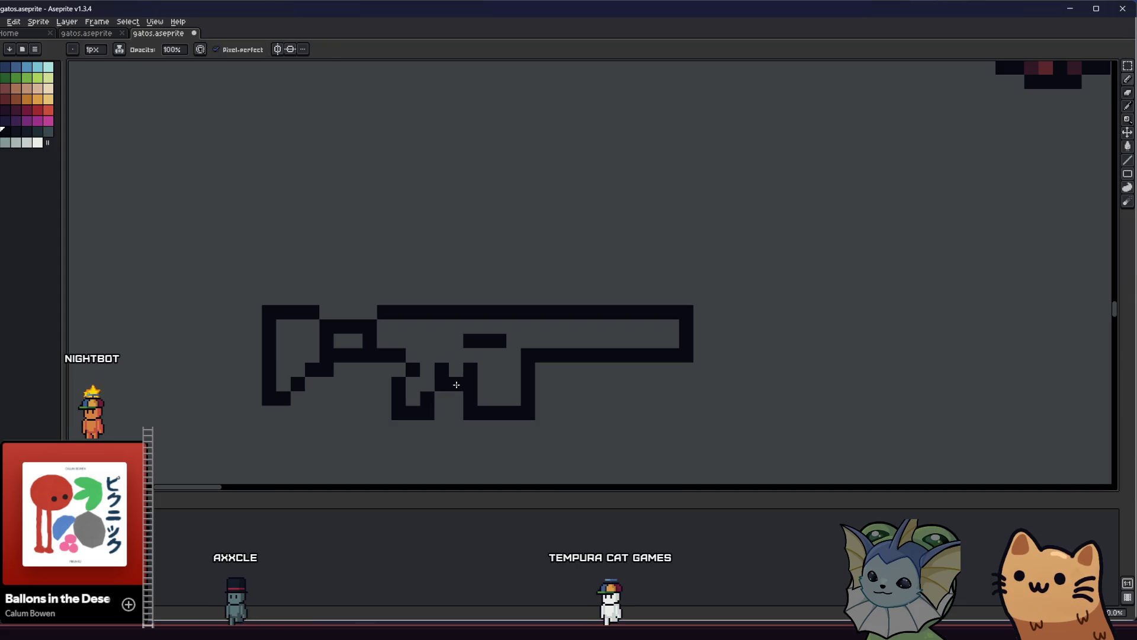
Erase the stray outline pixel and old stem, then draw a two-pixel stem under the gun
key(e)
click(456, 355)
mouse_move(357, 419)
mouse_down()
mouse_move(493, 419)
mouse_move(673, 391)
mouse_move(406, 383)
mouse_move(400, 367)
mouse_up()
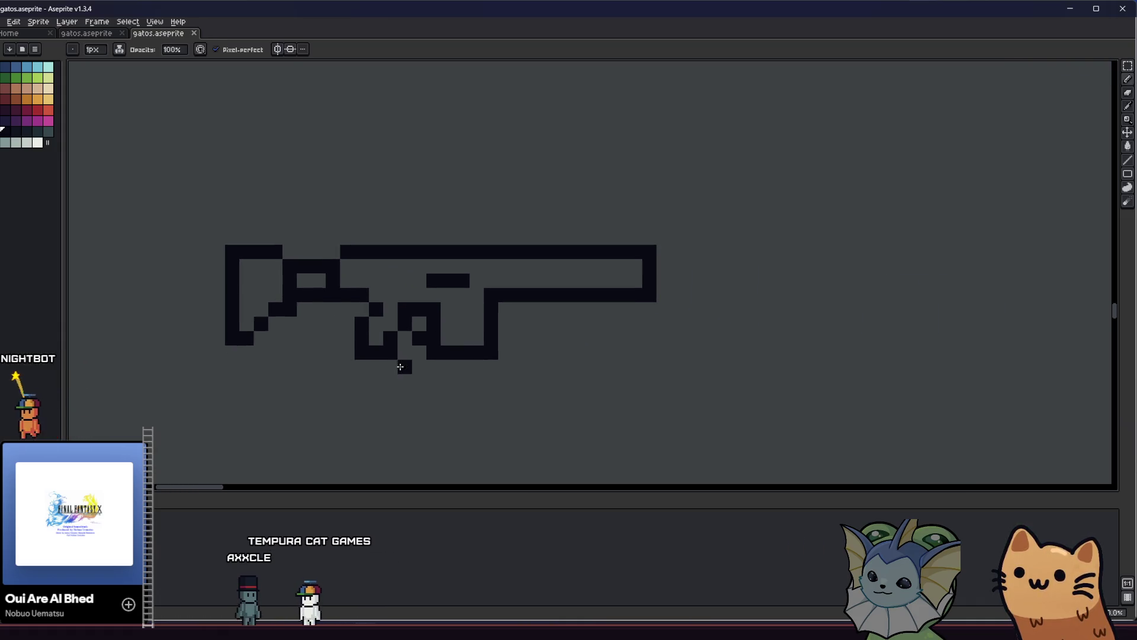
click(432, 366)
key(b)
click(477, 366)
mouse_move(448, 366)
mouse_down()
mouse_move(445, 385)
mouse_move(325, 399)
mouse_move(168, 371)
mouse_move(391, 363)
mouse_up()
Erase the three-pixel column below the gun and extend the stem up to the barrel
scroll(461, 399, down, 2)
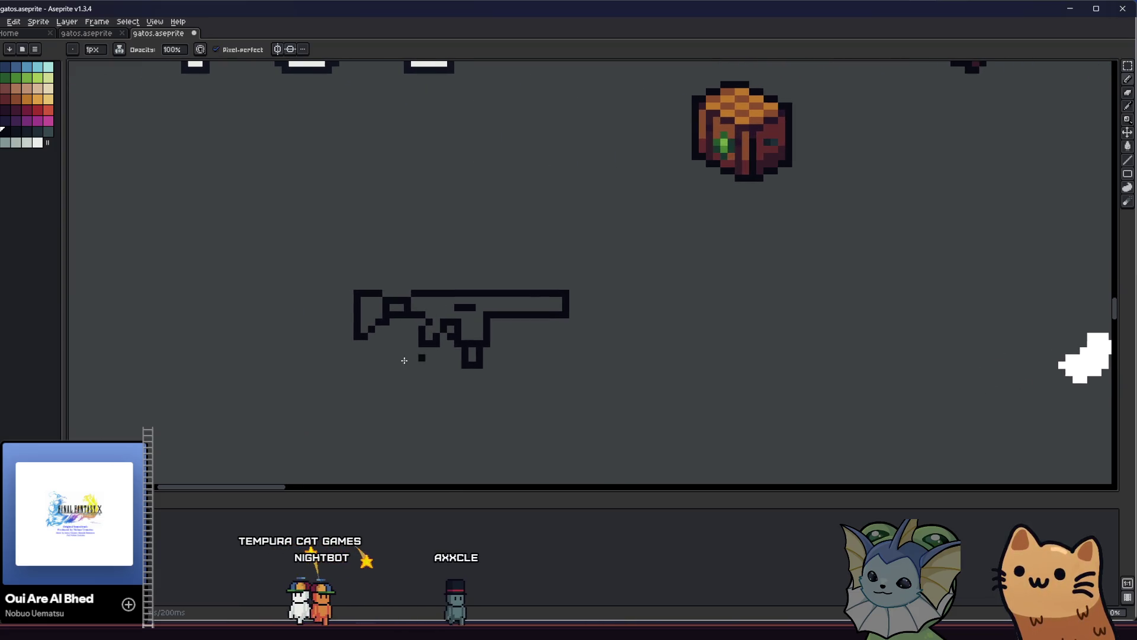
scroll(391, 364, up, 2)
mouse_move(482, 379)
mouse_down()
mouse_move(483, 287)
mouse_move(452, 272)
mouse_up()
scroll(426, 317, down, 1)
drag(333, 341, 363, 337)
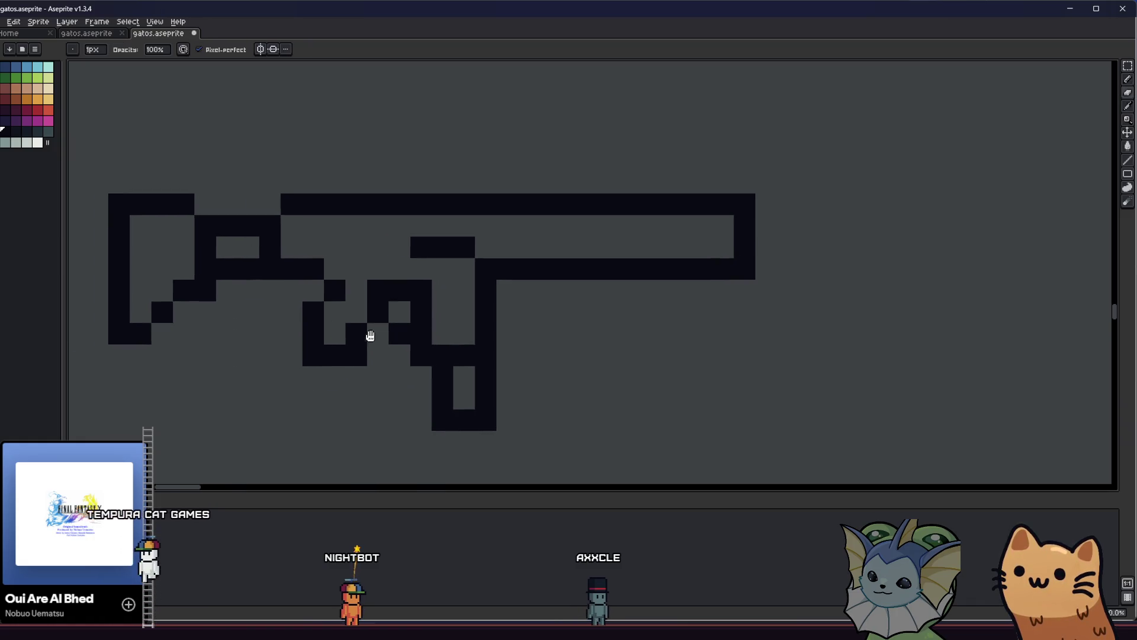
scroll(424, 247, down, 3)
scroll(445, 299, up, 1)
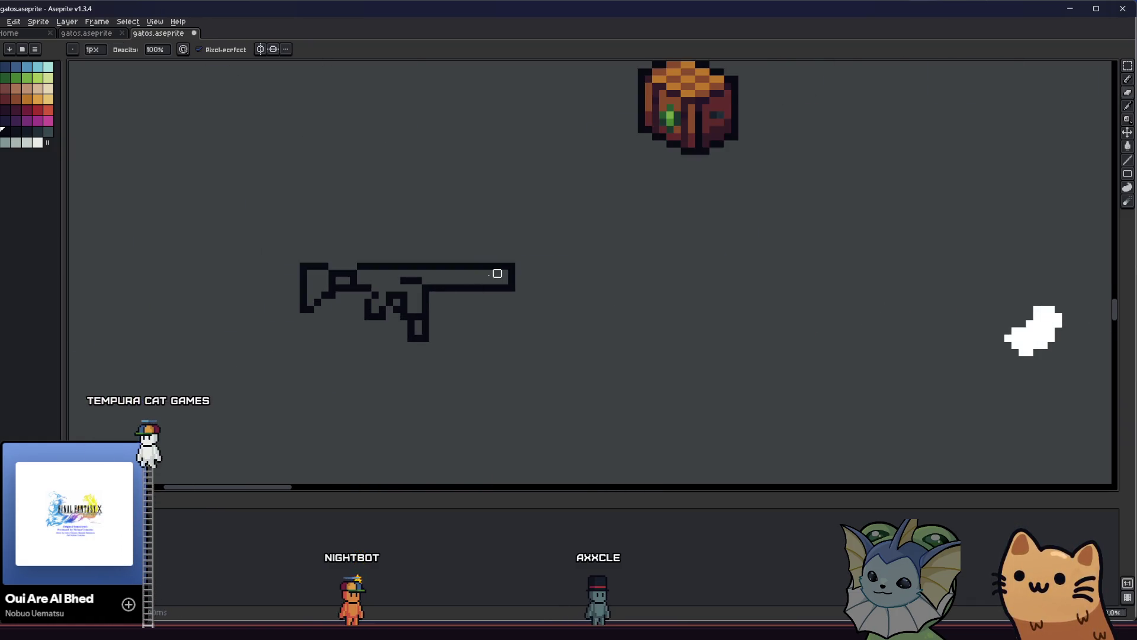
scroll(509, 264, up, 1)
Extend the barrel outline further right and close its bottom edge
key(m)
mouse_move(530, 242)
mouse_down()
mouse_move(391, 342)
mouse_move(456, 322)
mouse_move(419, 310)
mouse_up()
key(b)
scroll(406, 319, up, 1)
click(407, 320)
key(ctrl+z)
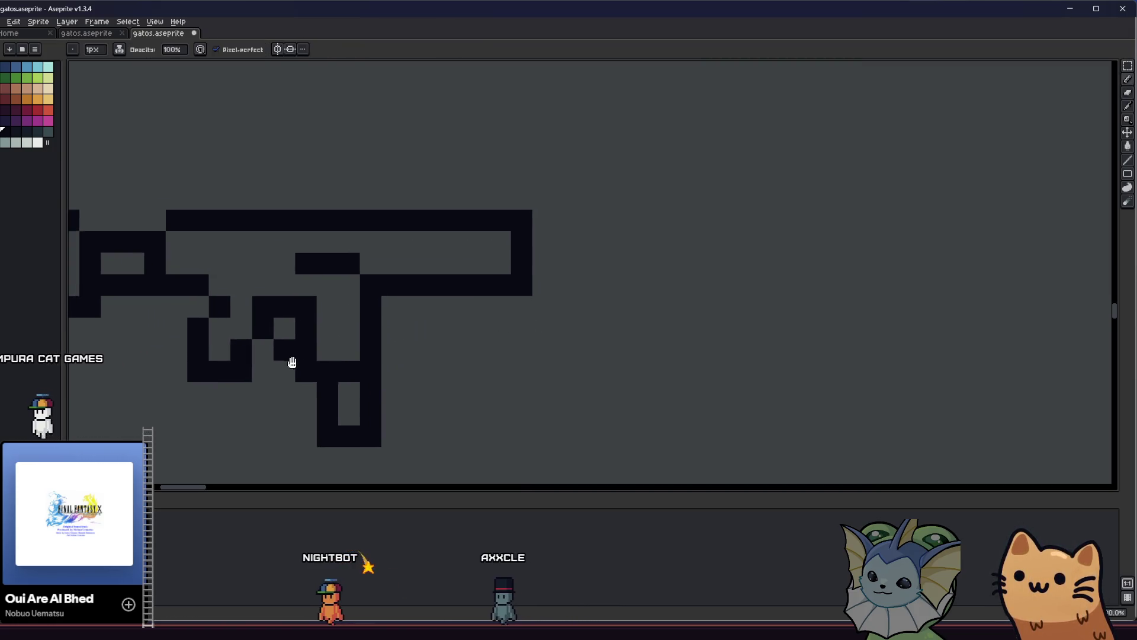
drag(292, 363, 426, 360)
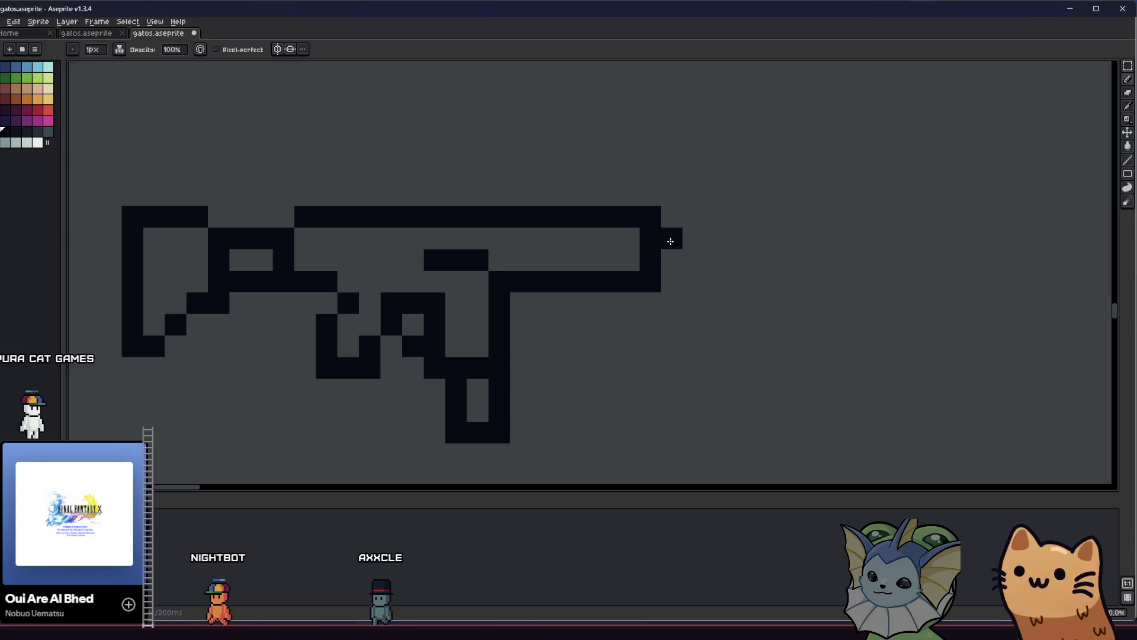
mouse_move(721, 219)
mouse_down()
mouse_move(855, 216)
mouse_move(856, 254)
mouse_move(673, 261)
mouse_up()
Move the top sight one pixel left and add a connecting pixel under the top line
scroll(598, 306, down, 5)
scroll(598, 306, right, 5)
scroll(359, 343, down, 1)
scroll(385, 320, up, 8)
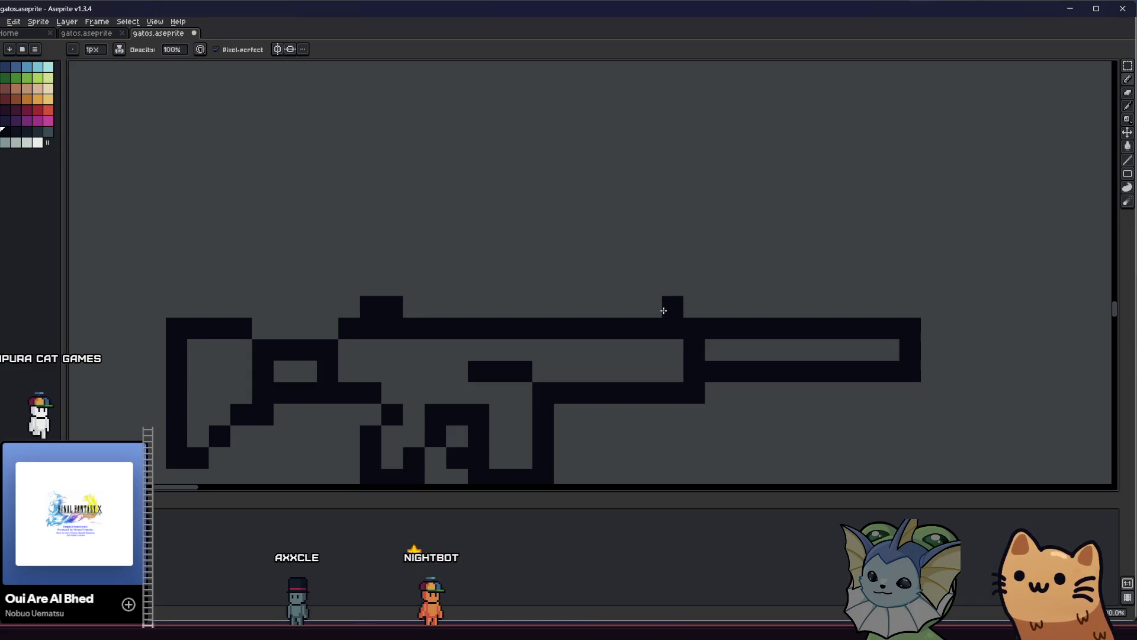
right_click(652, 310)
drag(631, 307, 652, 307)
click(523, 350)
drag(528, 340, 598, 296)
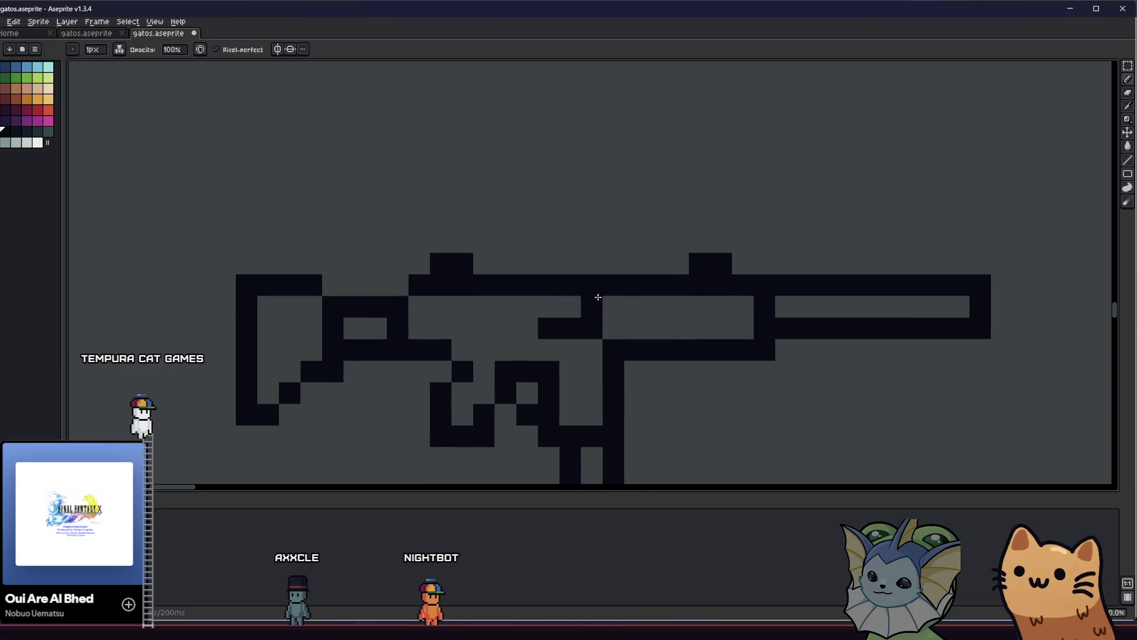
scroll(635, 285, down, 8)
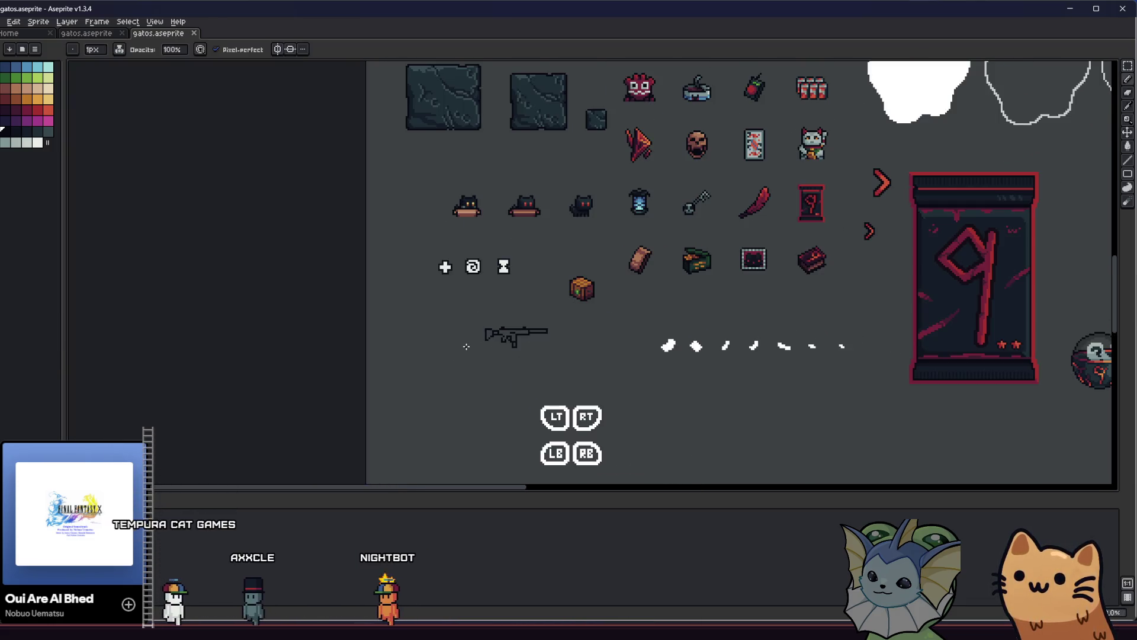
scroll(559, 343, down, 1)
scroll(570, 351, up, 2)
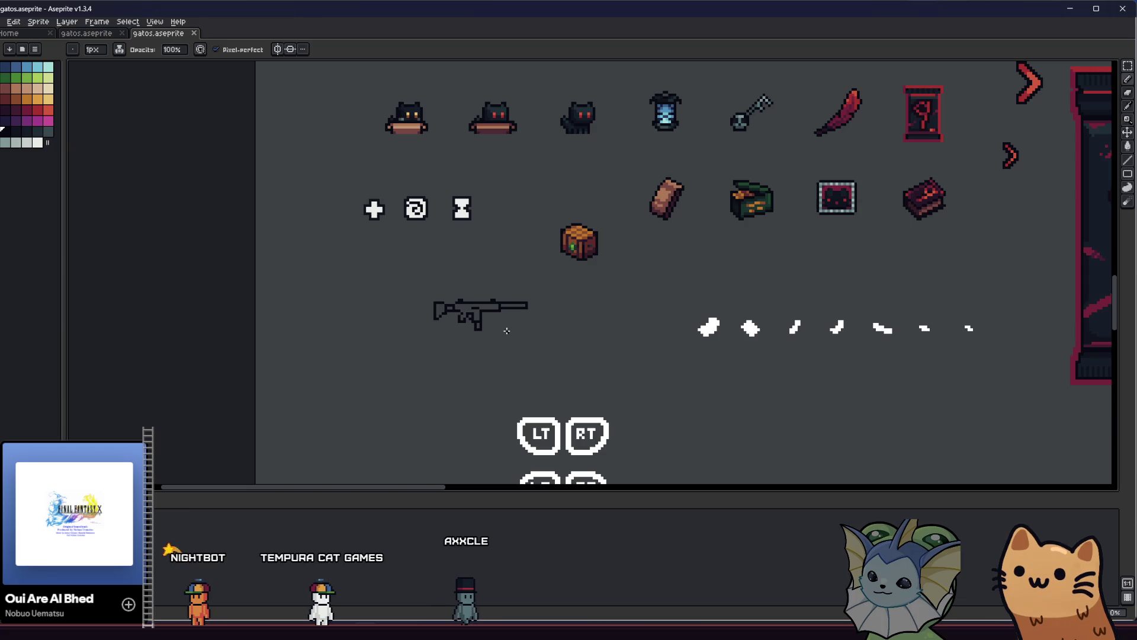
scroll(506, 330, up, 4)
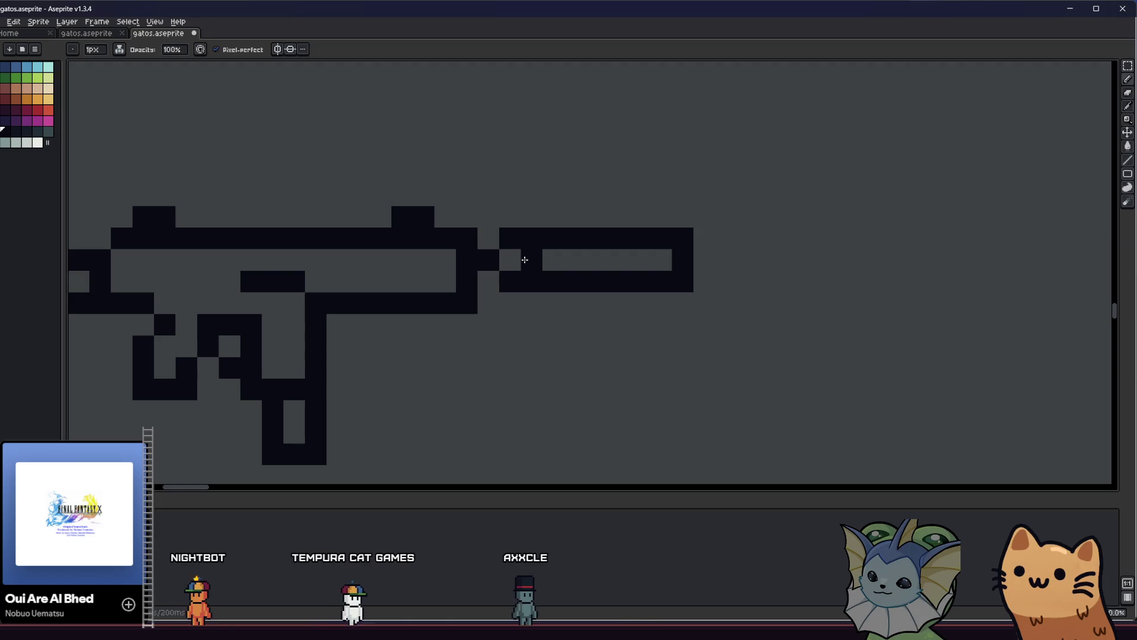
drag(480, 376, 800, 362)
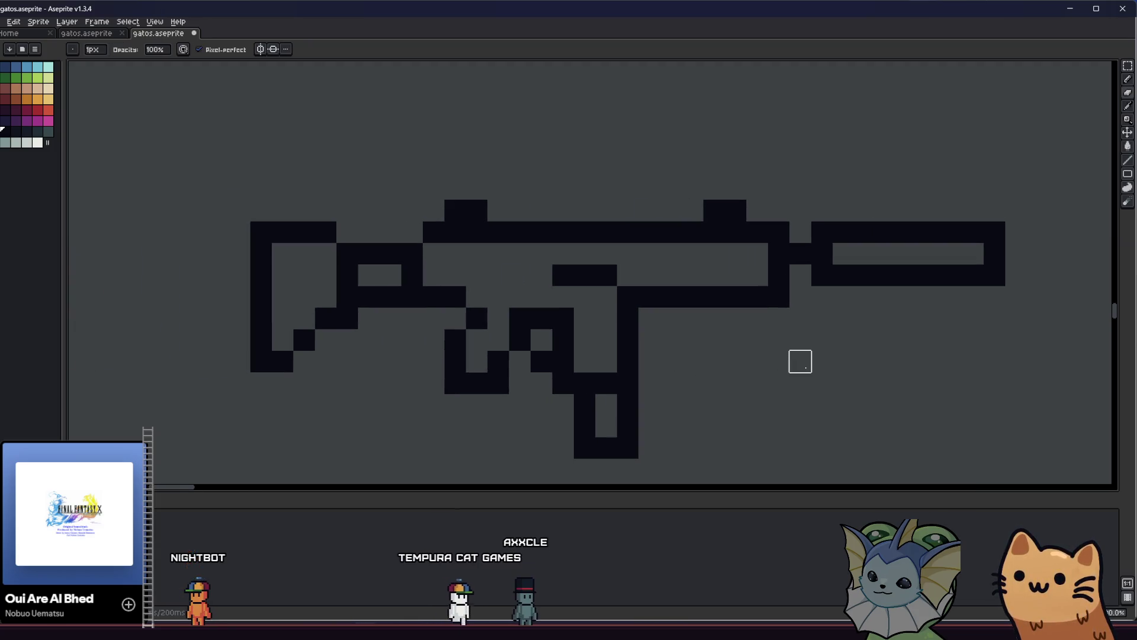
scroll(797, 362, down, 6)
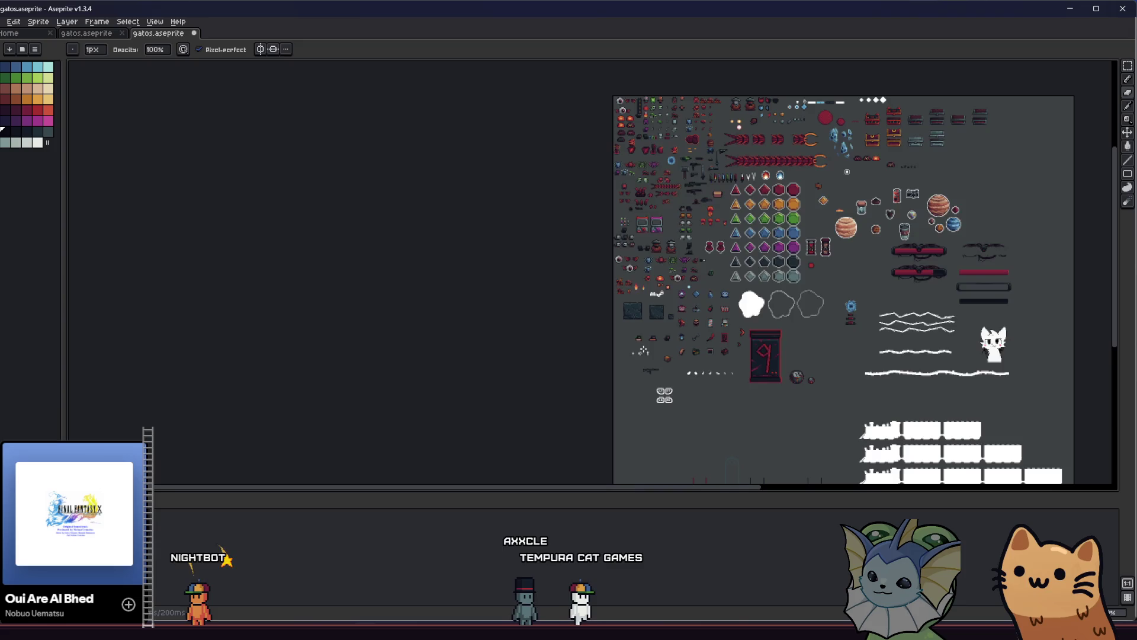
Shift the barrel section right and fill the resulting gap in the rifle's top bar
scroll(683, 209, up, 4)
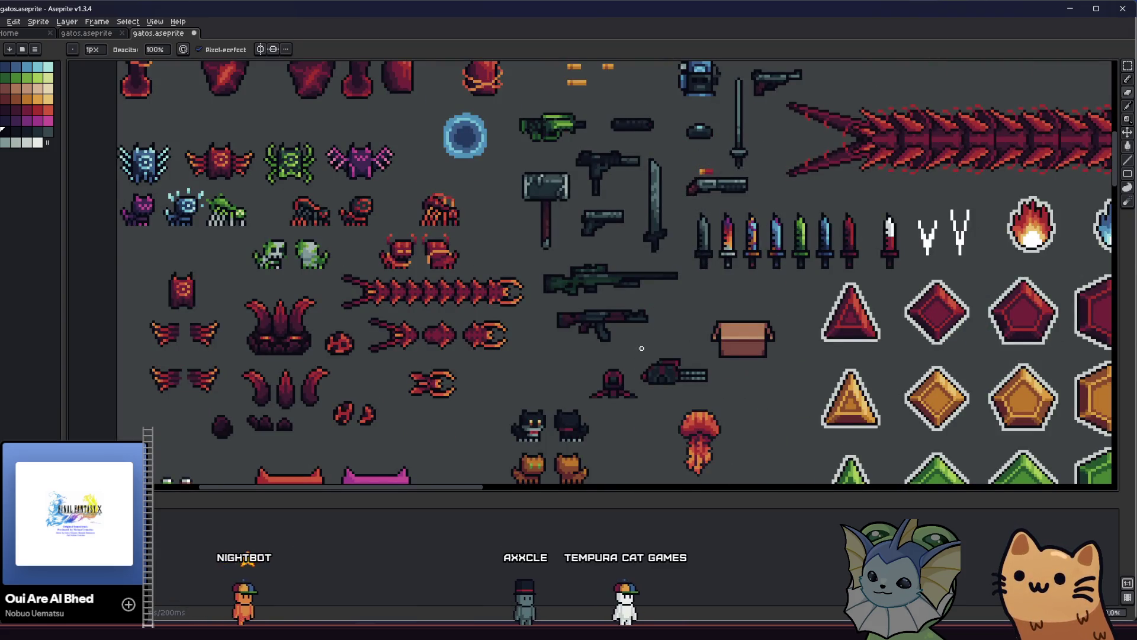
scroll(644, 307, down, 10)
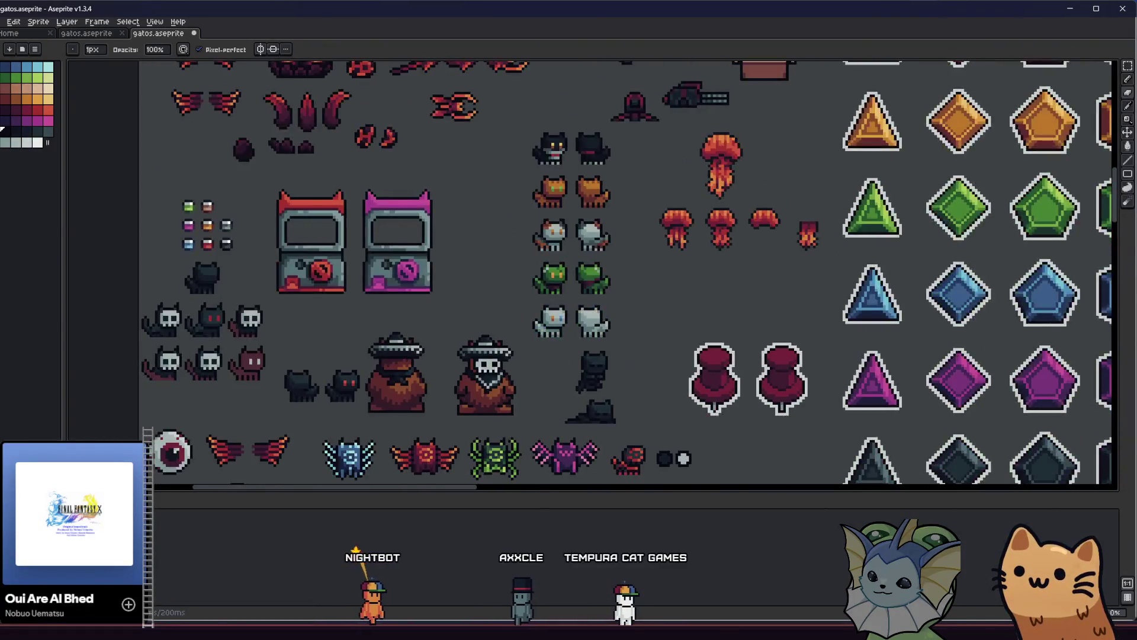
scroll(510, 254, down, 10)
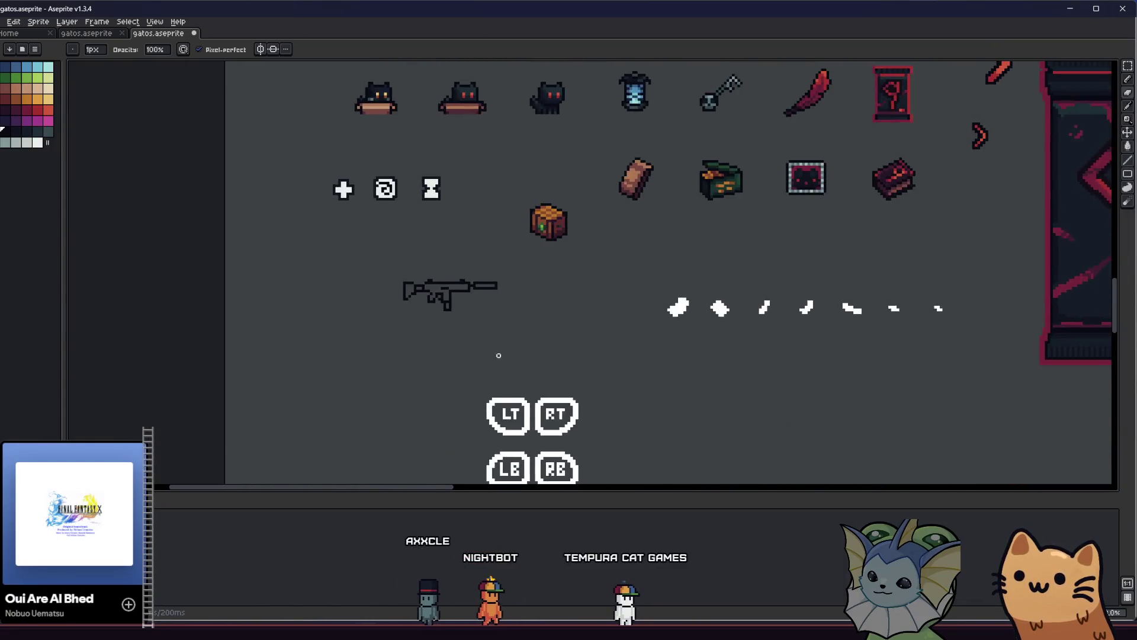
scroll(430, 229, up, 3)
scroll(430, 229, up, 2)
scroll(444, 254, left, 3)
key(m)
mouse_move(705, 160)
mouse_down()
mouse_move(437, 283)
mouse_move(477, 251)
mouse_move(525, 246)
mouse_up()
key(Escape)
drag(410, 168, 639, 298)
drag(468, 264, 503, 264)
key(b)
drag(431, 204, 415, 201)
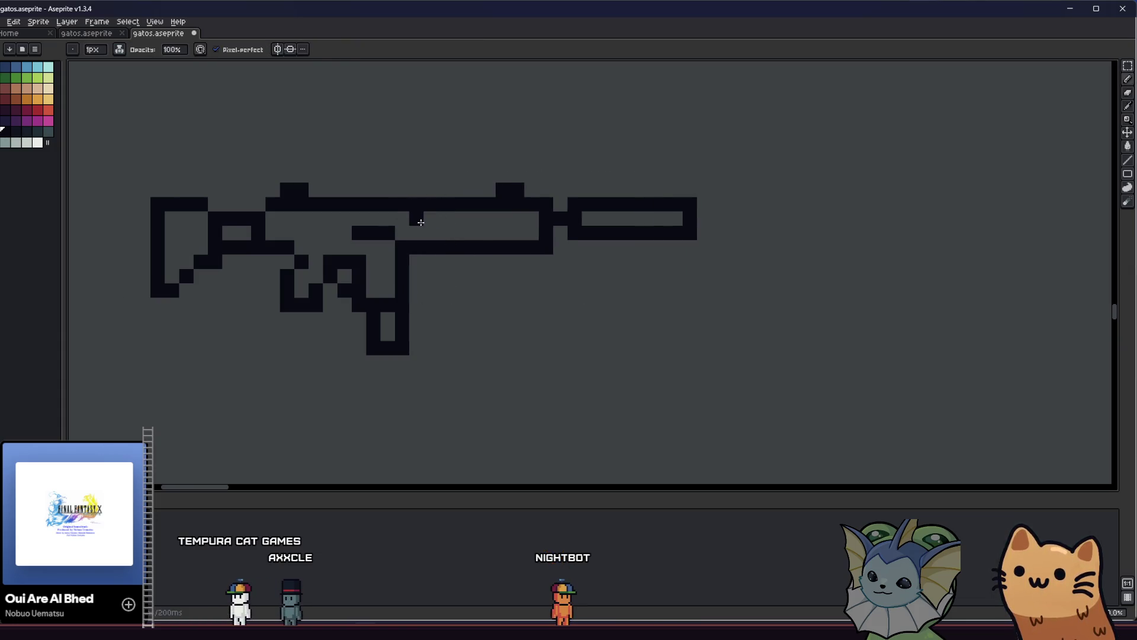
Select the whole rifle, move it up-left among the other weapons, and commit
drag(373, 264, 439, 354)
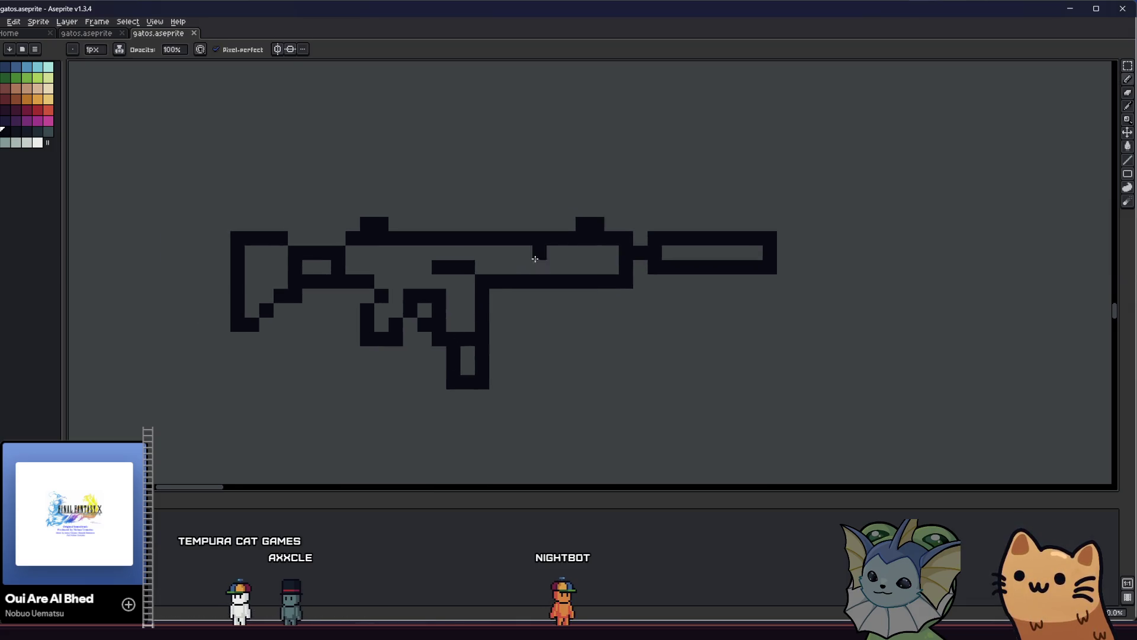
scroll(526, 299, down, 5)
drag(363, 382, 249, 399)
key(m)
mouse_move(339, 319)
mouse_down()
mouse_move(437, 357)
mouse_move(387, 398)
mouse_move(444, 233)
mouse_up()
scroll(444, 234, up, 4)
scroll(453, 210, down, 7)
scroll(454, 210, up, 5)
mouse_move(293, 296)
mouse_down()
mouse_move(239, 258)
mouse_move(155, 260)
mouse_move(209, 259)
mouse_up()
key(Return)
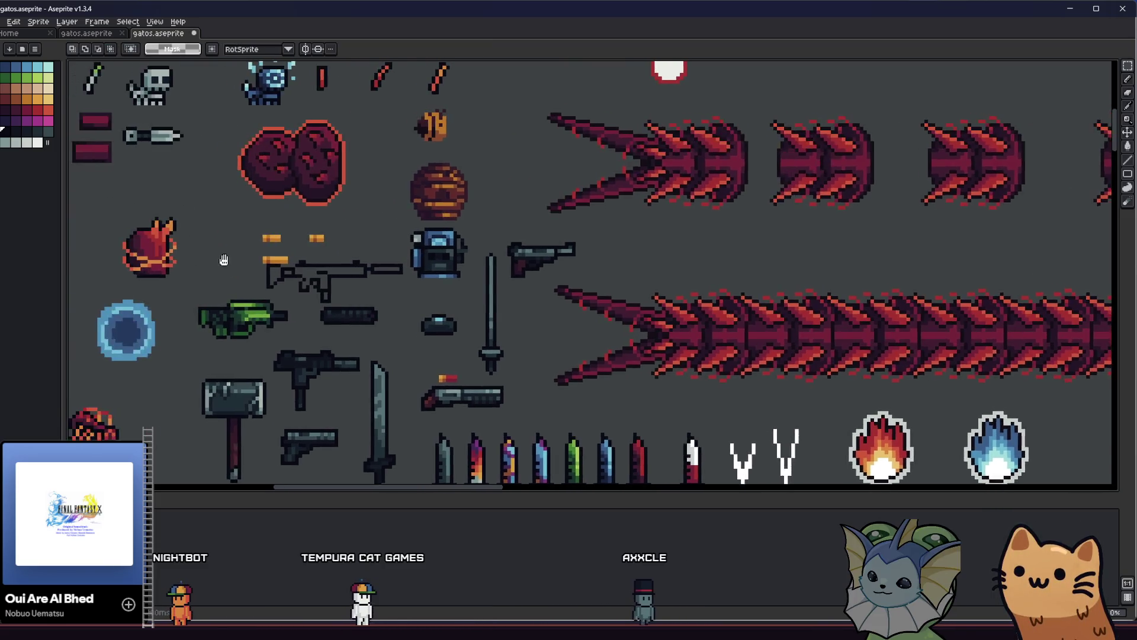
Select the three orange bullet bars and move them up and left
scroll(232, 219, up, 2)
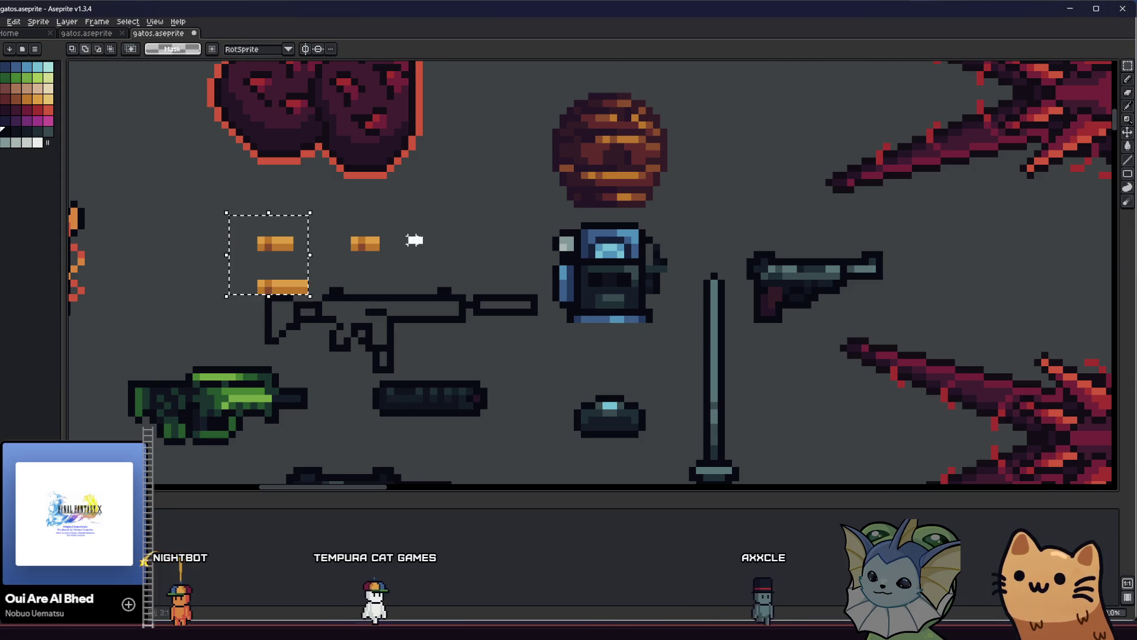
drag(419, 241, 330, 266)
drag(276, 241, 324, 267)
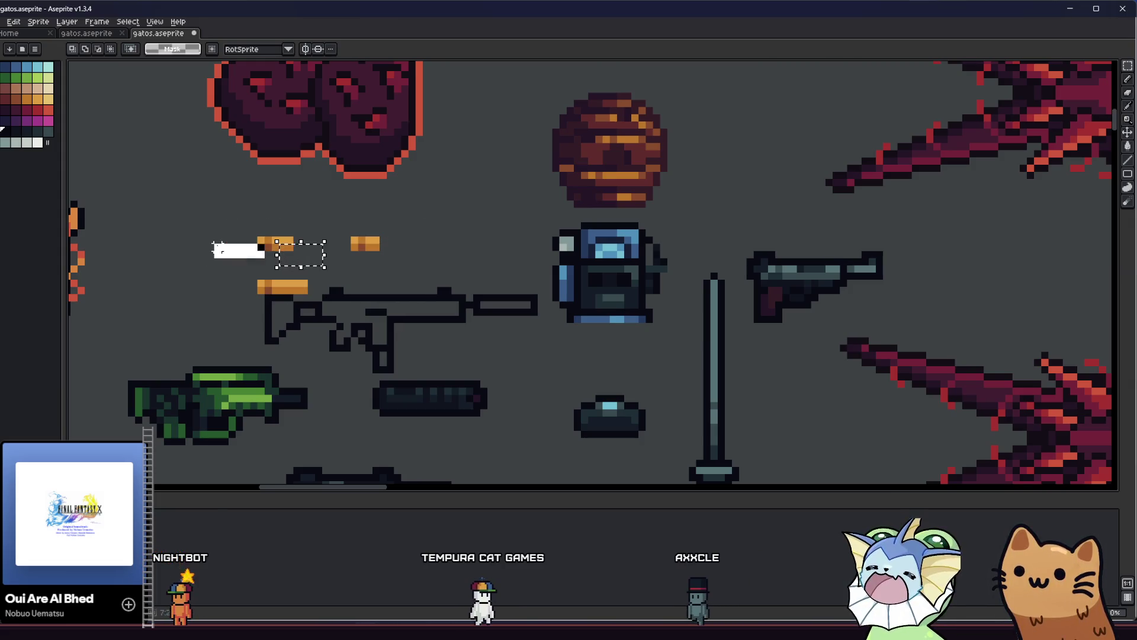
drag(226, 212, 425, 296)
drag(280, 267, 179, 224)
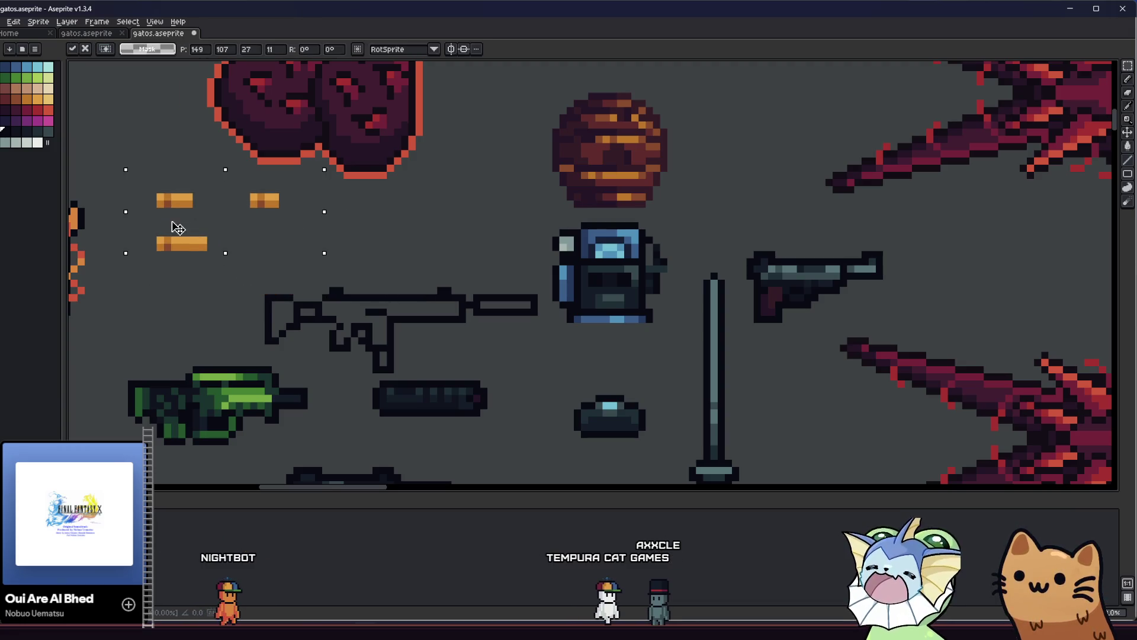
Move the rifle slightly up-left so it sits above the green blaster
mouse_move(251, 267)
mouse_down()
mouse_move(515, 332)
mouse_move(535, 363)
mouse_up()
mouse_move(361, 377)
mouse_down()
mouse_move(373, 343)
mouse_move(346, 332)
mouse_up()
key(ctrl+d)
mouse_move(261, 420)
mouse_down()
mouse_move(300, 356)
mouse_move(329, 351)
mouse_move(328, 265)
mouse_move(398, 247)
mouse_move(419, 189)
mouse_up()
scroll(306, 330, down, 2)
drag(501, 122, 466, 203)
scroll(466, 203, up, 1)
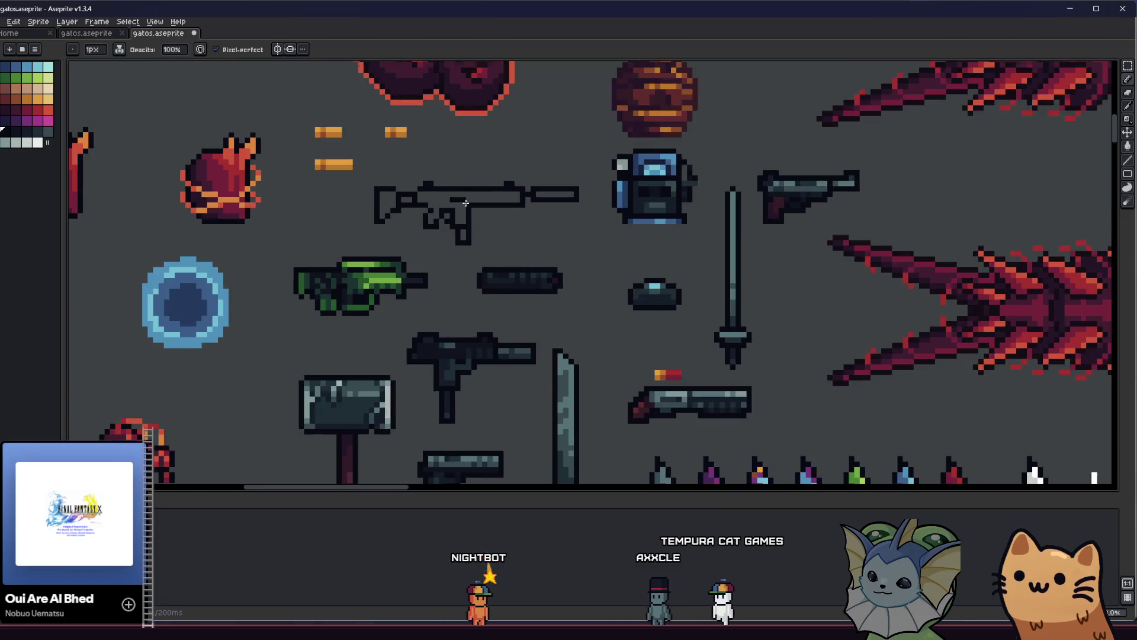
scroll(465, 203, up, 1)
key(m)
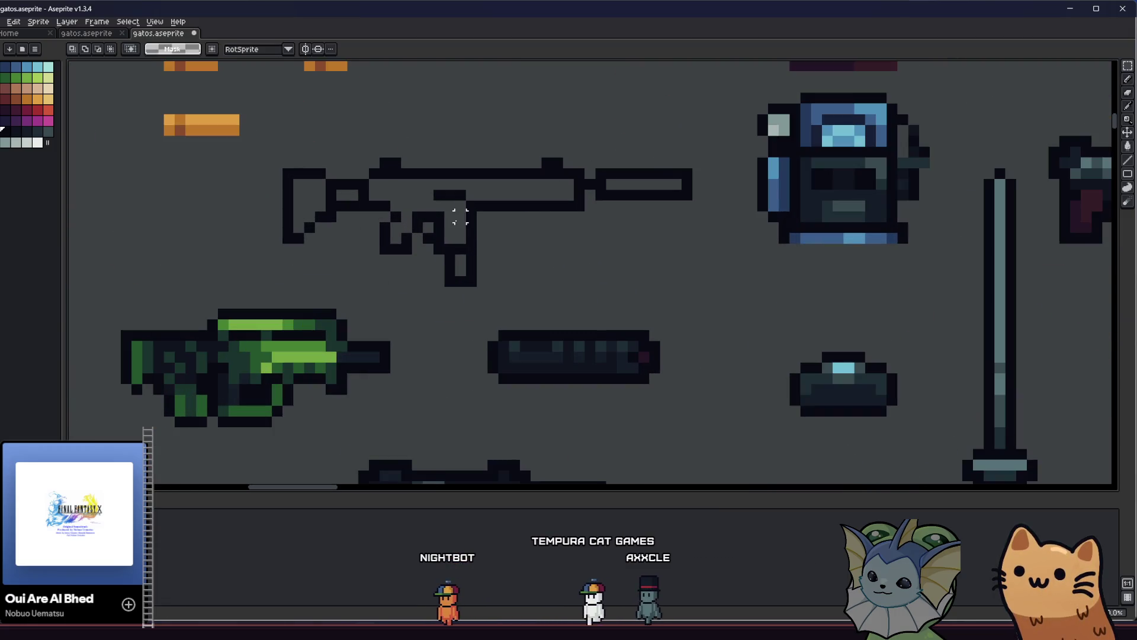
scroll(450, 228, down, 4)
scroll(437, 245, up, 2)
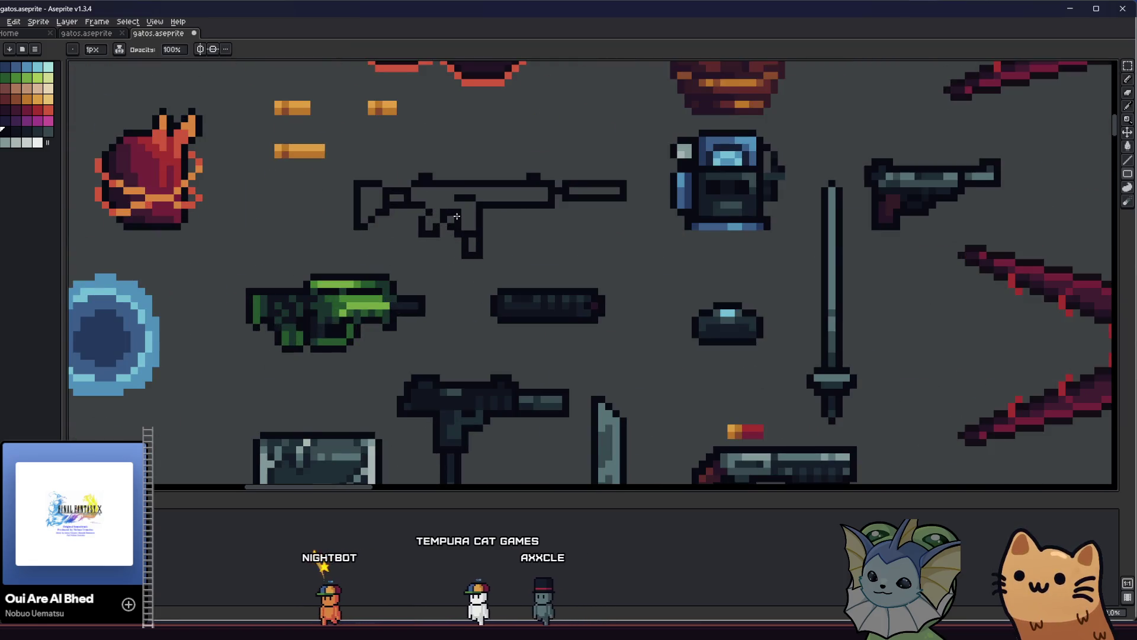
Paint-bucket fill the rifle's body, stock and barrel interiors with light grey
scroll(426, 244, up, 2)
key(i)
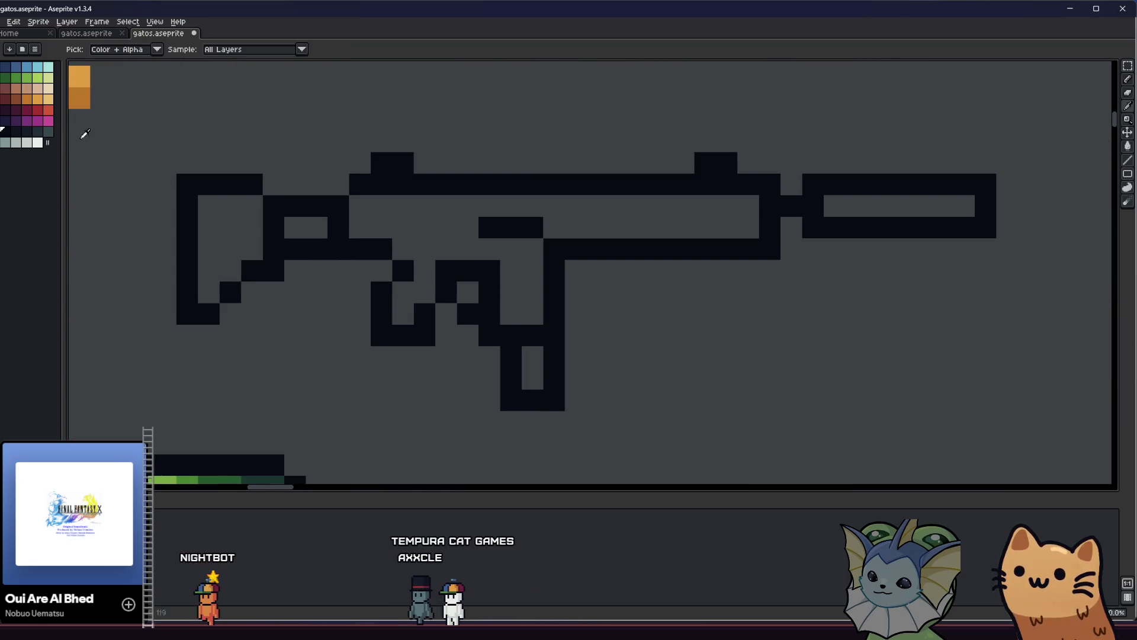
key(g)
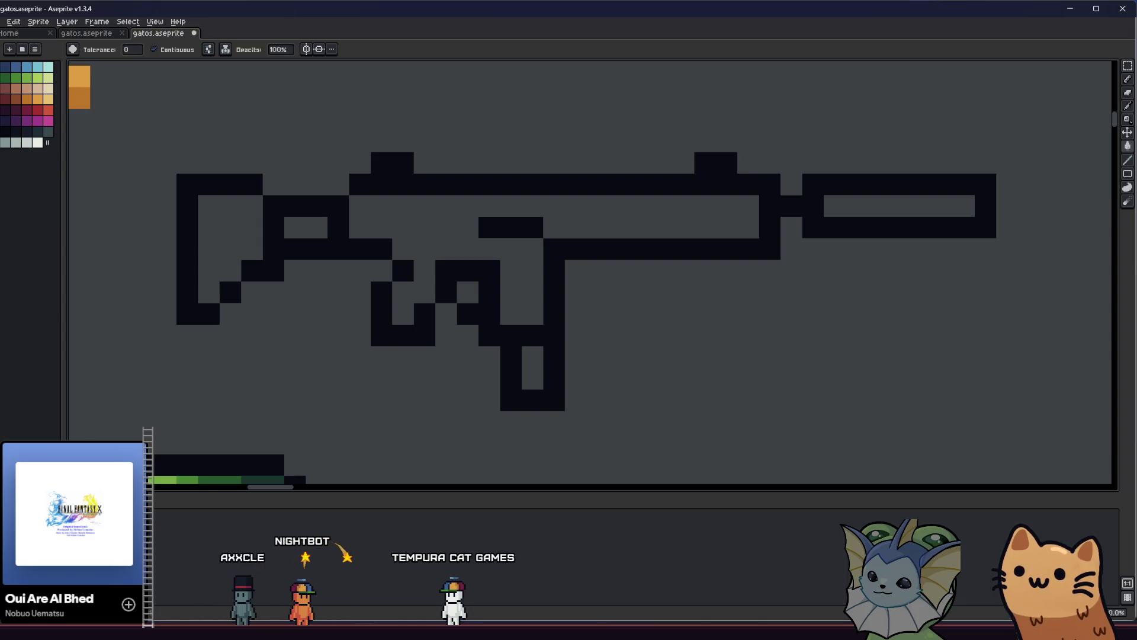
click(424, 231)
click(213, 229)
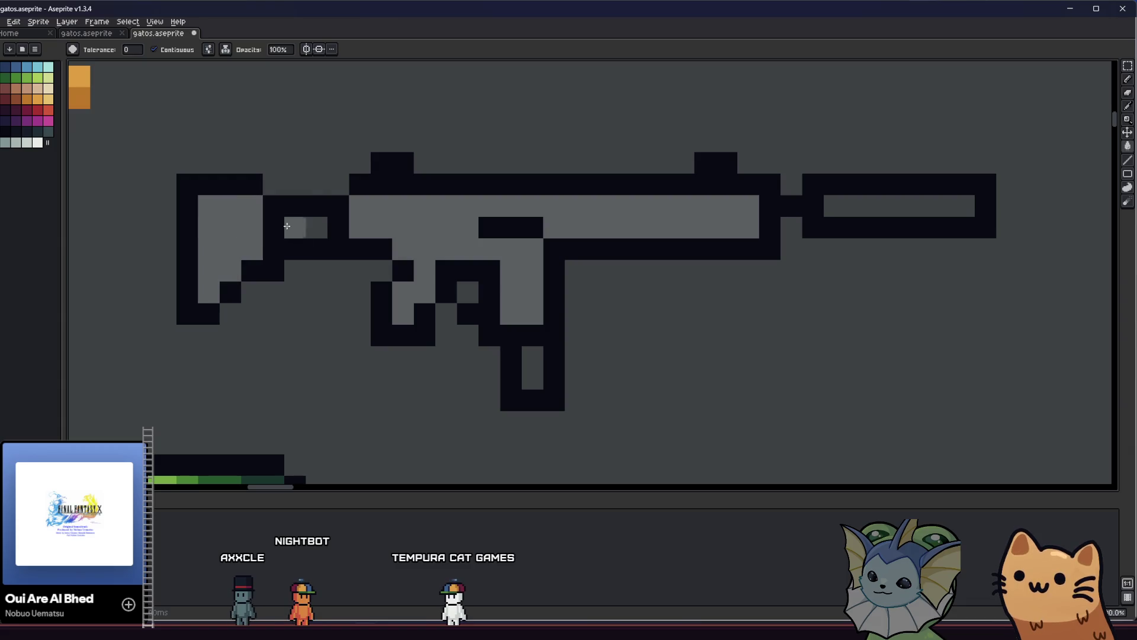
click(840, 197)
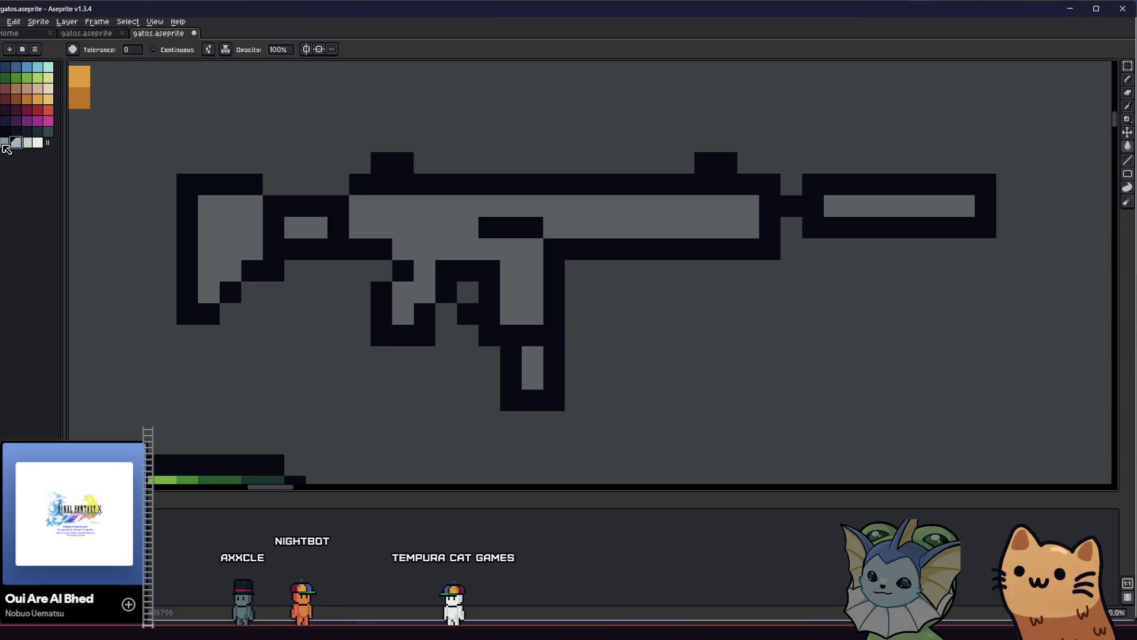
key(b)
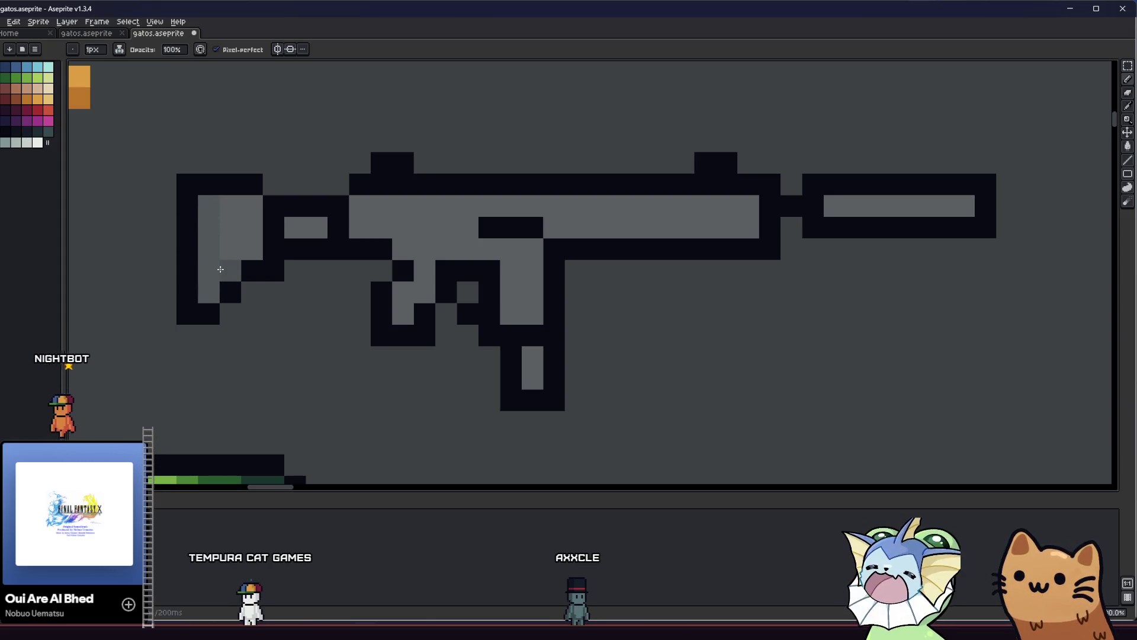
Undo the grey fills and paint a grey highlight line along the rifle's top row
key(v)
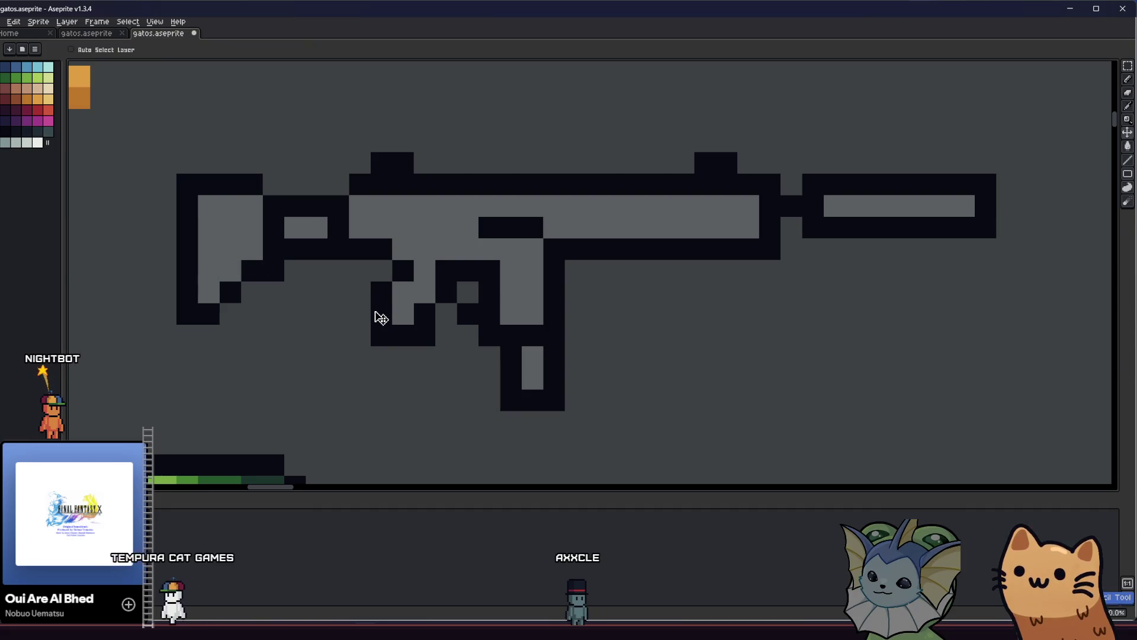
key(ctrl+z)
key(ctrl+z)
key(ctrl+z)
key(b)
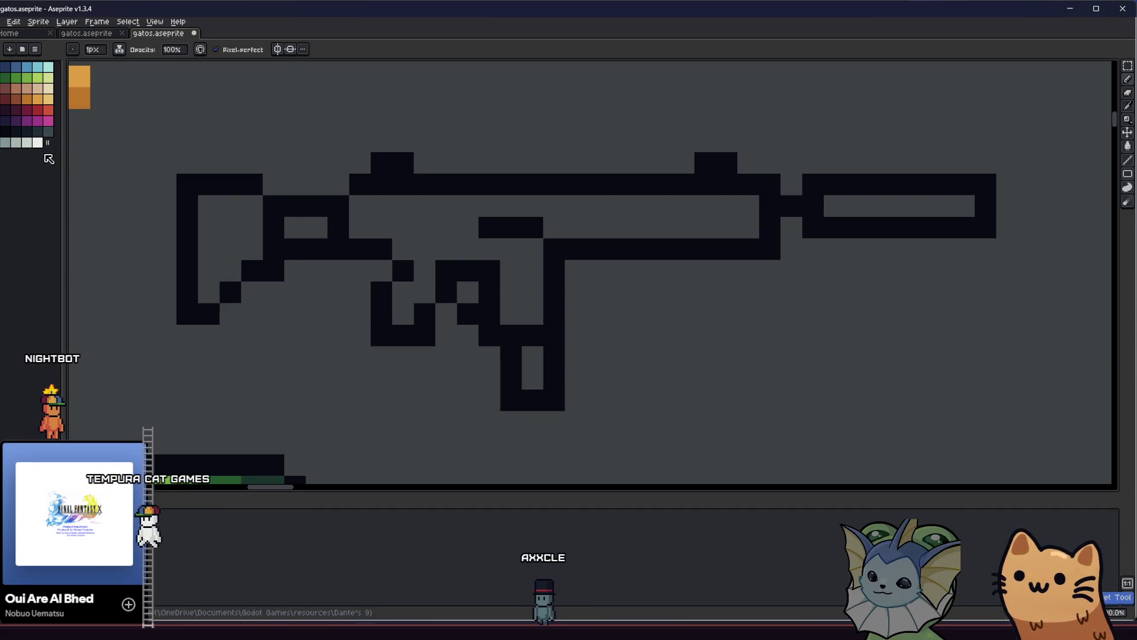
click(187, 334)
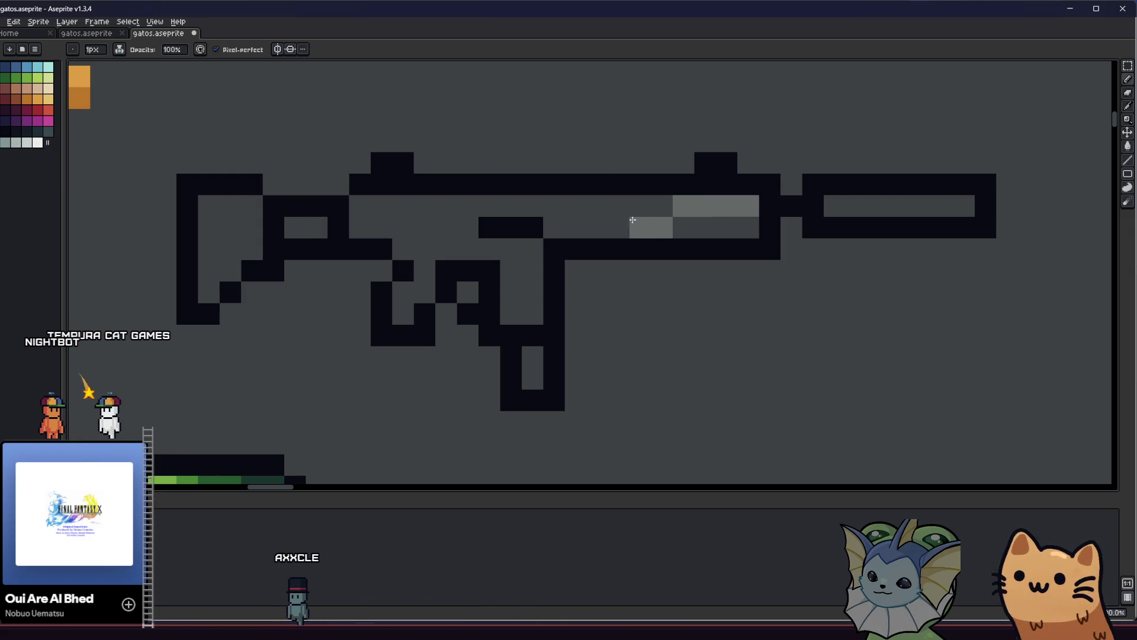
drag(358, 208, 591, 203)
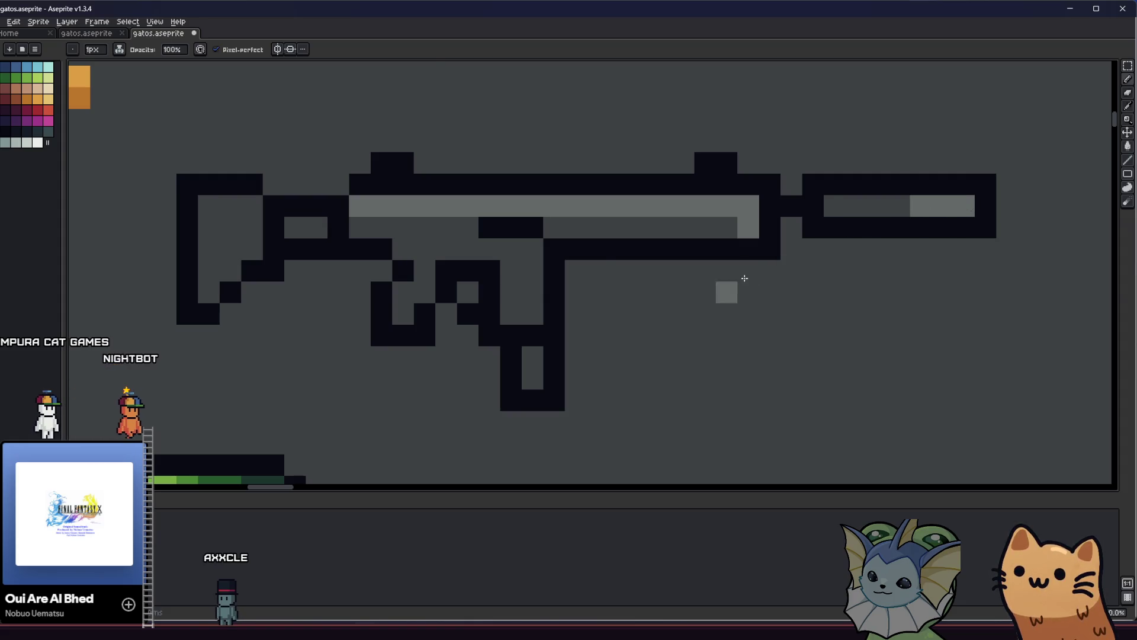
scroll(617, 292, down, 3)
scroll(655, 330, up, 3)
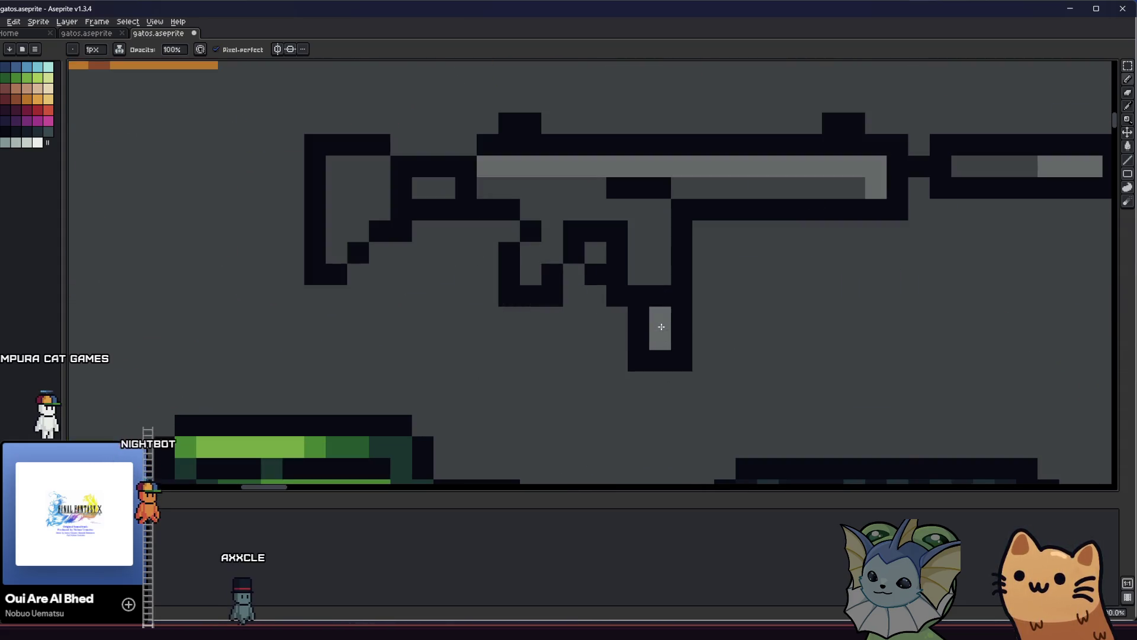
Zoom out and back in to compare the shaded rifle with the neighbouring weapon sprites
scroll(610, 282, up, 1)
scroll(472, 321, down, 5)
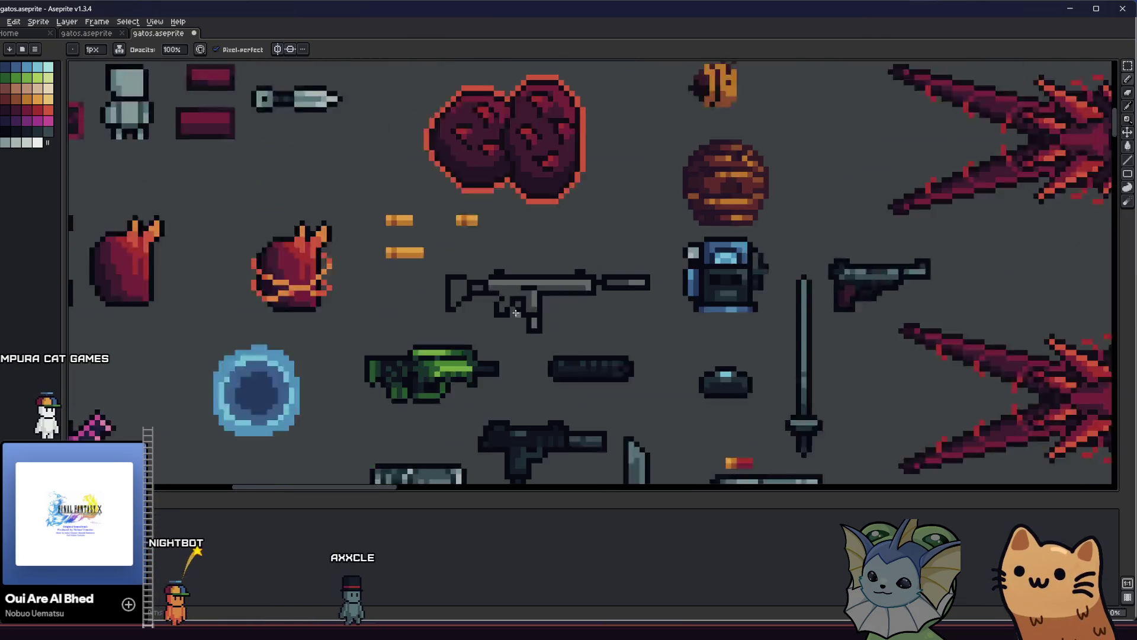
scroll(466, 284, up, 2)
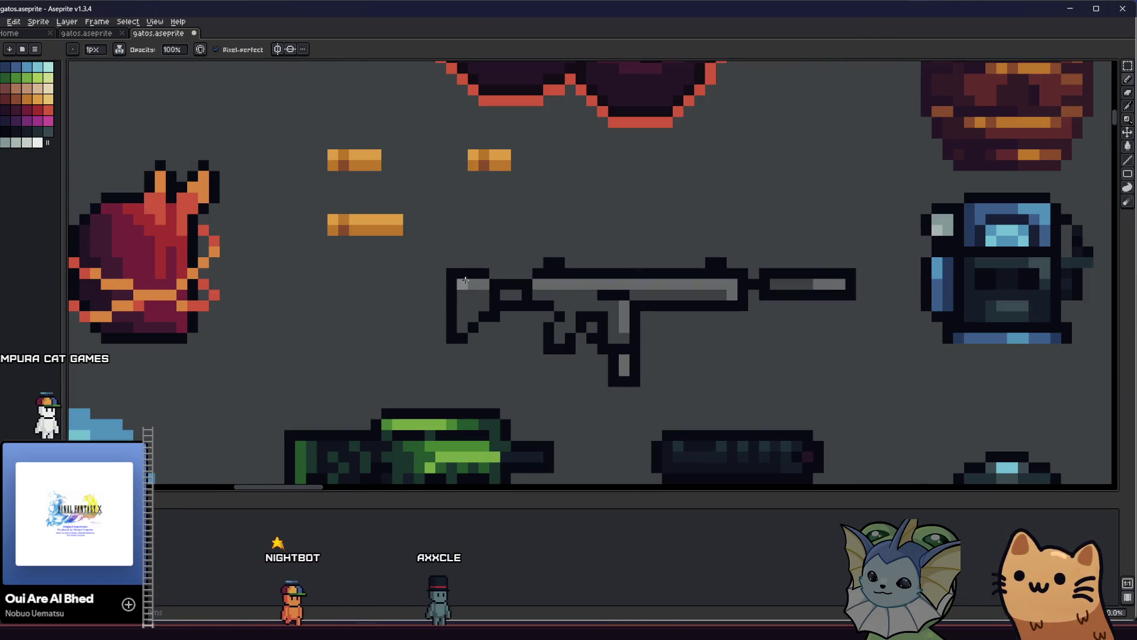
scroll(513, 296, down, 2)
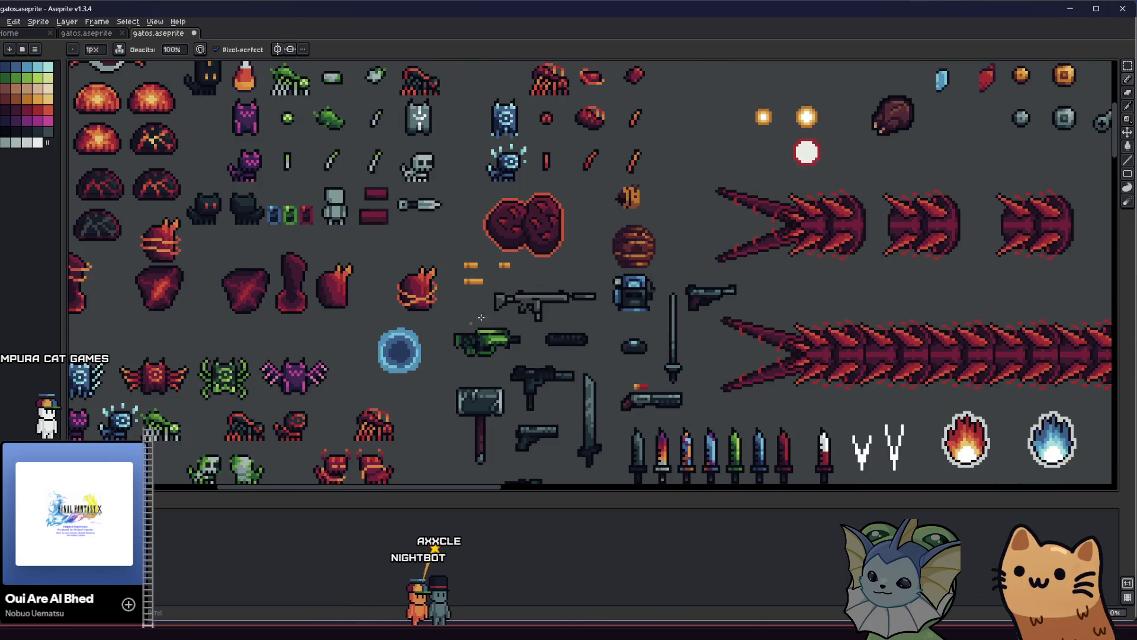
scroll(459, 314, up, 4)
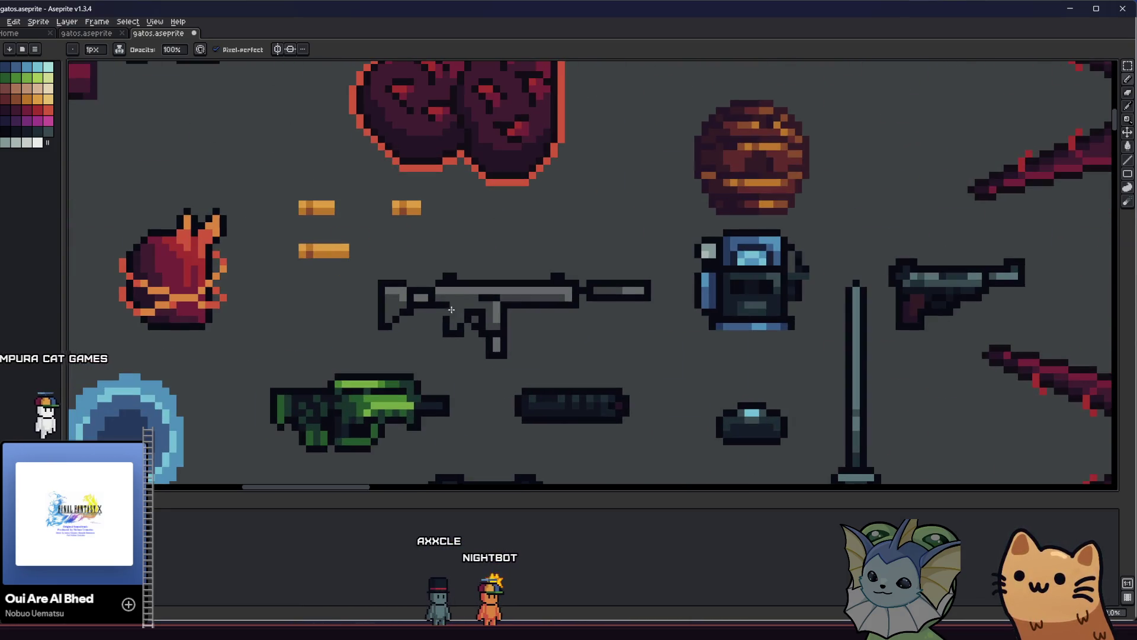
scroll(460, 321, down, 4)
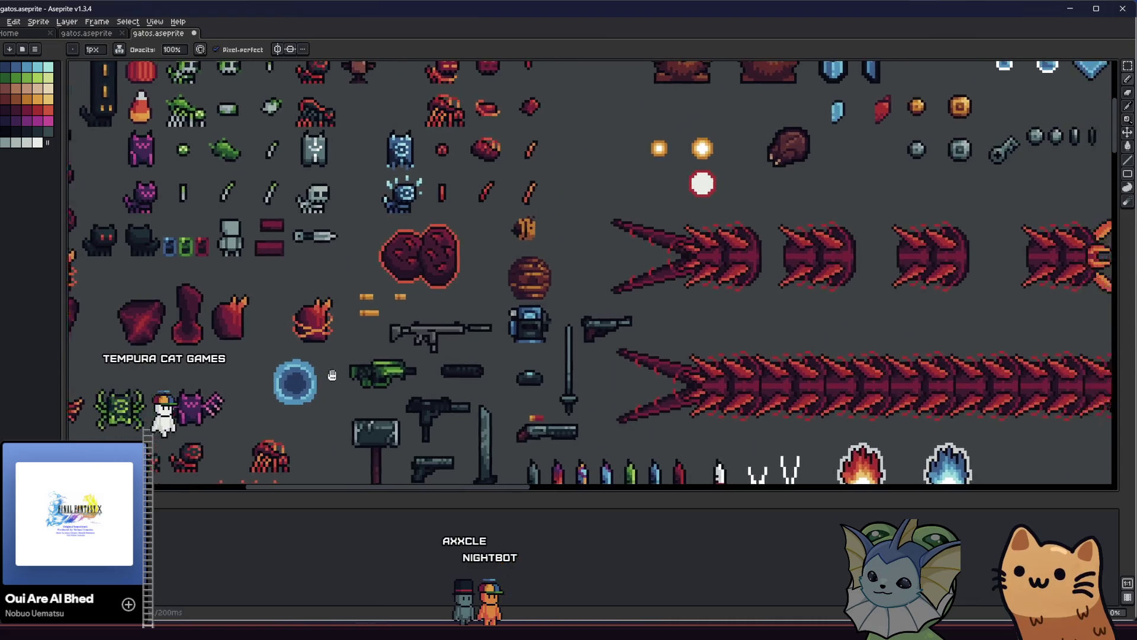
scroll(342, 350, up, 3)
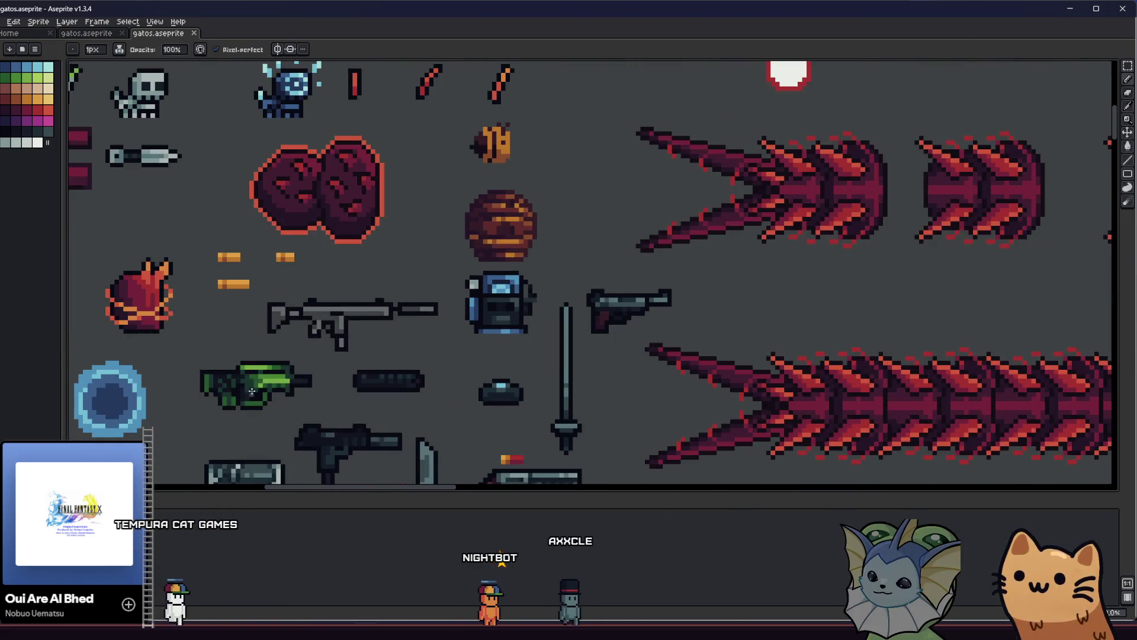
Lighten one pixel on the rifle's top bar and one on its grip
drag(342, 350, 434, 359)
scroll(435, 360, up, 3)
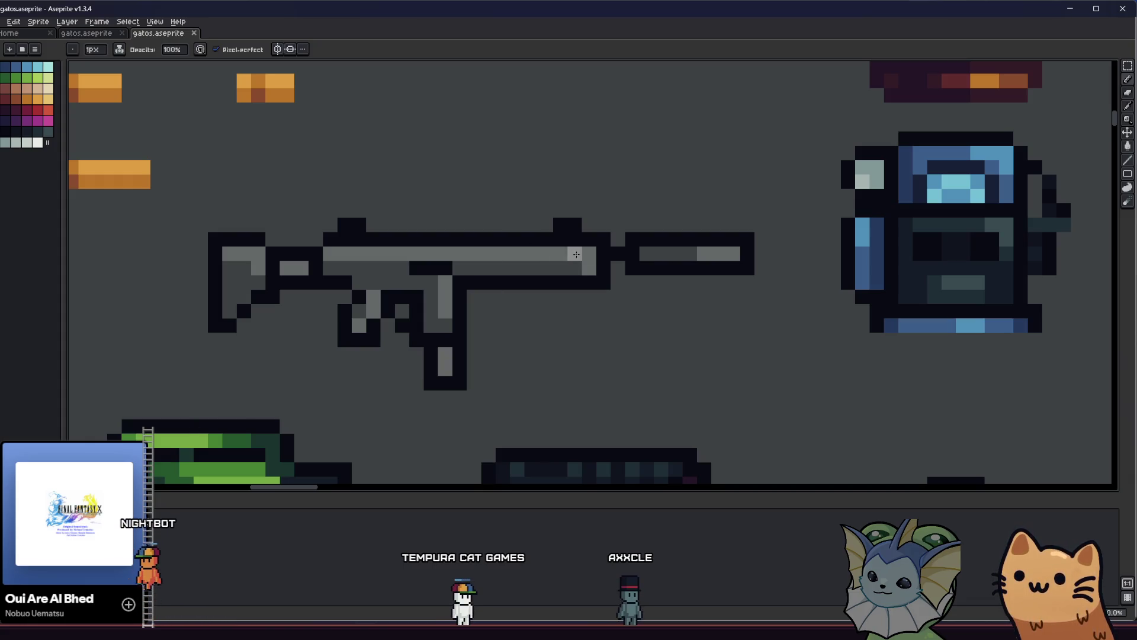
click(495, 253)
scroll(524, 295, down, 4)
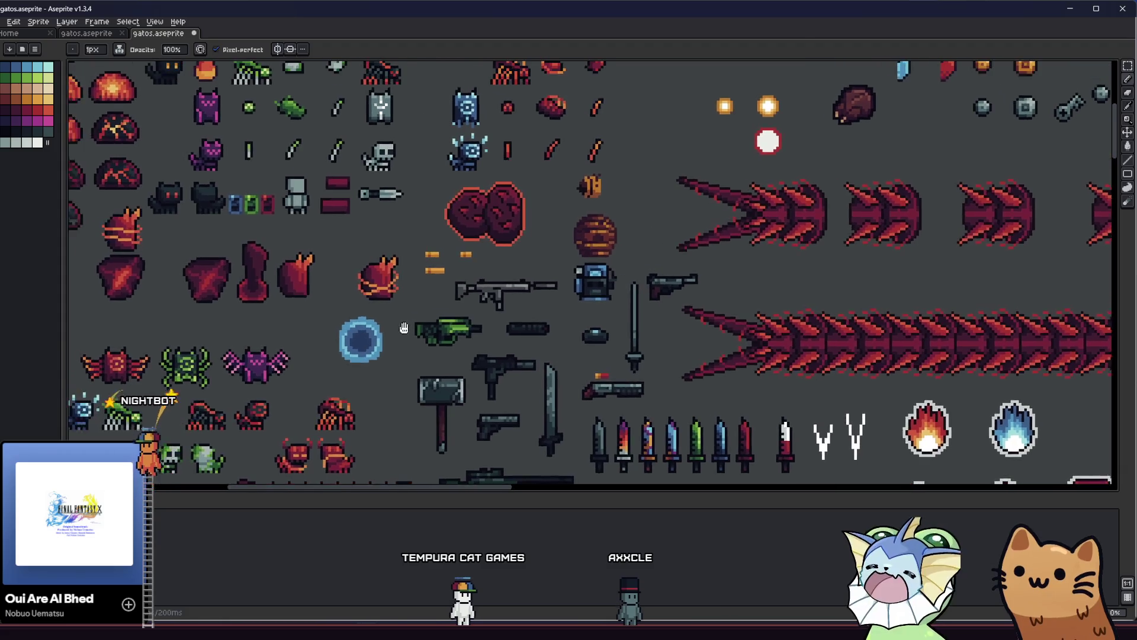
scroll(524, 294, up, 4)
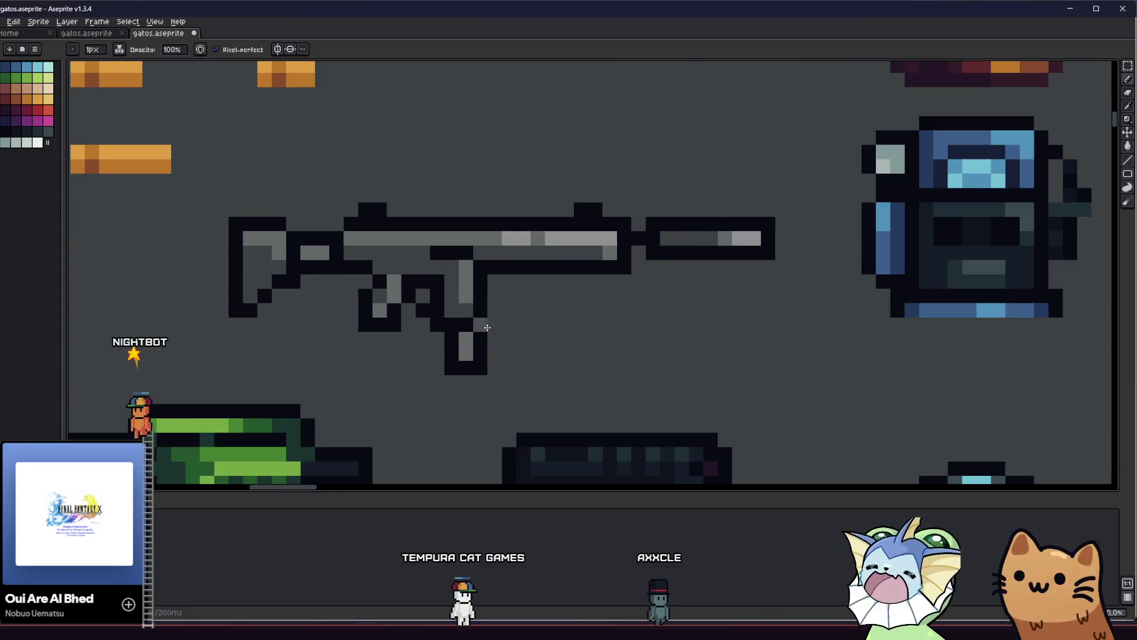
click(461, 274)
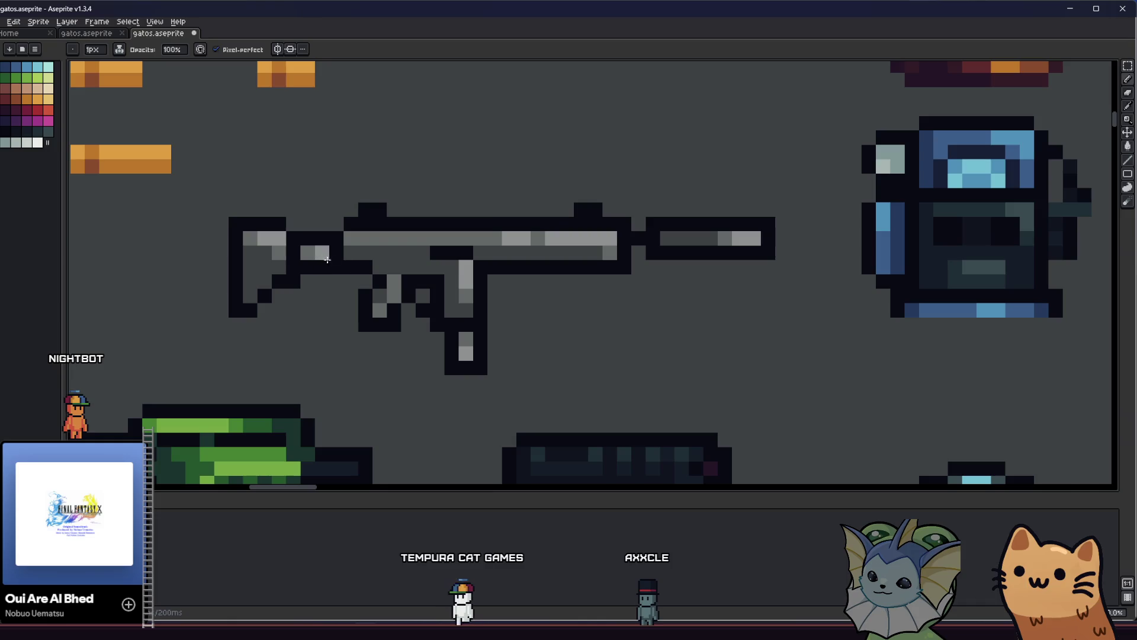
scroll(308, 252, down, 5)
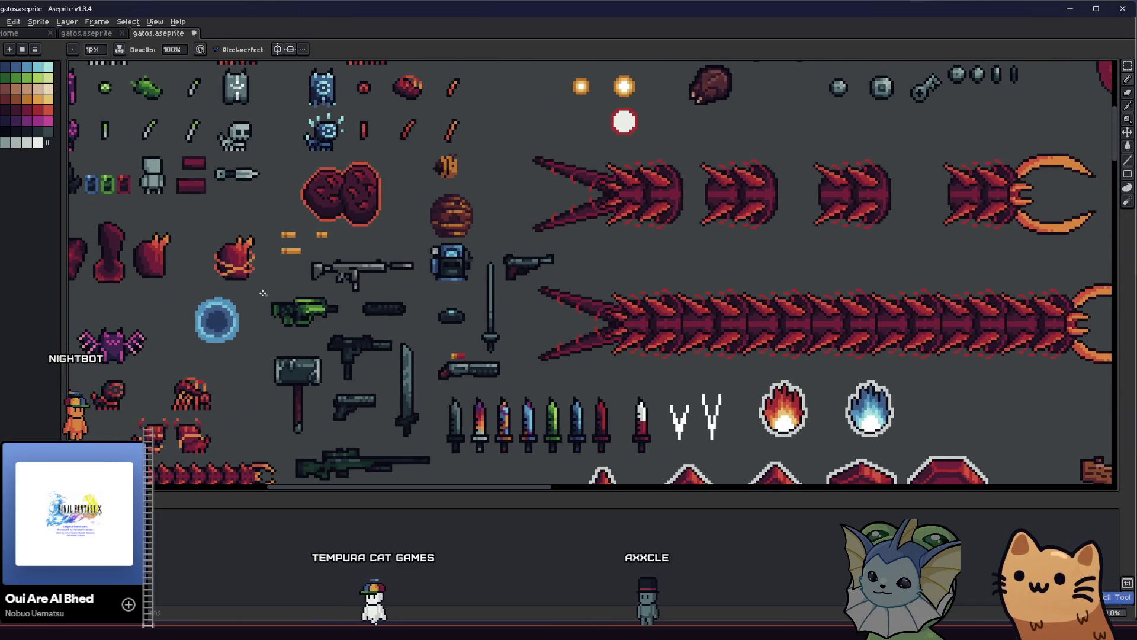
scroll(260, 291, down, 4)
scroll(413, 321, up, 5)
Sample a grey from the rifle and paint two of its outline pixels with it
key(m)
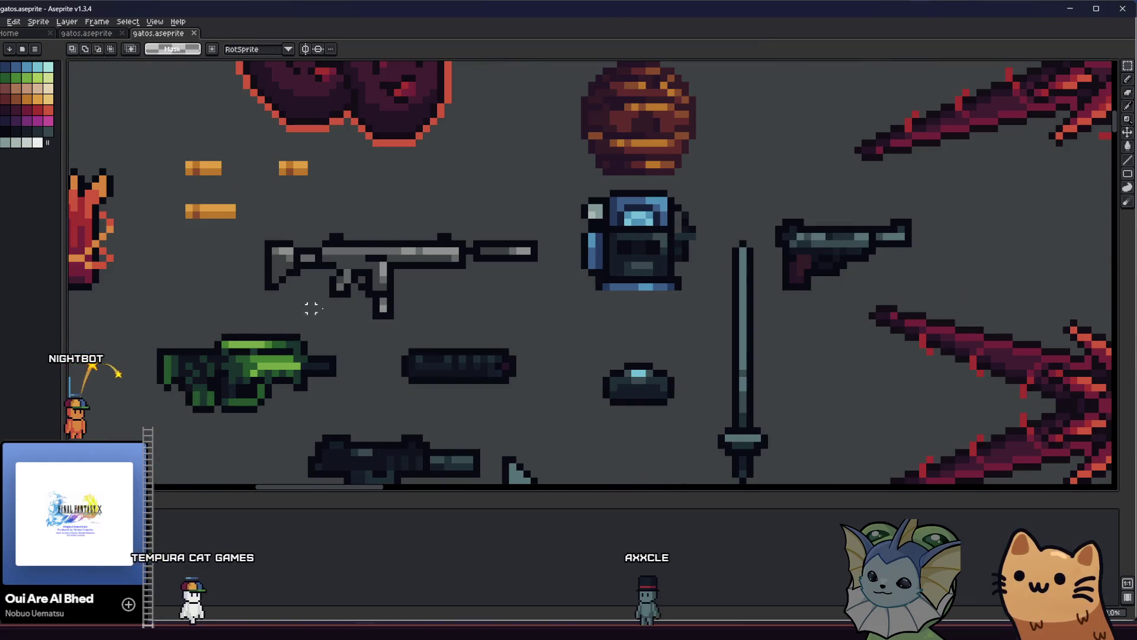
scroll(323, 320, down, 4)
scroll(341, 308, up, 3)
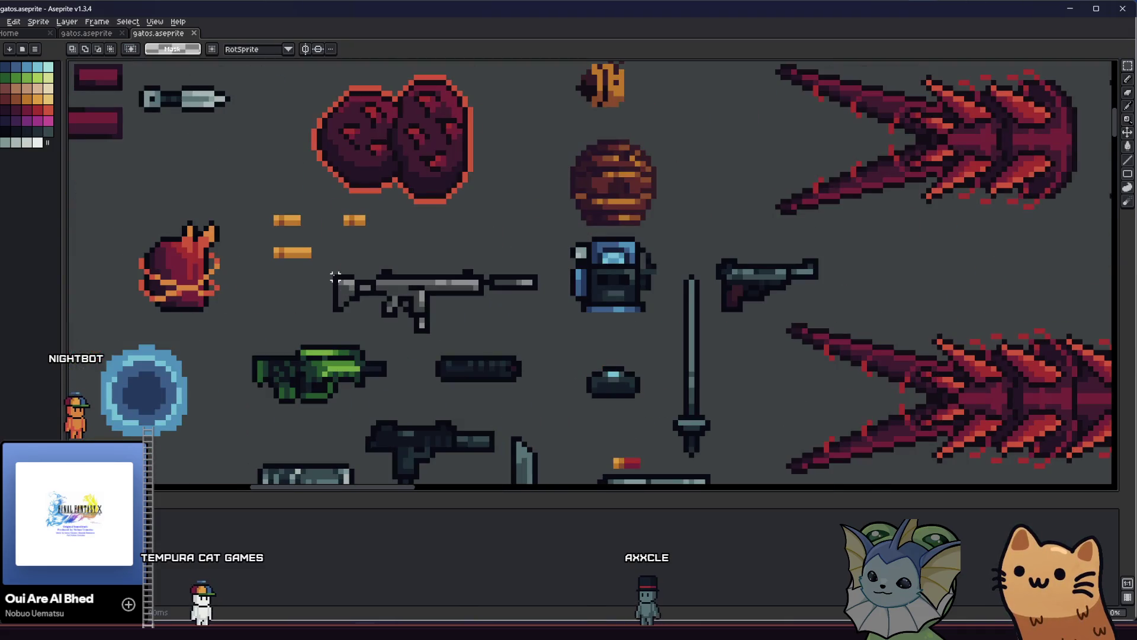
scroll(379, 283, up, 5)
key(i)
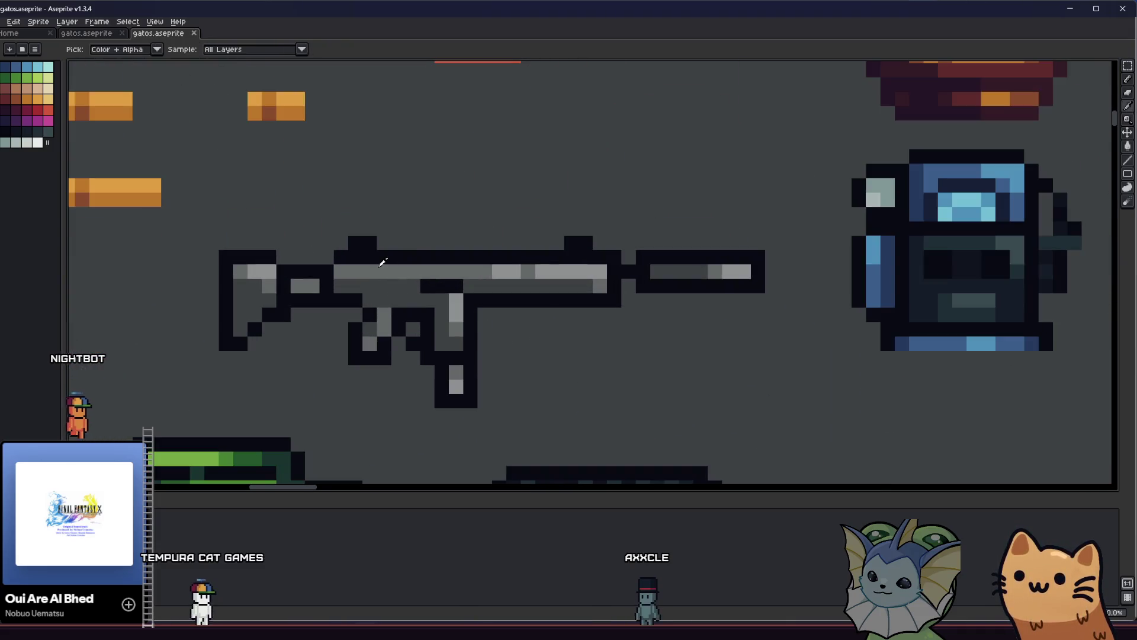
key(b)
drag(341, 240, 363, 231)
scroll(527, 256, down, 3)
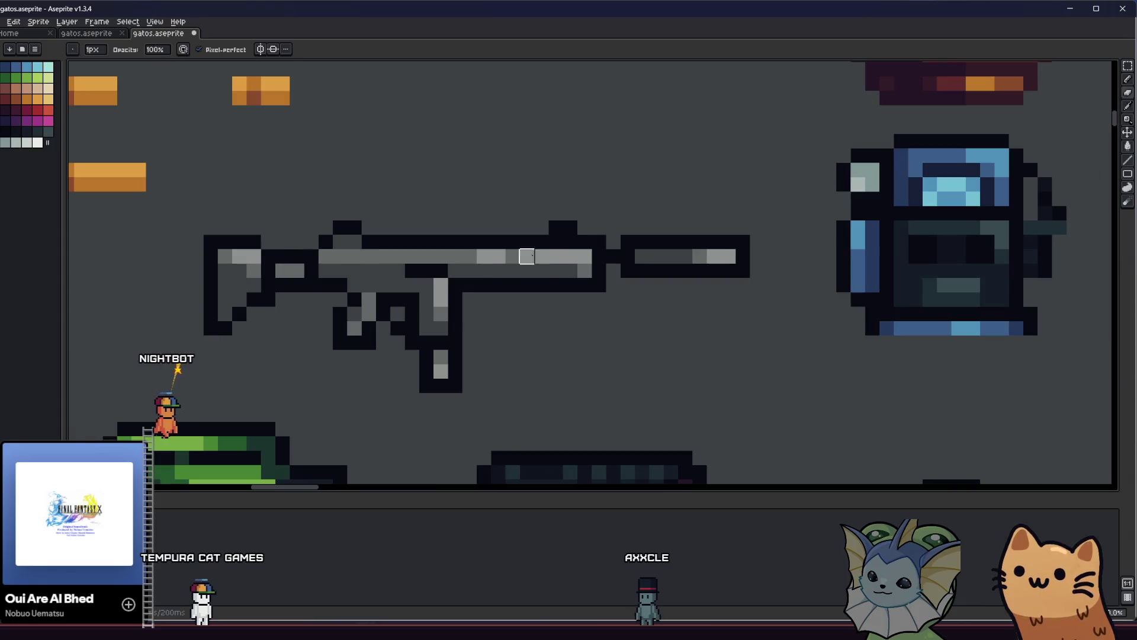
scroll(556, 242, down, 6)
Draw a rectangular selection around the entire rifle sprite
key(m)
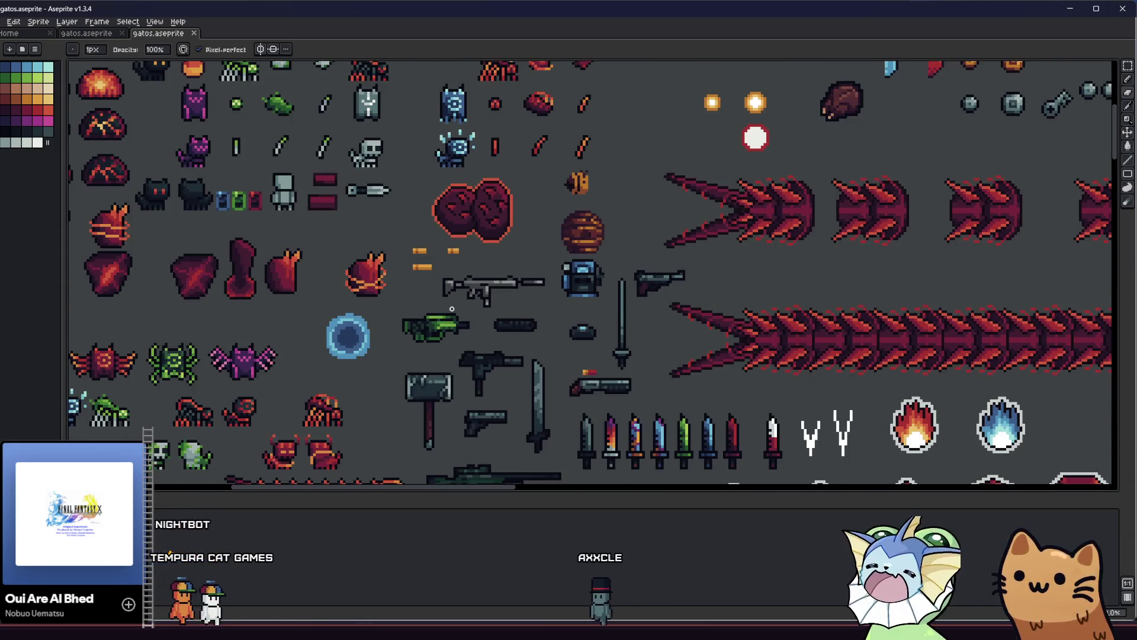
scroll(422, 322, down, 3)
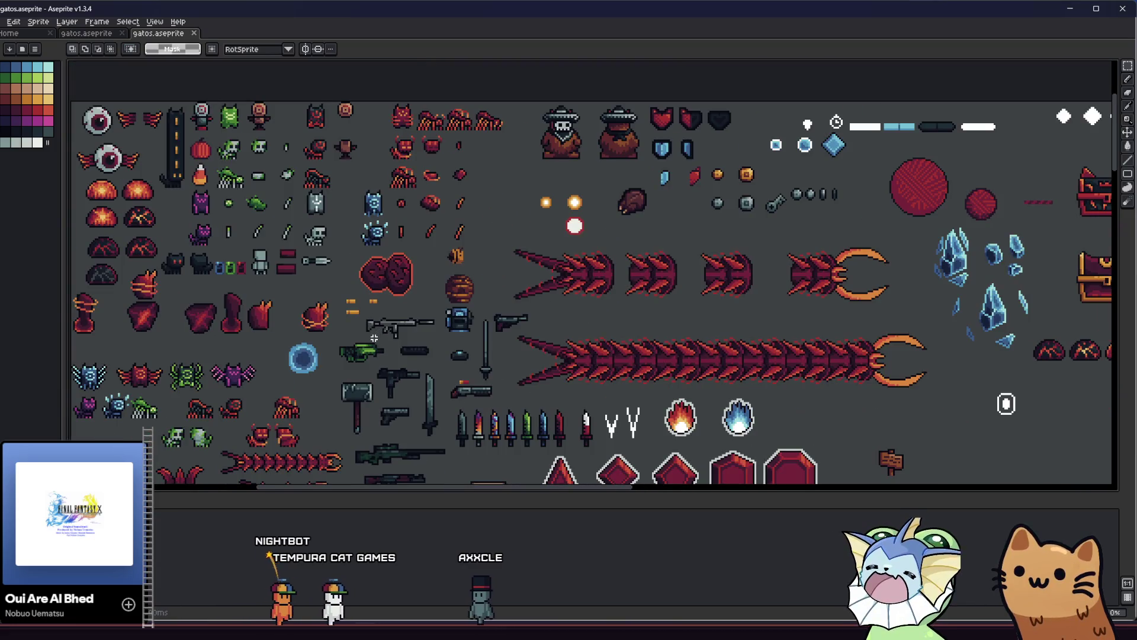
scroll(312, 341, up, 5)
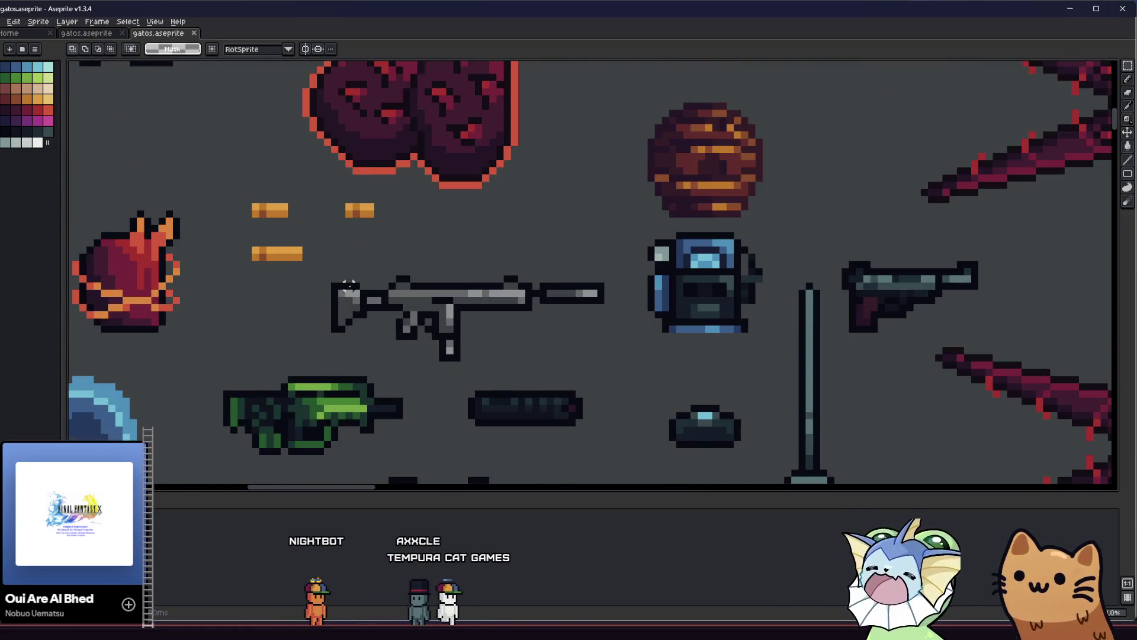
mouse_move(327, 275)
mouse_down()
mouse_move(642, 399)
mouse_move(731, 386)
mouse_move(733, 401)
mouse_up()
scroll(734, 401, down, 3)
Nudge the selected rifle and export it as glass_gun.png with Area: Selection
mouse_move(470, 386)
mouse_down()
mouse_move(444, 386)
mouse_move(369, 344)
mouse_up()
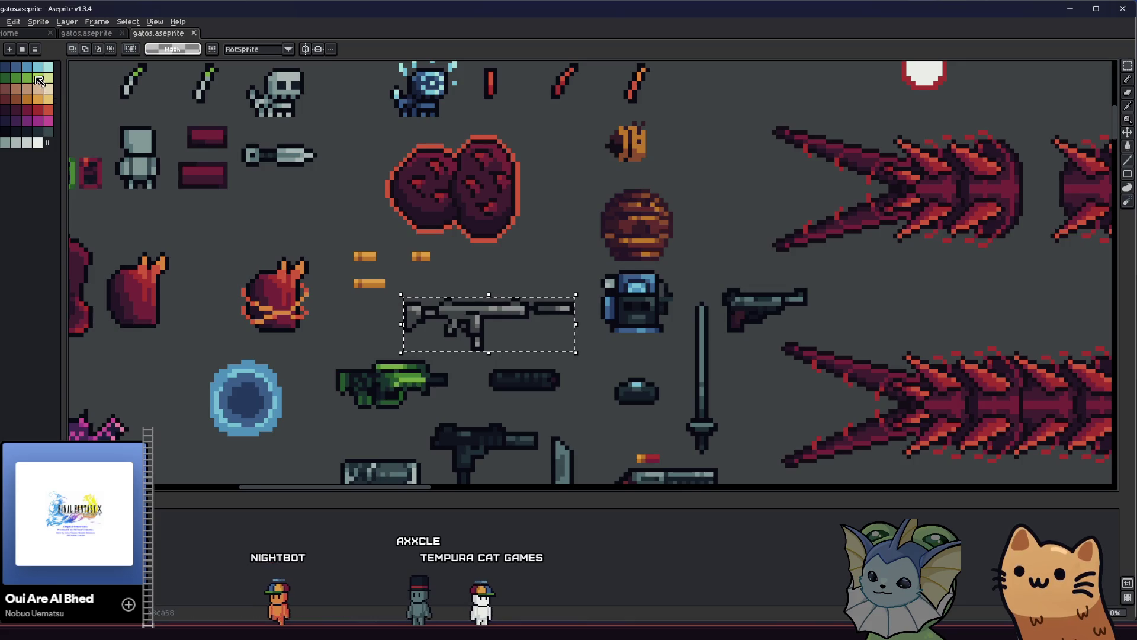
mouse_move(467, 324)
mouse_down()
mouse_move(425, 265)
mouse_move(429, 205)
mouse_move(631, 244)
mouse_move(883, 207)
mouse_move(897, 186)
mouse_move(883, 165)
mouse_move(350, 310)
mouse_move(249, 320)
mouse_move(464, 312)
mouse_move(474, 326)
mouse_up()
click(2, 22)
mouse_move(24, 111)
click(130, 113)
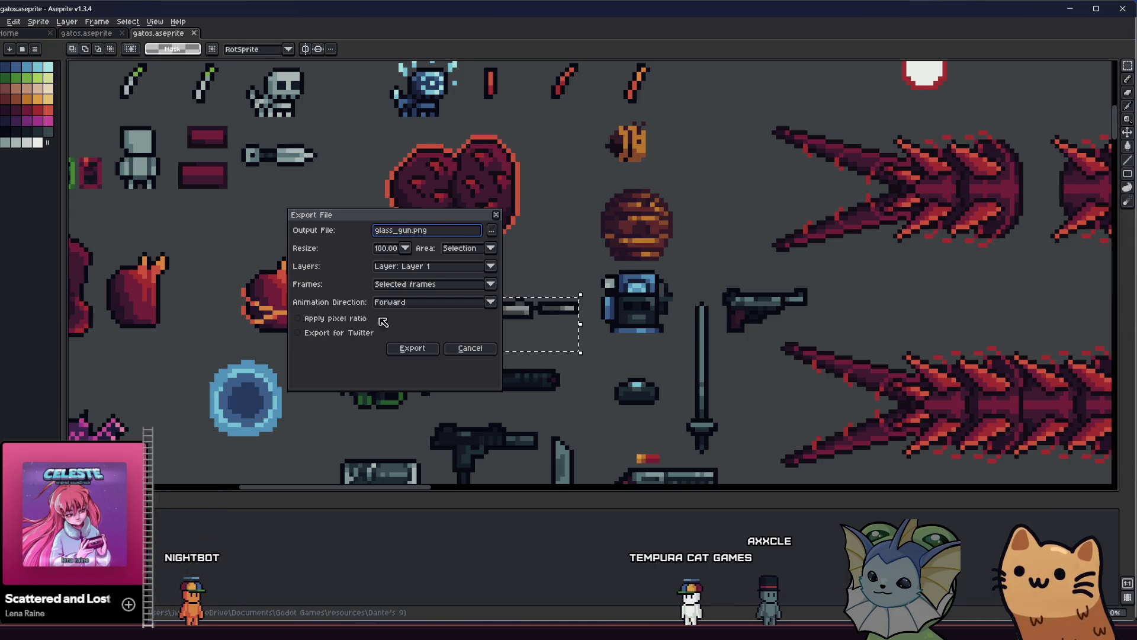
click(424, 350)
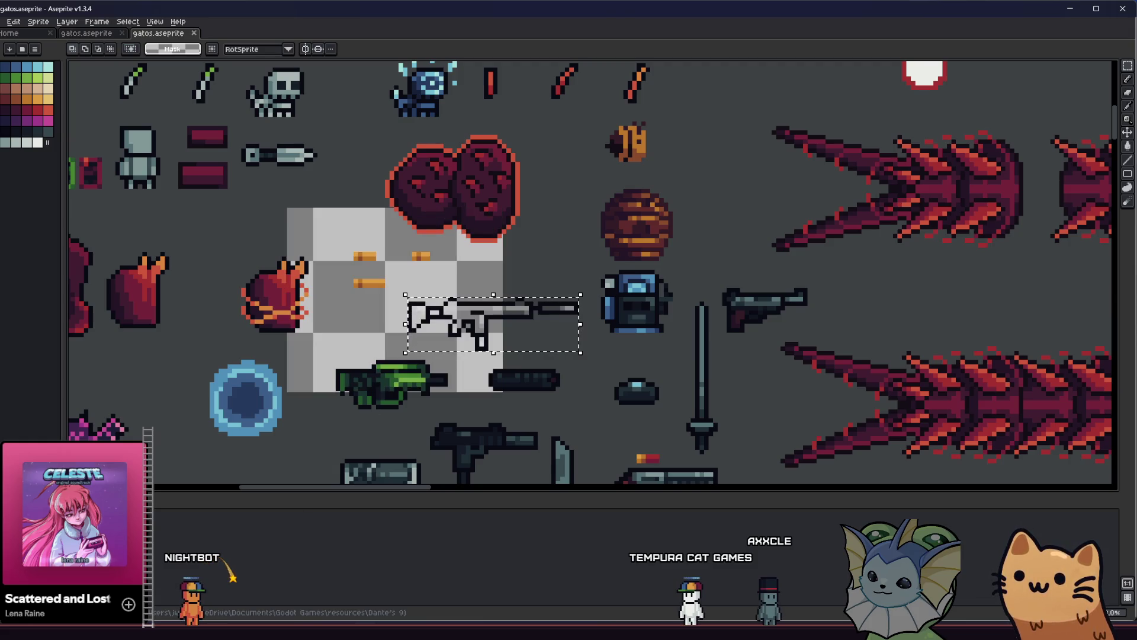
Reopen the glass_gun.png export settings to check the destination folder, then cancel and go to File Explorer
key(alt+f)
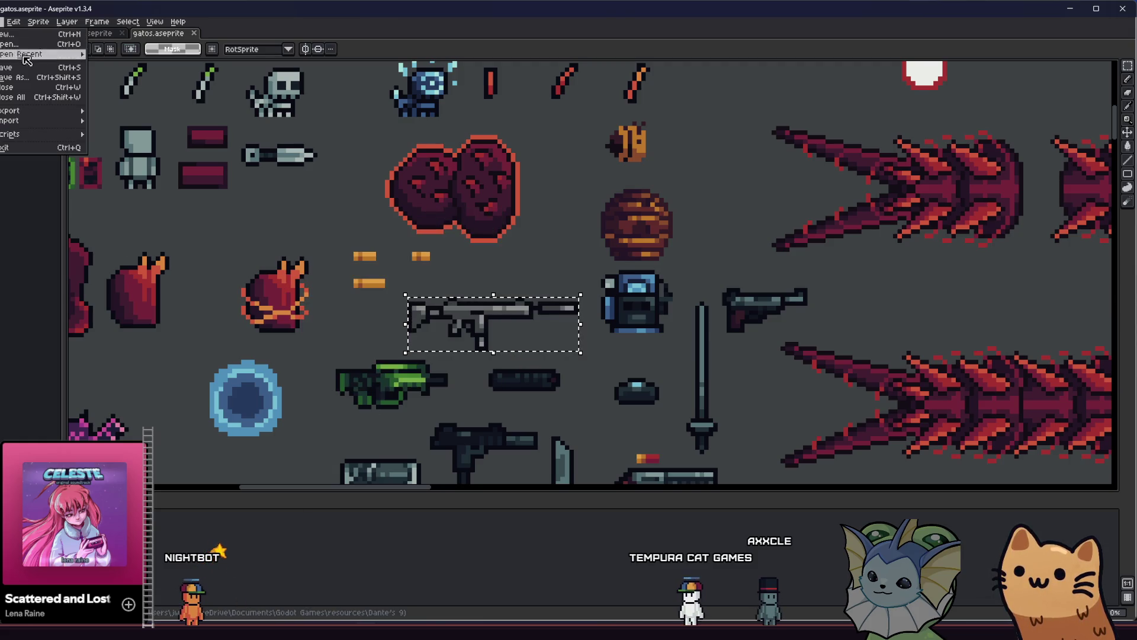
mouse_move(50, 112)
click(119, 113)
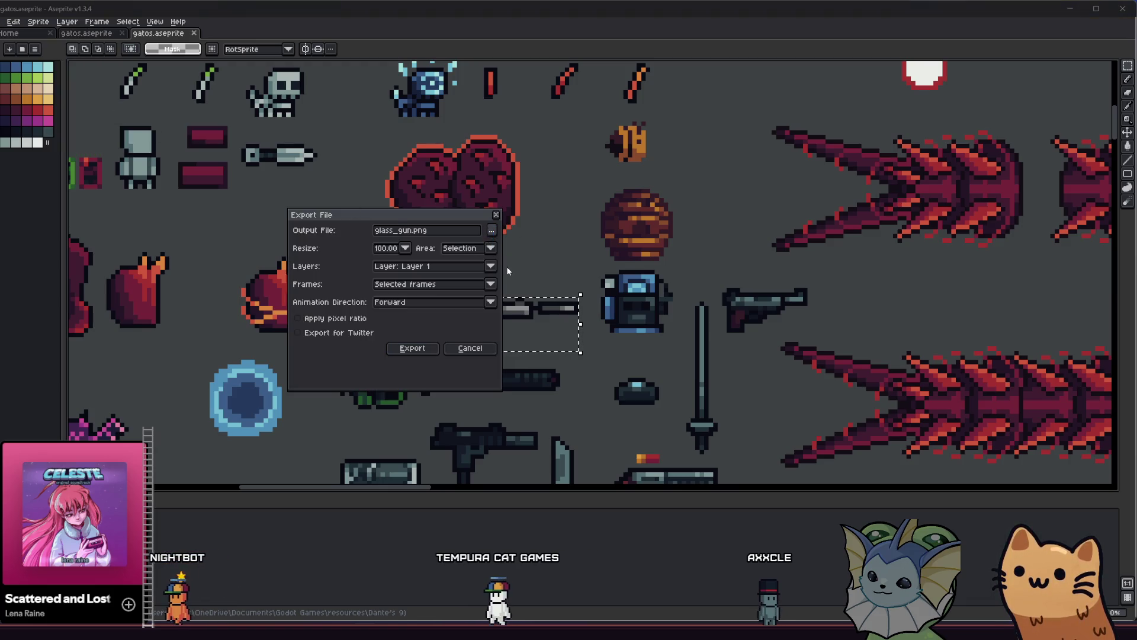
click(492, 230)
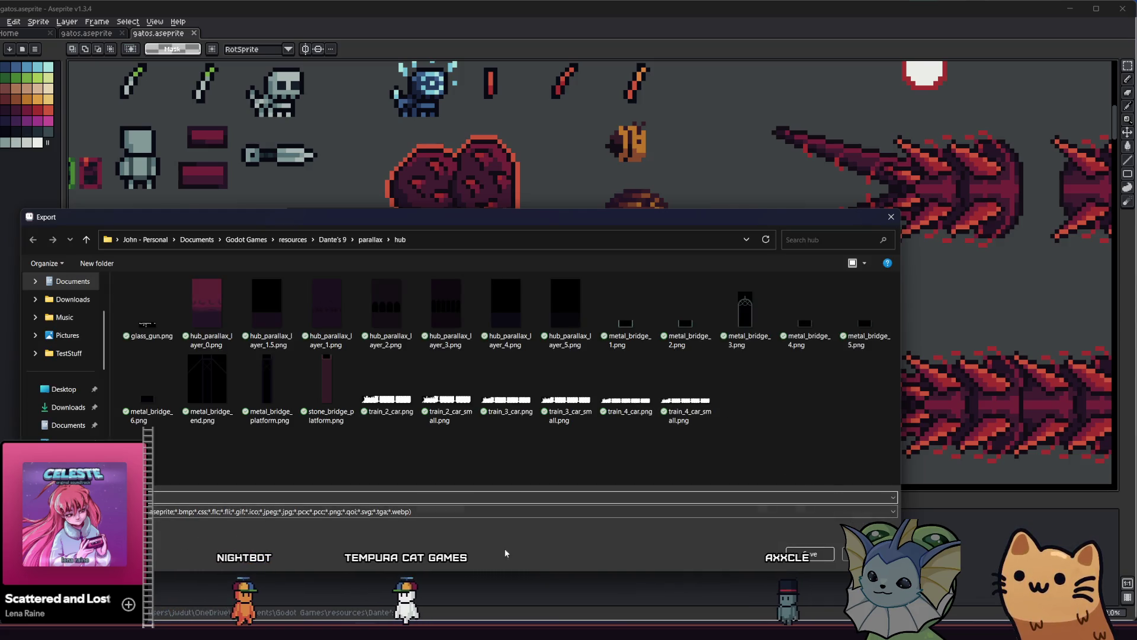
key(Escape)
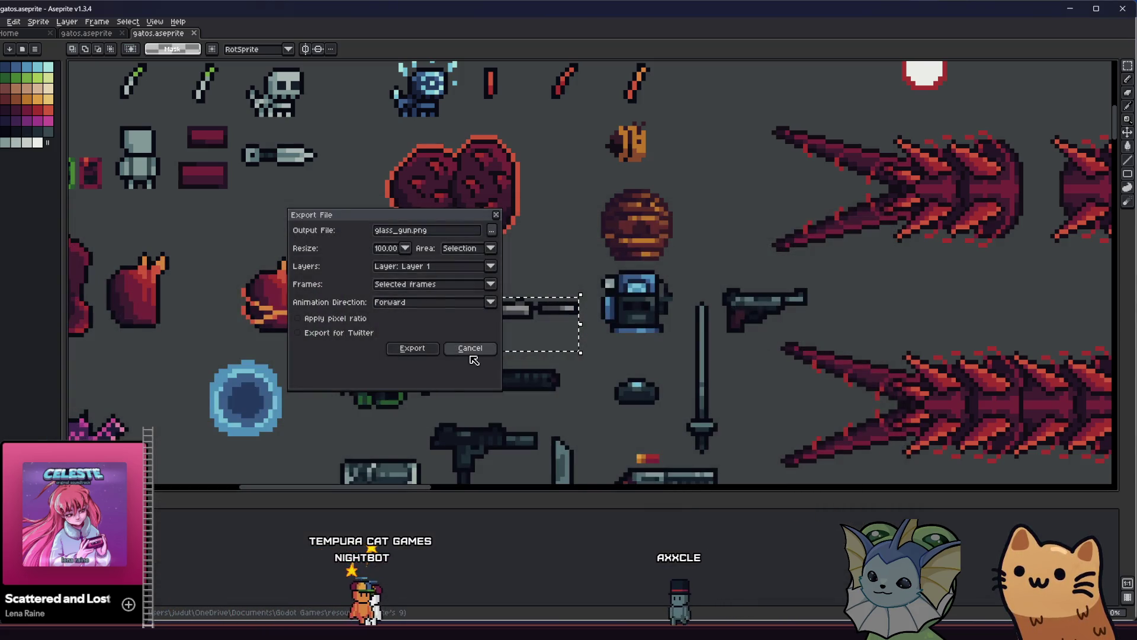
click(469, 349)
key(alt+Tab)
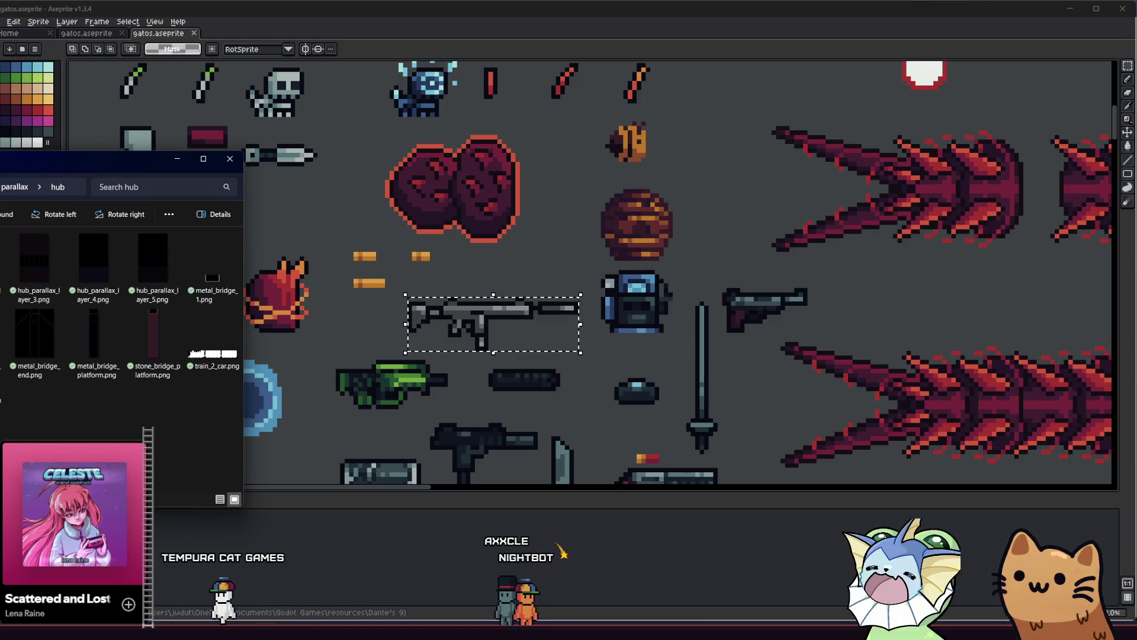
Browse from Dante's 9 into card resources, back to parallax hub, then switch to Godot
key(alt+Up)
key(alt+Up)
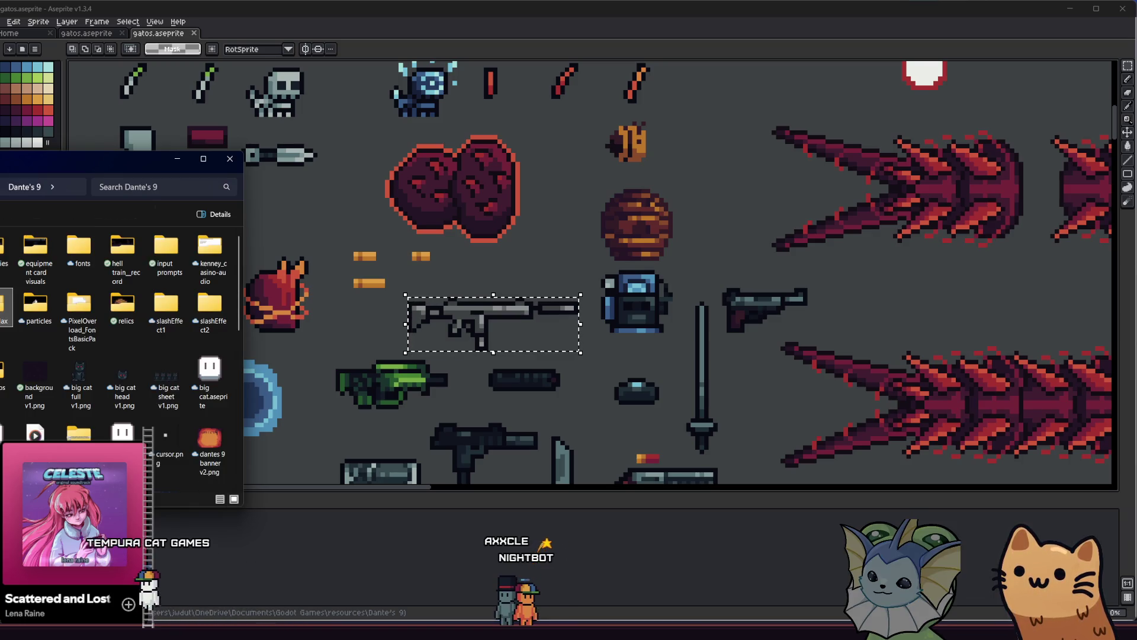
key(Return)
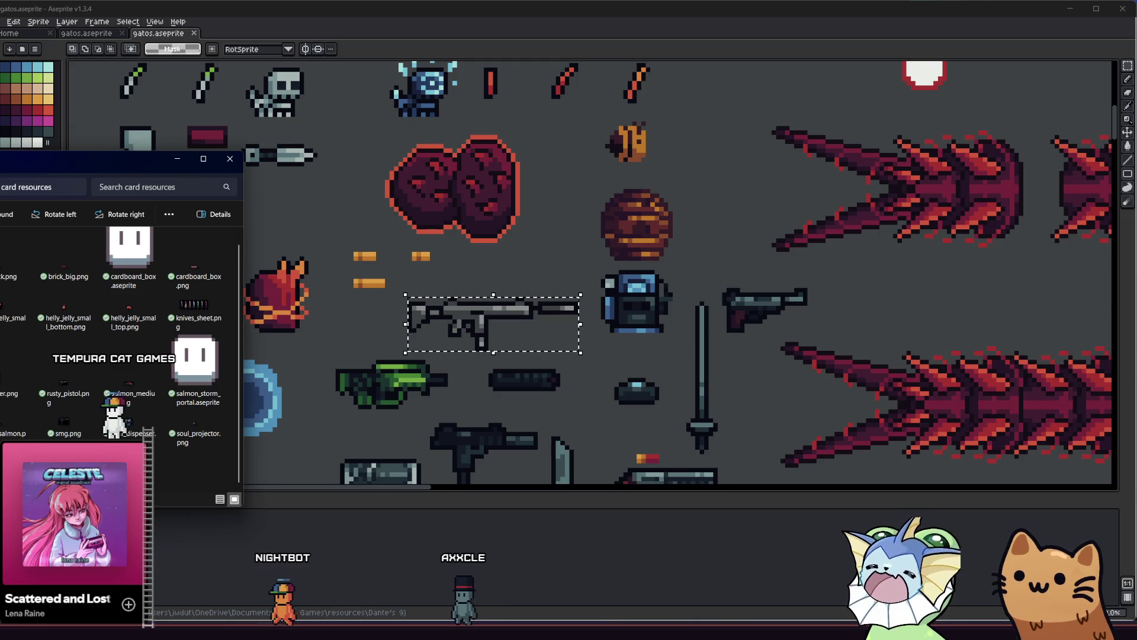
key(alt+Left)
key(alt+Left)
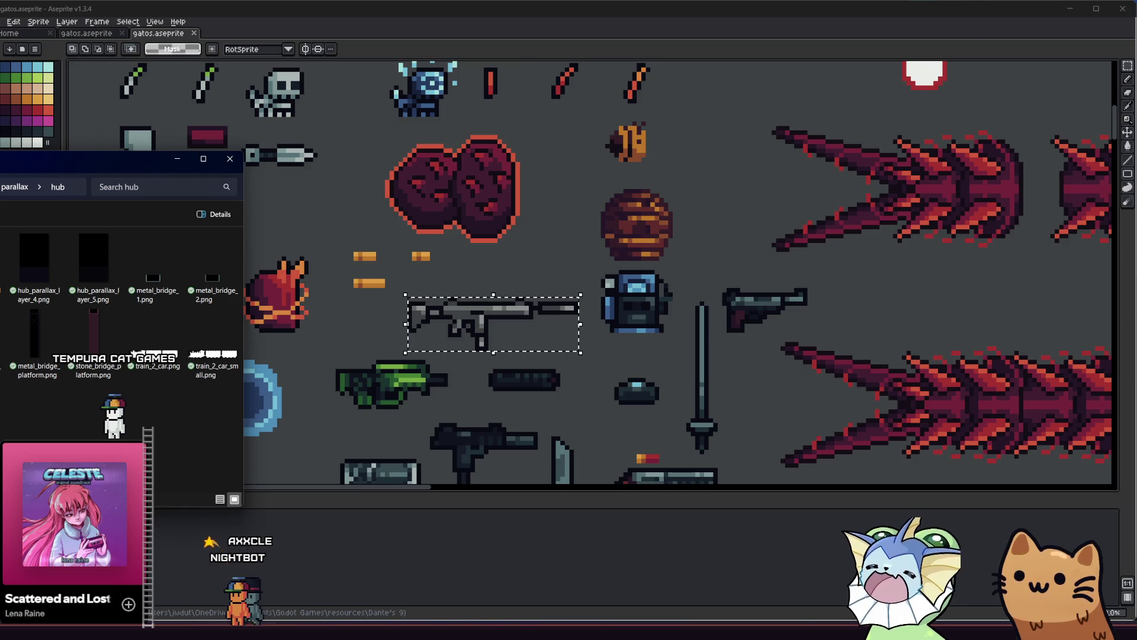
key(alt+Tab)
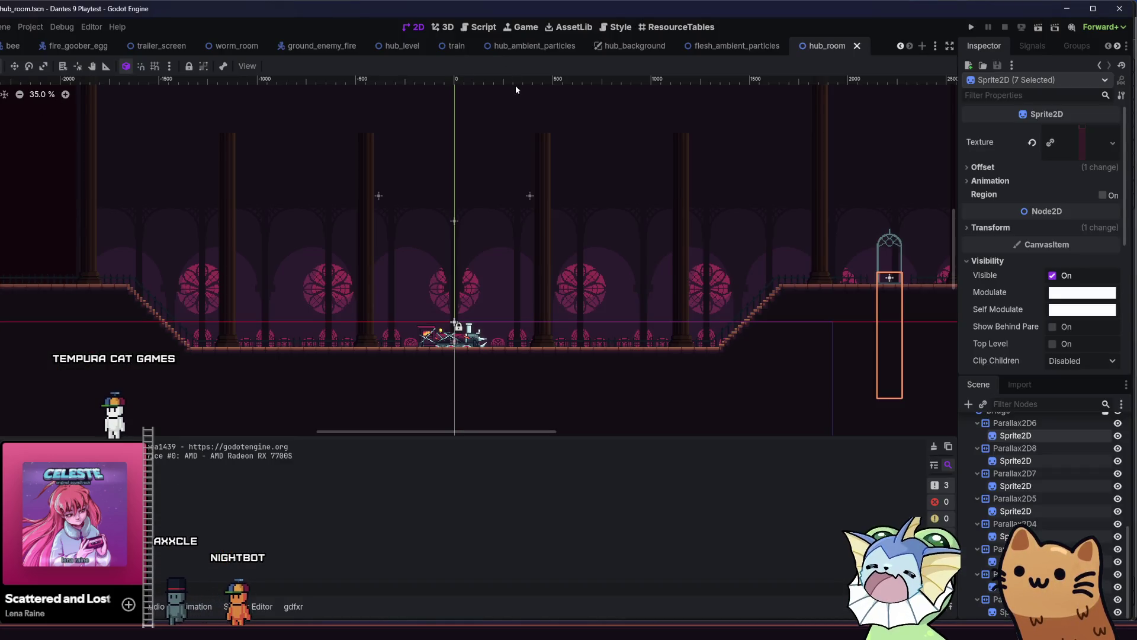
Open the ak_ability scene via quick search 'ak' and select its gun Sprite2D
key(alt+shift+o)
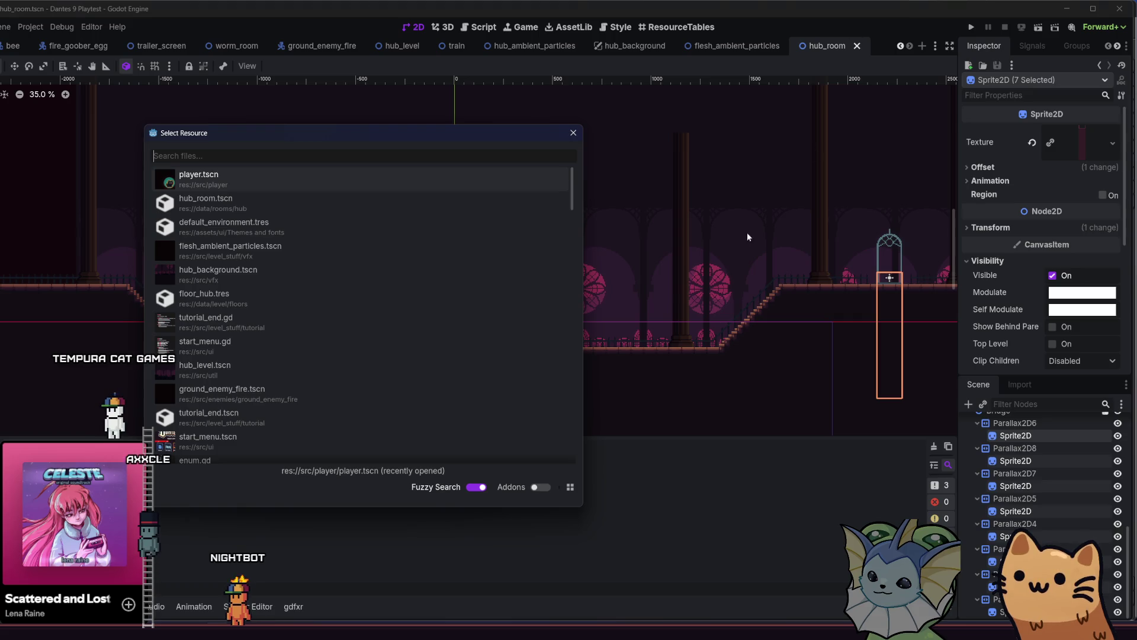
text(ak)
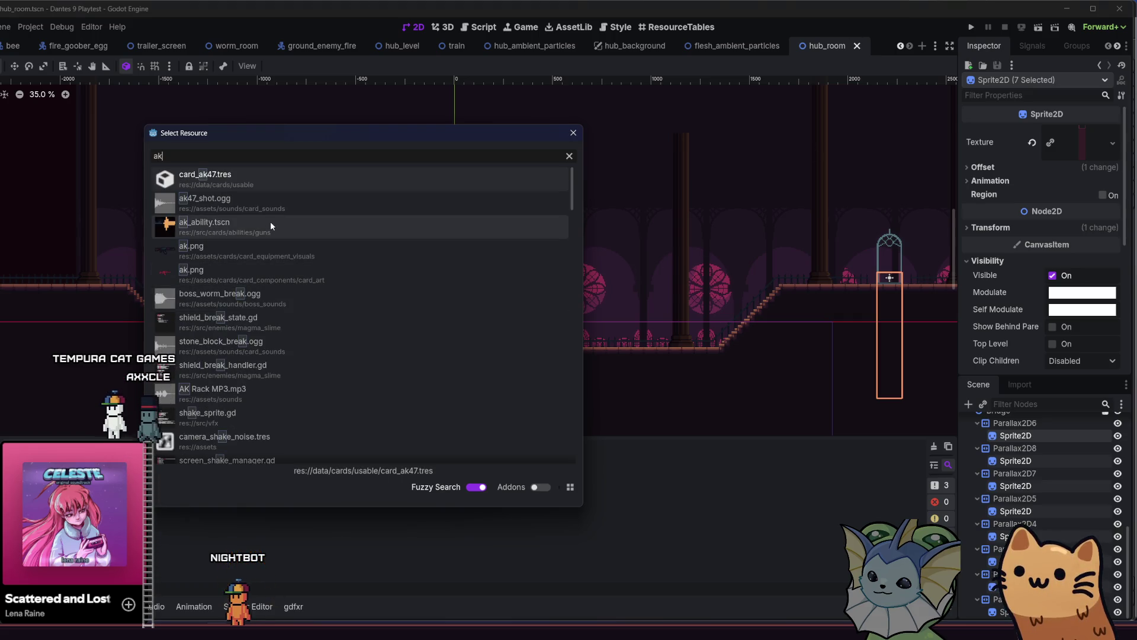
double_click(245, 224)
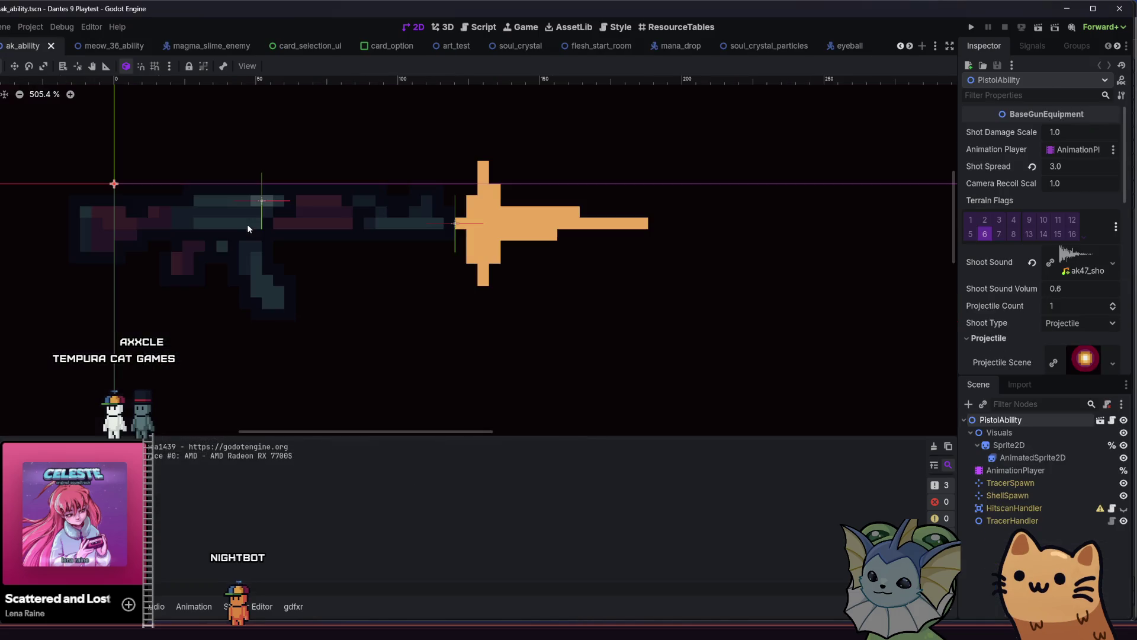
click(1016, 445)
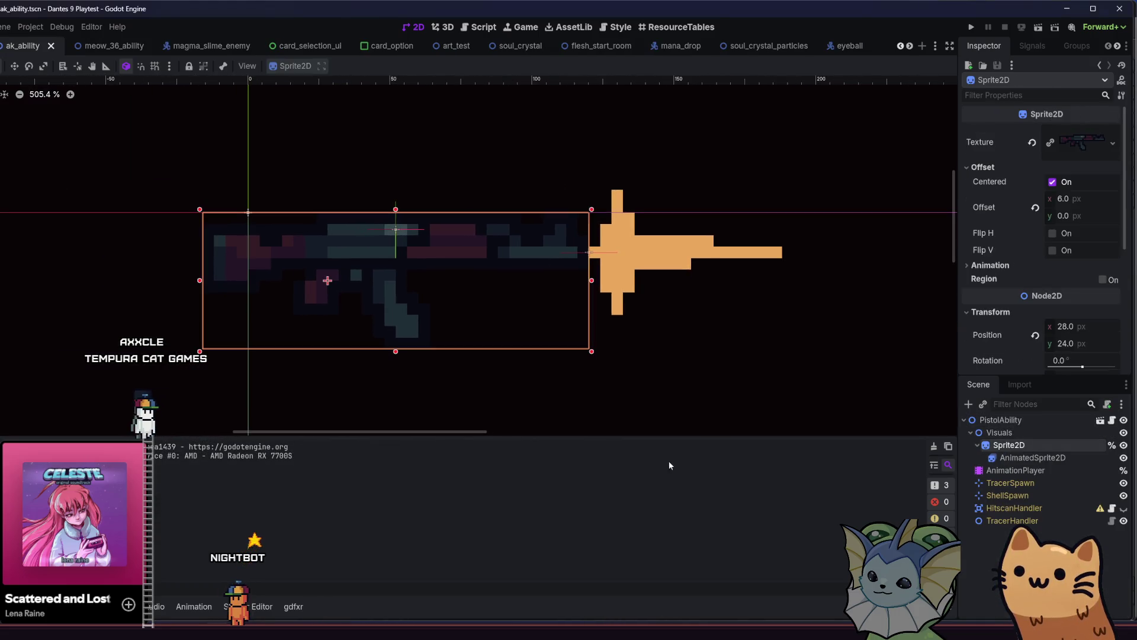
Set glass_gun.png from the FileSystem as the Sprite2D texture and save the scene
key(alt+f)
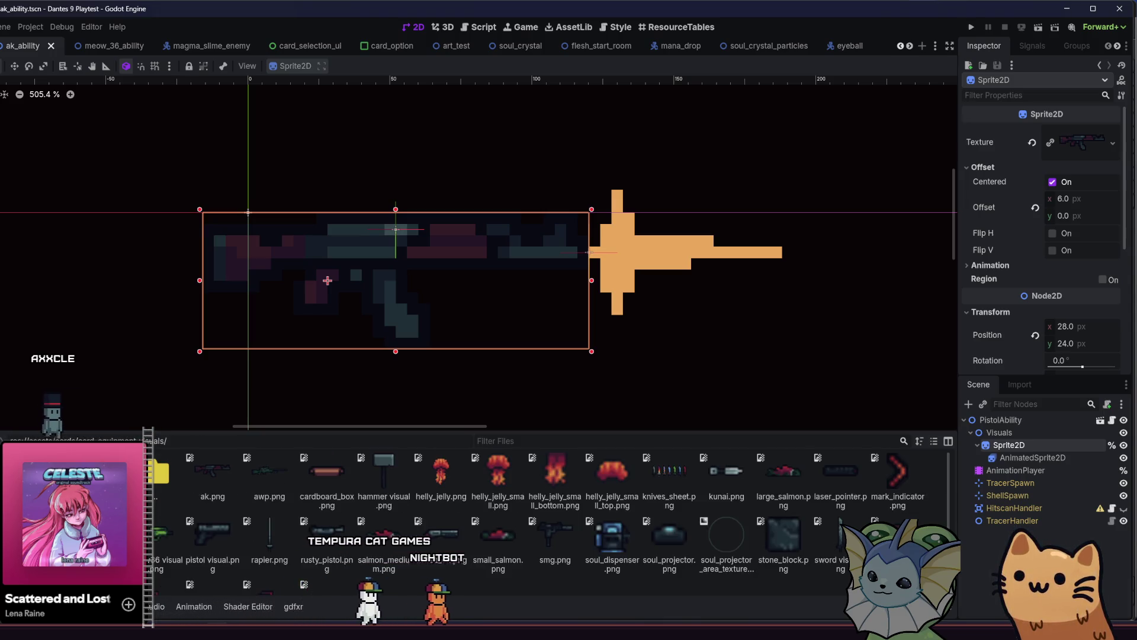
key(alt+Tab)
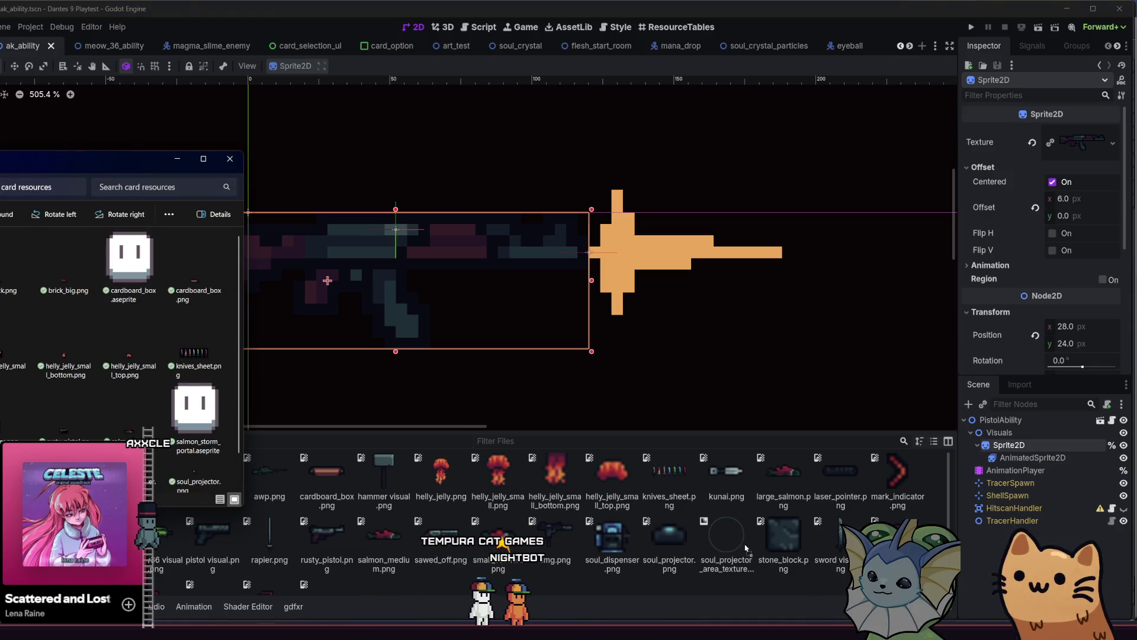
click(724, 544)
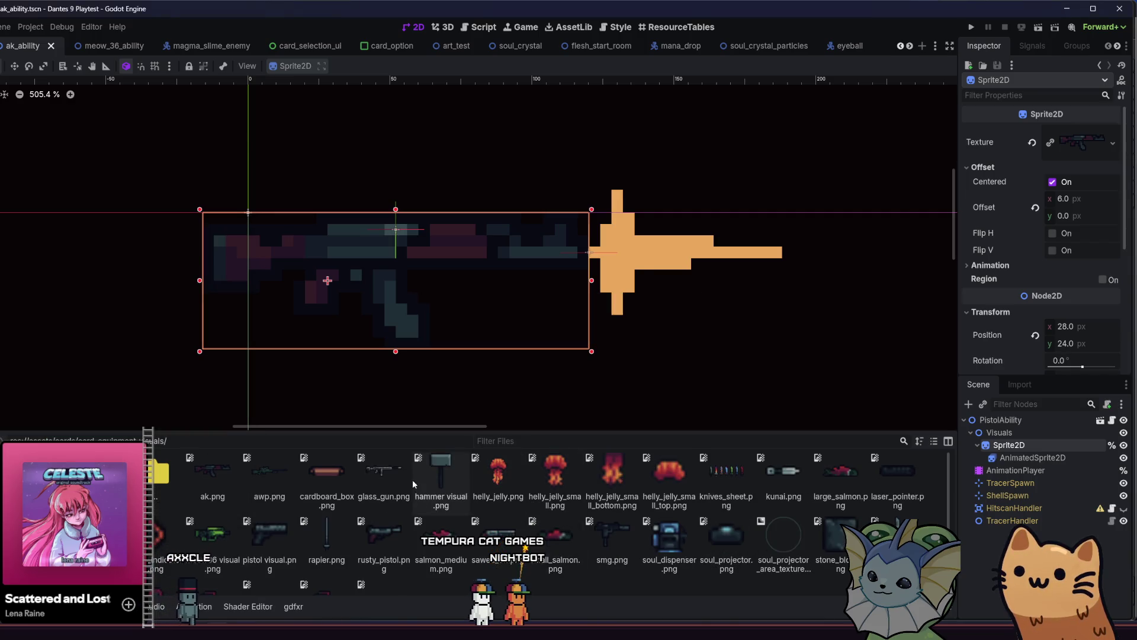
drag(1067, 158, 1069, 154)
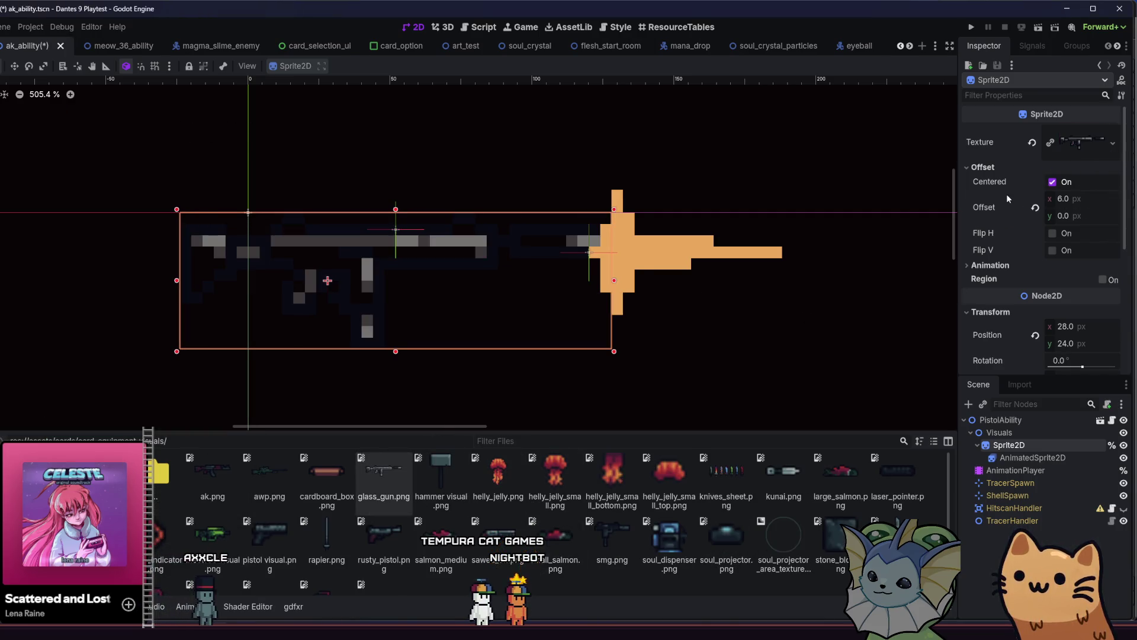
key(ctrl+s)
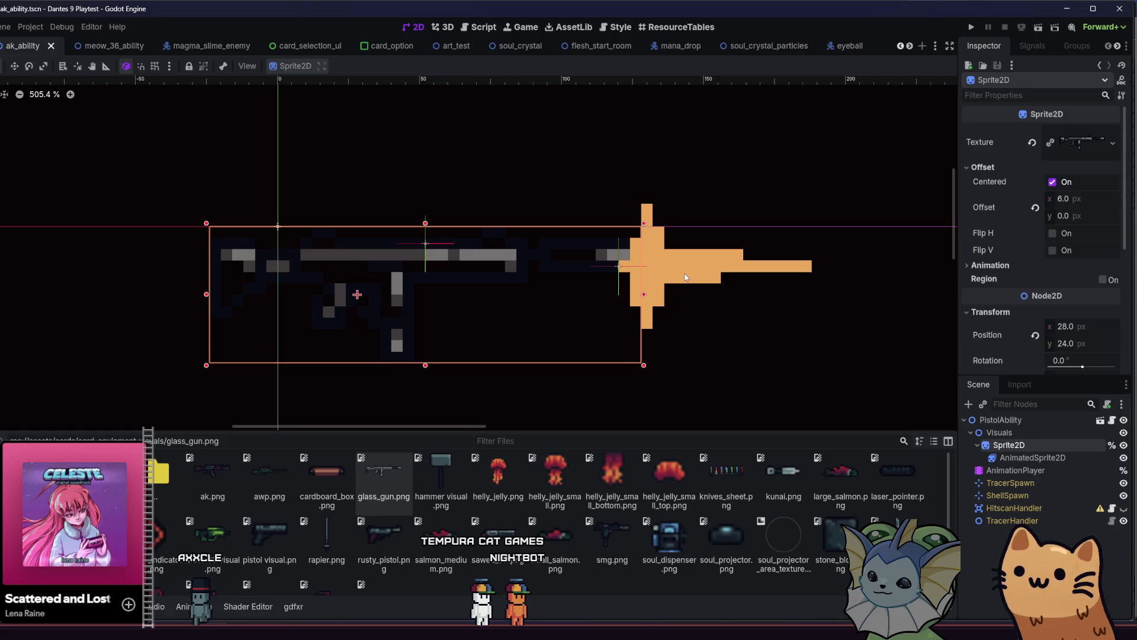
scroll(980, 253, down, 5)
Give the gun sprite a new CanvasItemMaterial with Add blend mode and save
click(981, 256)
click(1113, 271)
click(1068, 298)
click(1065, 244)
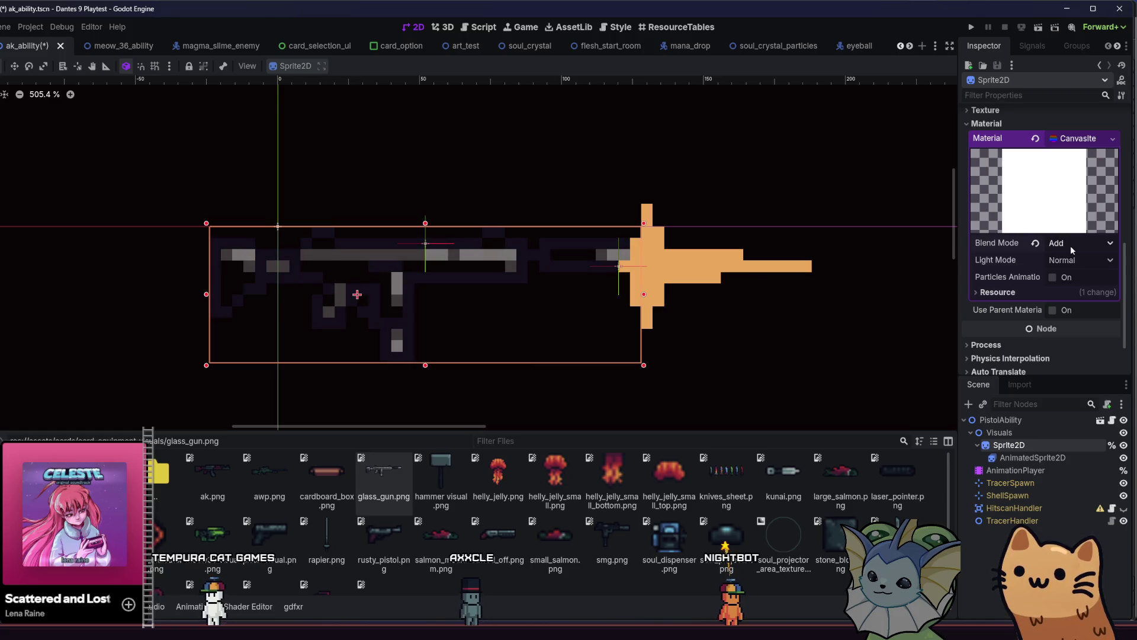
click(1079, 296)
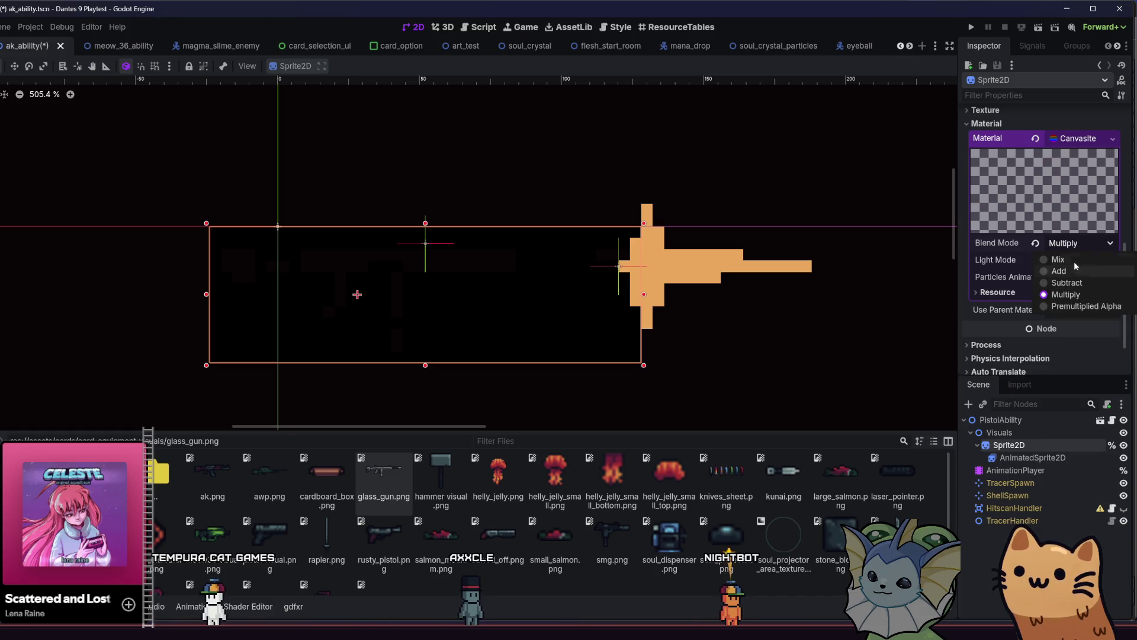
key(ctrl+s)
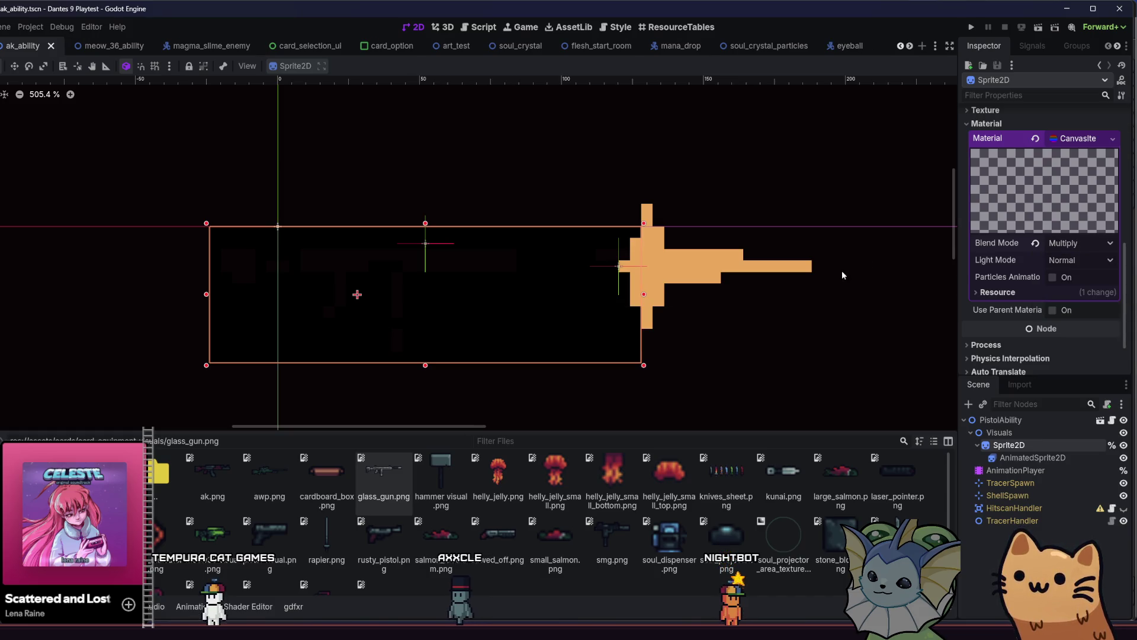
click(1075, 243)
click(1075, 273)
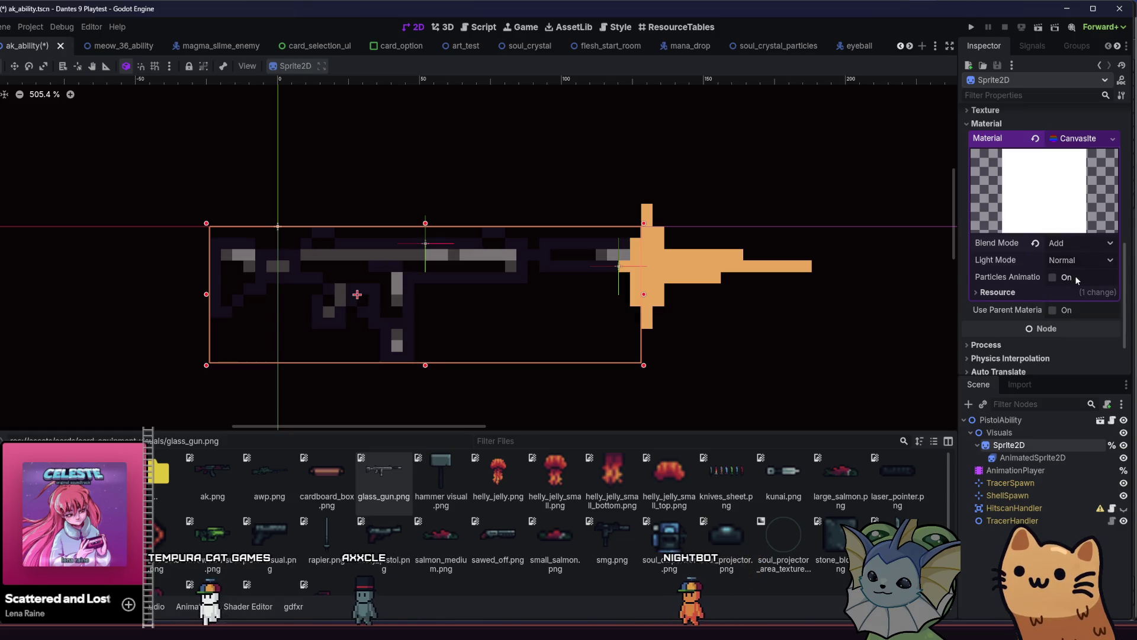
key(ctrl+s)
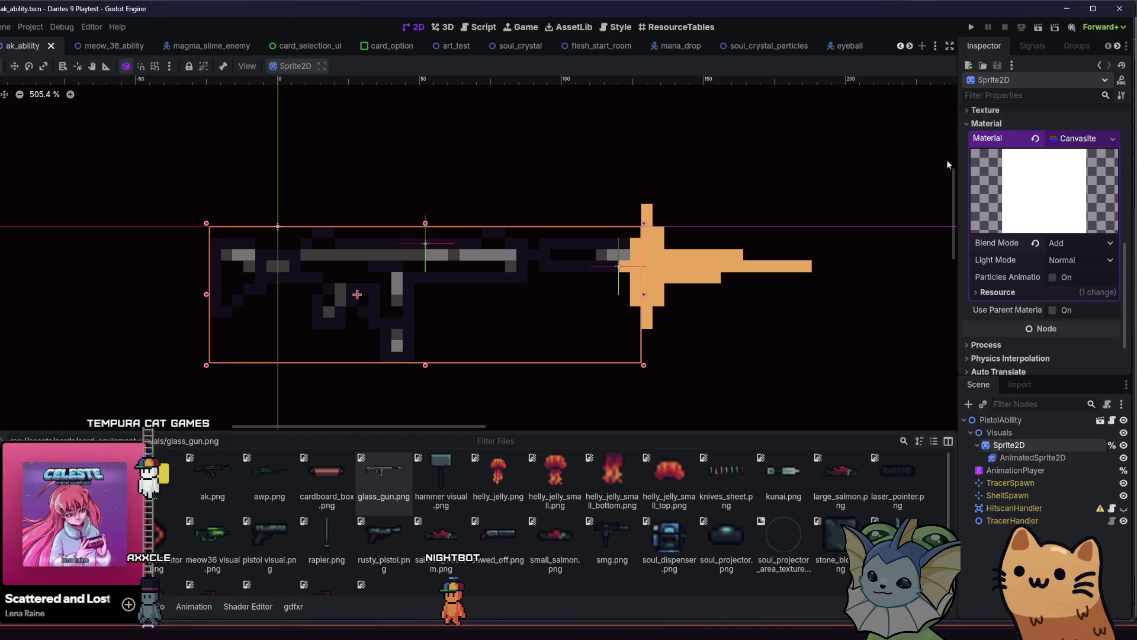
Move TracerSpawn and ShellSpawn 8 px right and 4 px up, then run the game
click(1014, 470)
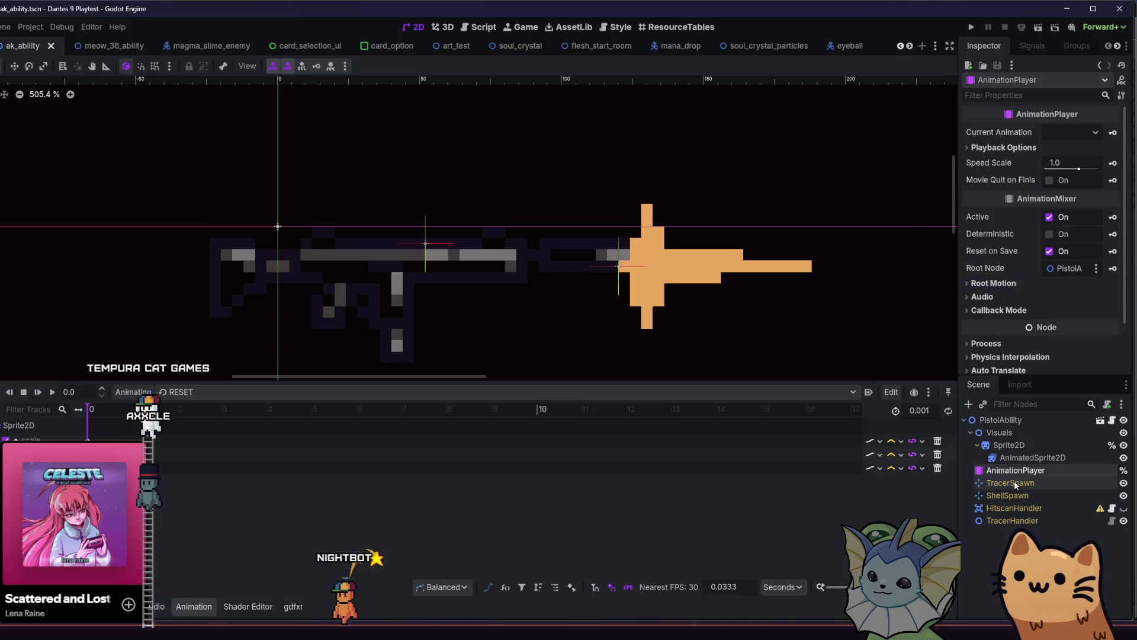
click(1007, 483)
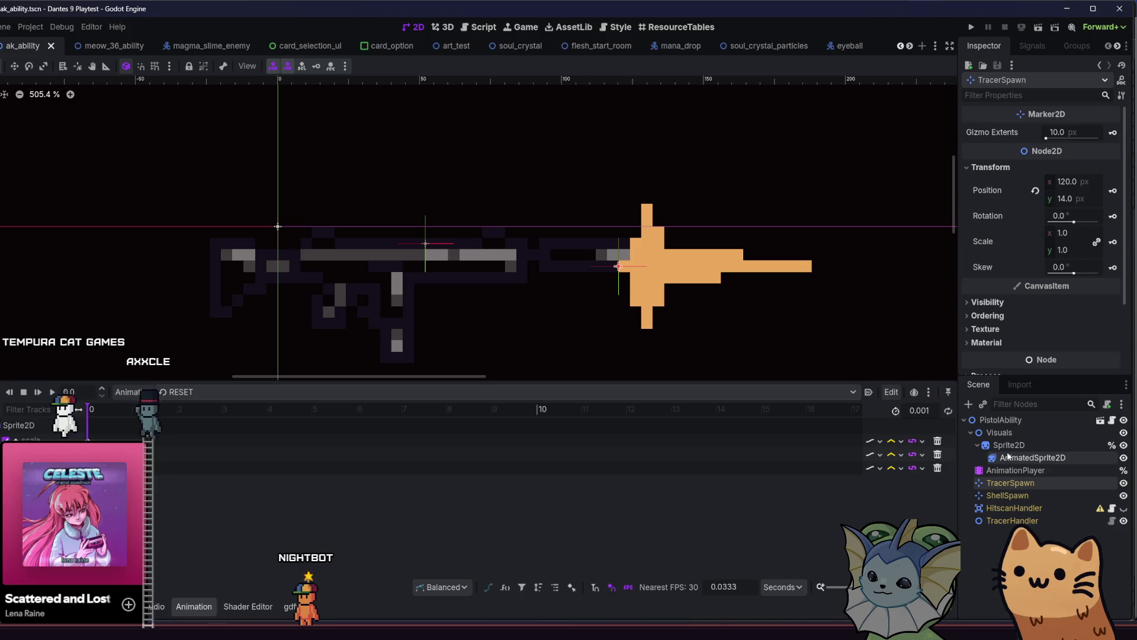
ctrl+click(1005, 495)
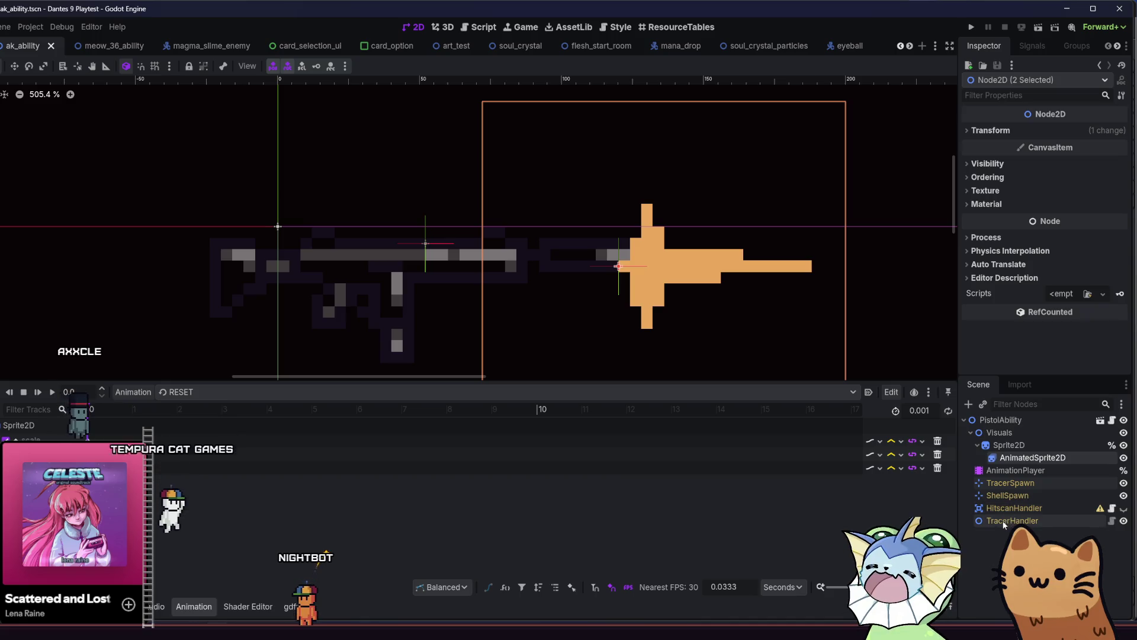
key(w)
drag(325, 251, 348, 240)
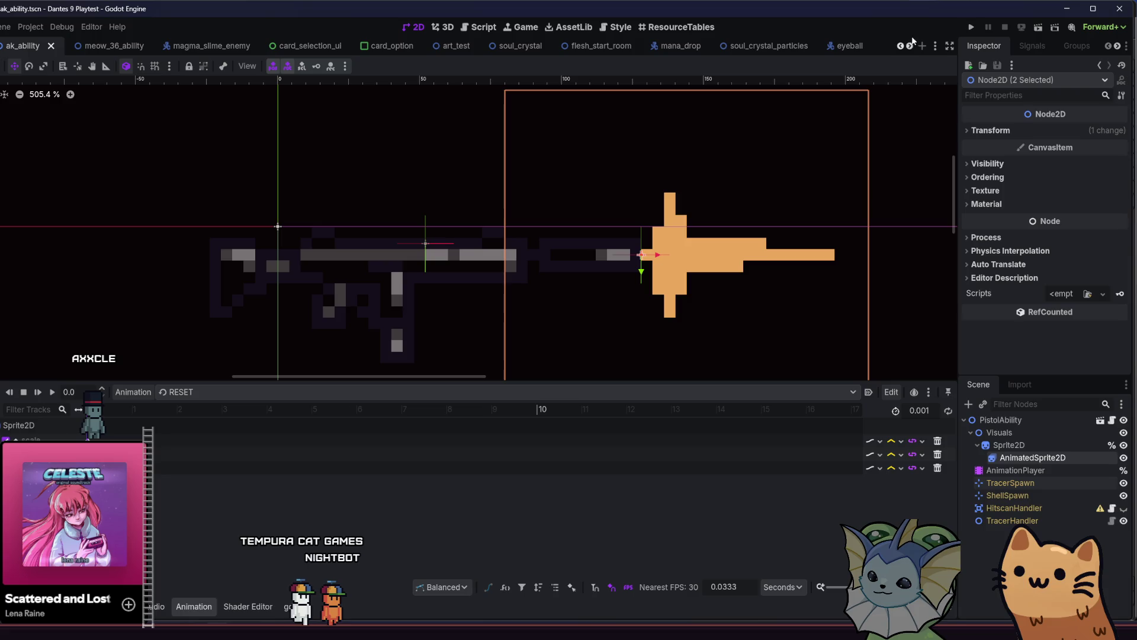
click(972, 27)
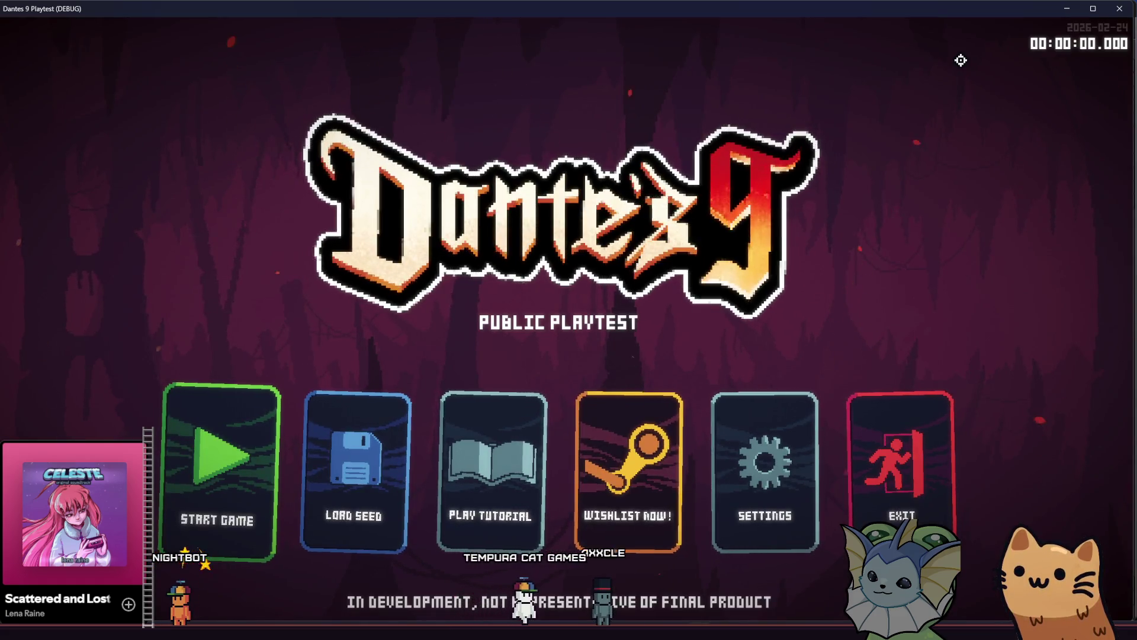
Start a game and add an AK47 card through the debug menu's CARDS > ADD CARDS
click(238, 445)
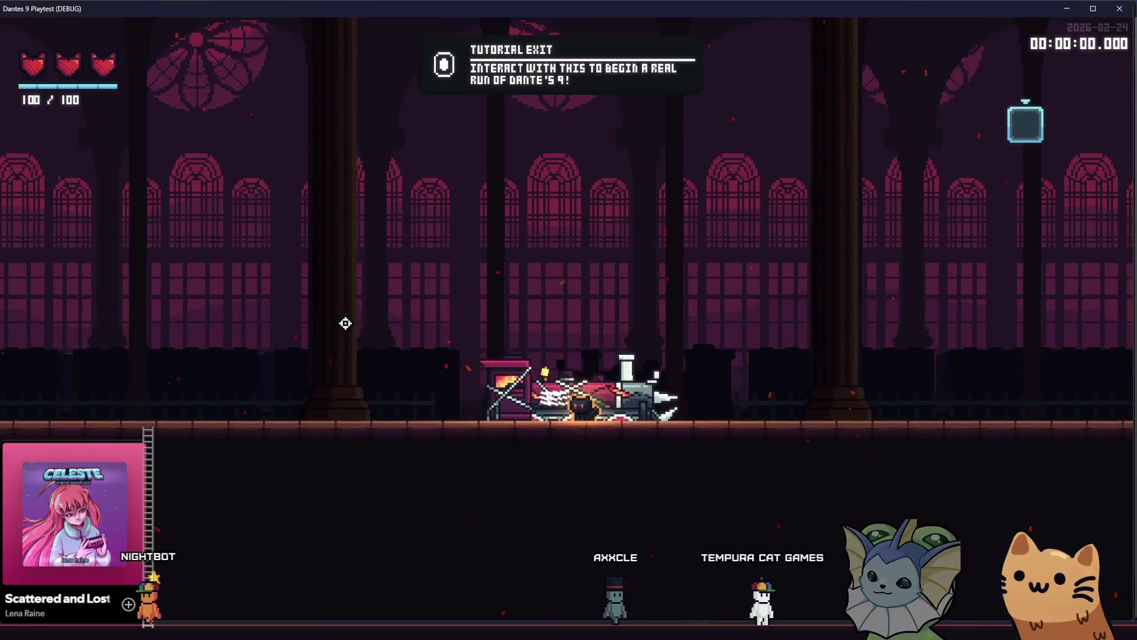
key(F1)
click(104, 155)
click(267, 108)
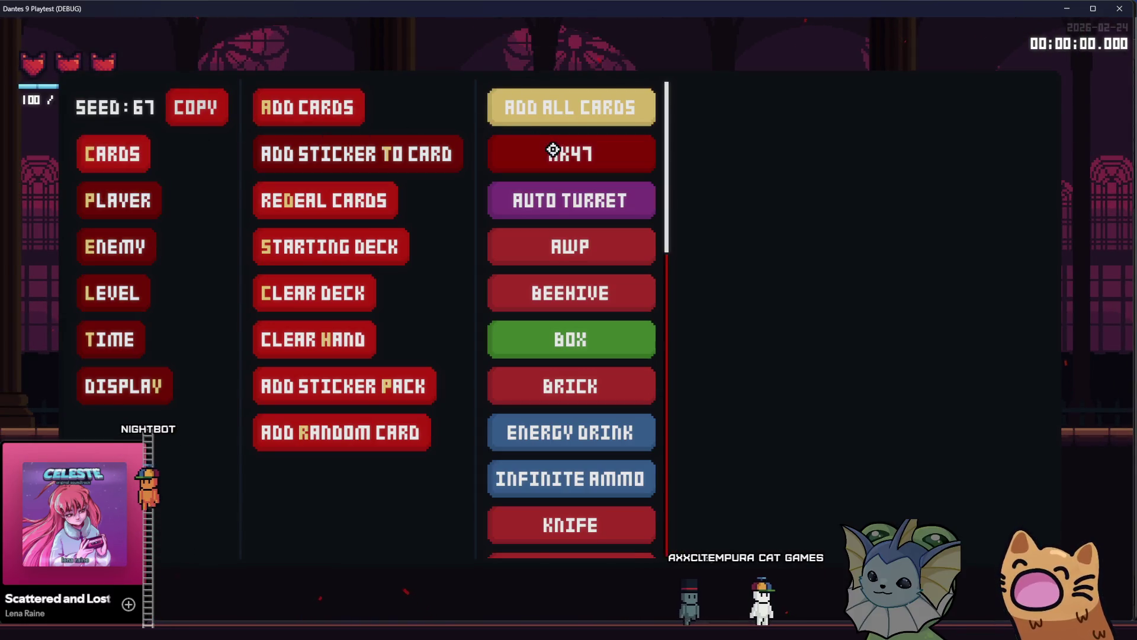
click(552, 150)
key(F1)
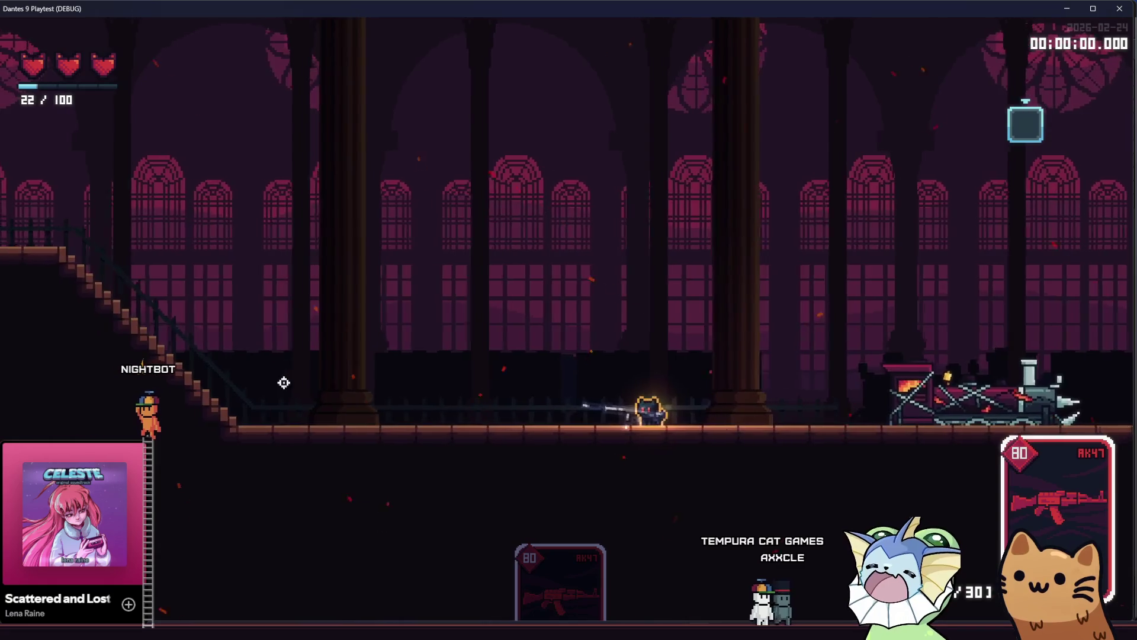
Move and jump around to test the gun, then stop the game
key(a)
key(space)
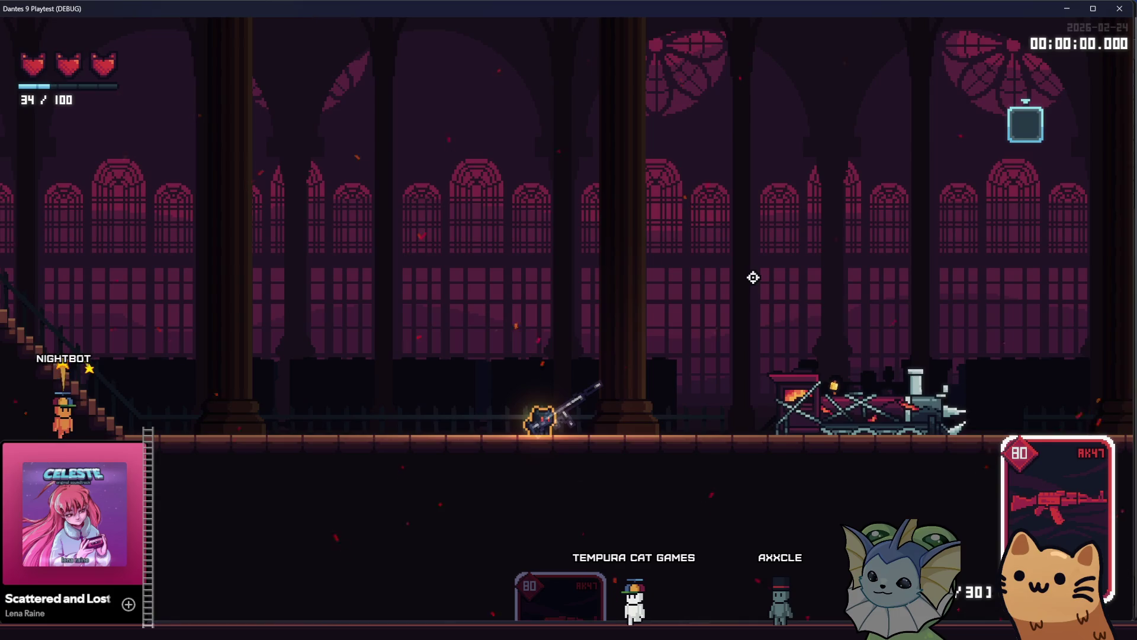
key(space)
key(d)
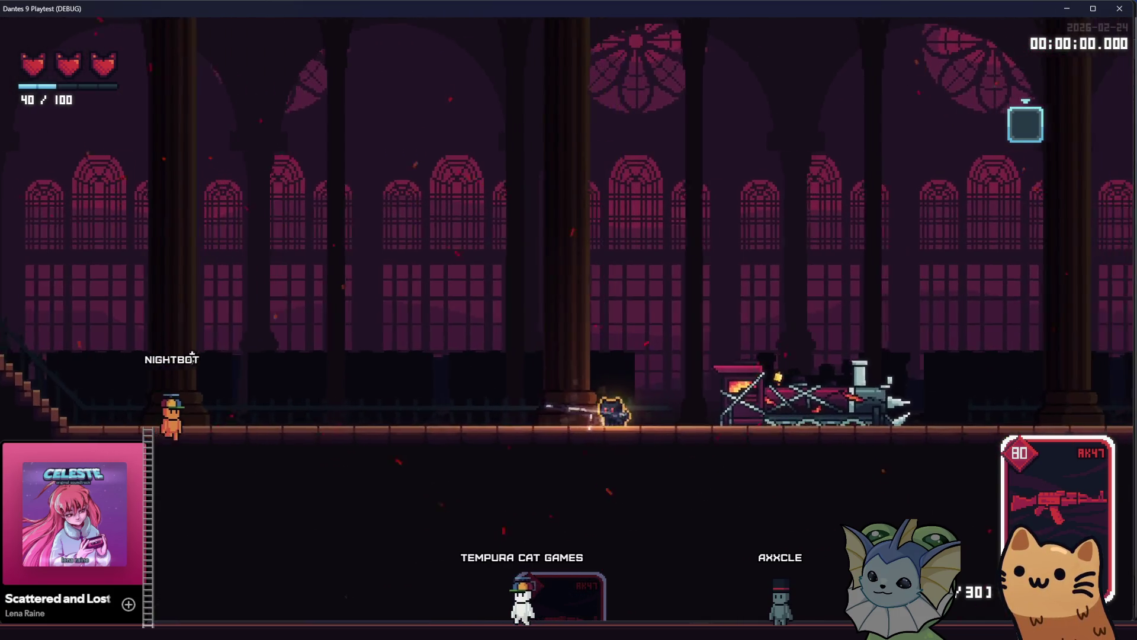
key(F8)
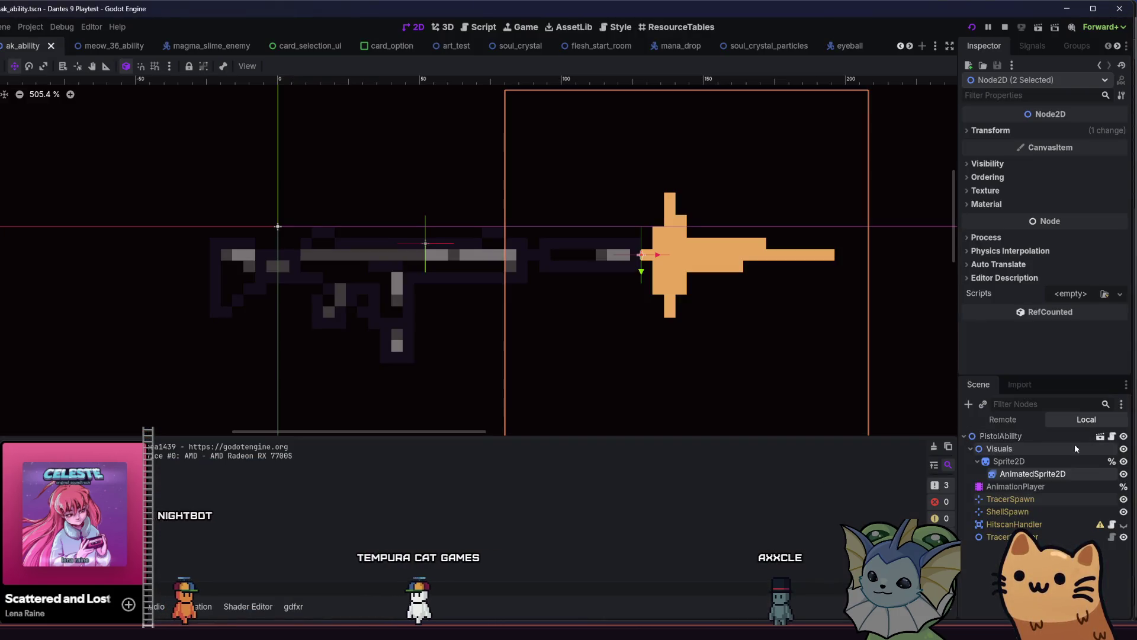
Inspect the TracerSpawn and muzzle-flash nodes, then select the gun Sprite2D and launch the game
click(1010, 500)
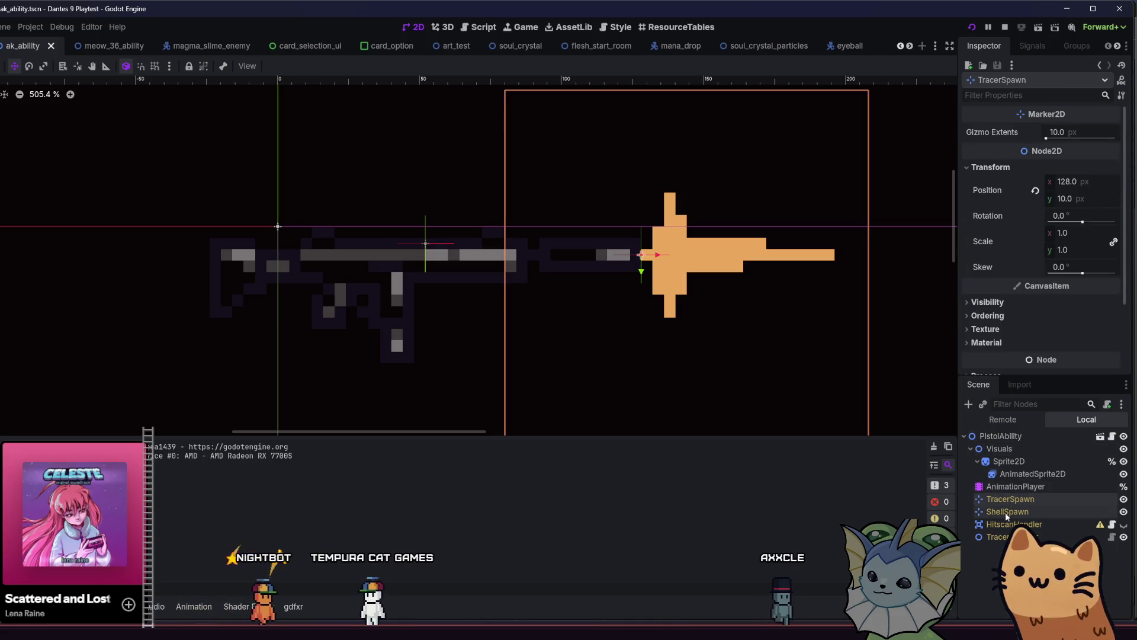
click(1021, 473)
scroll(1019, 290, down, 8)
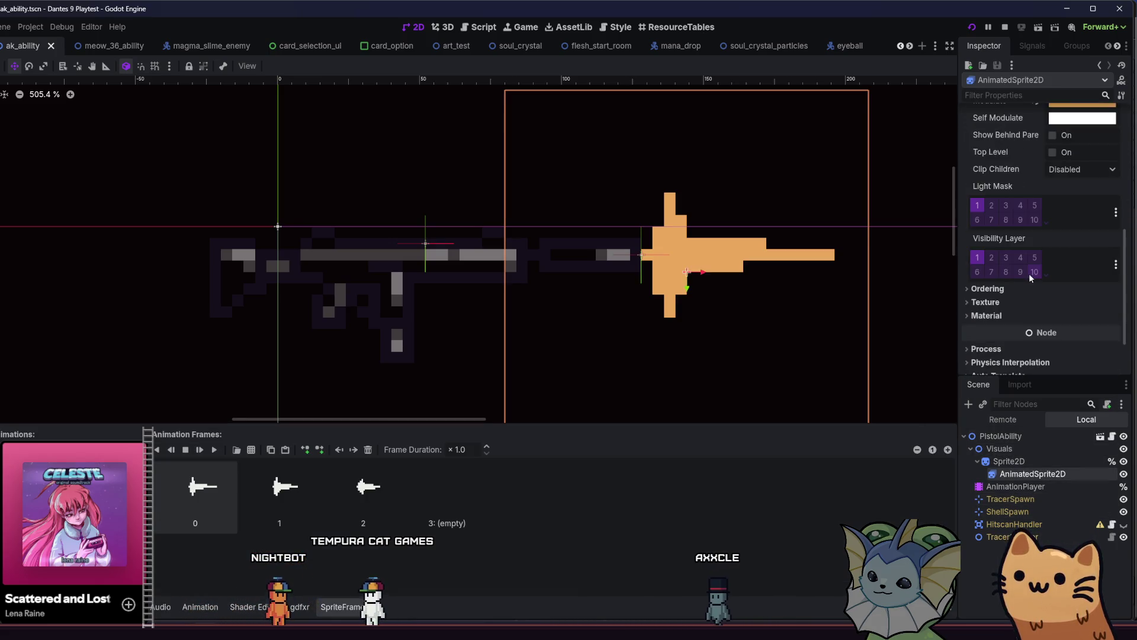
click(1032, 251)
click(1031, 251)
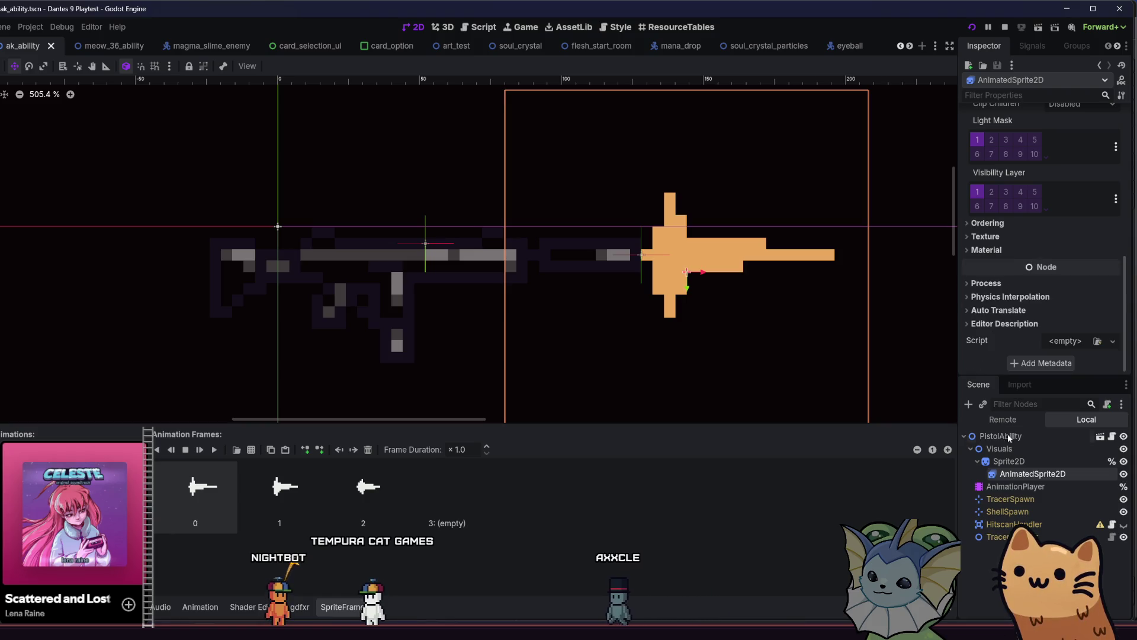
click(1020, 462)
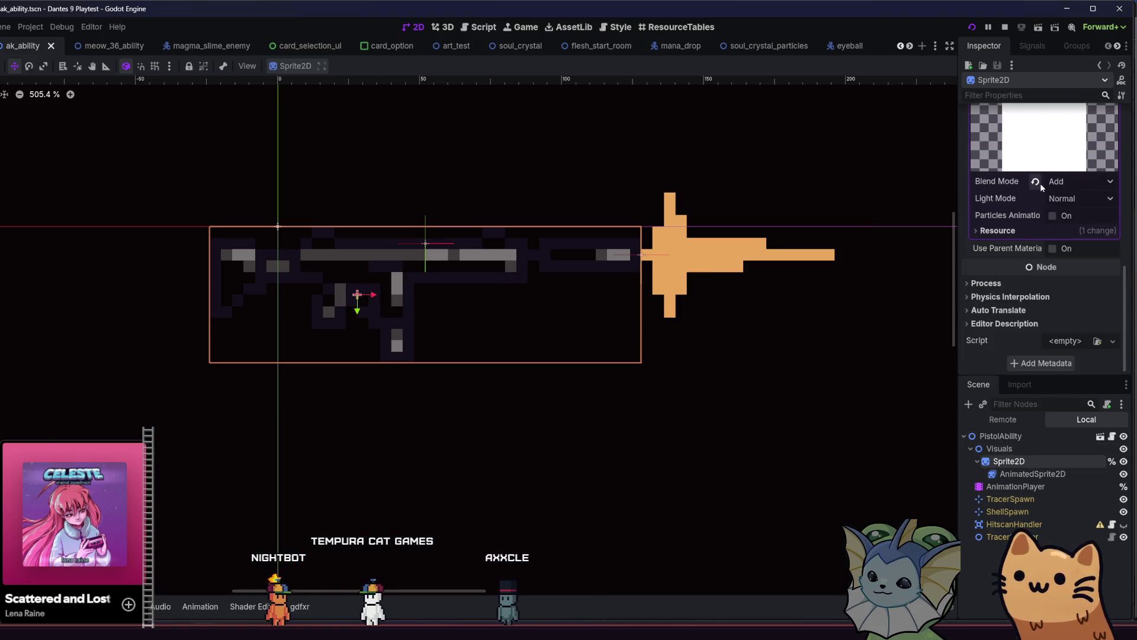
key(F5)
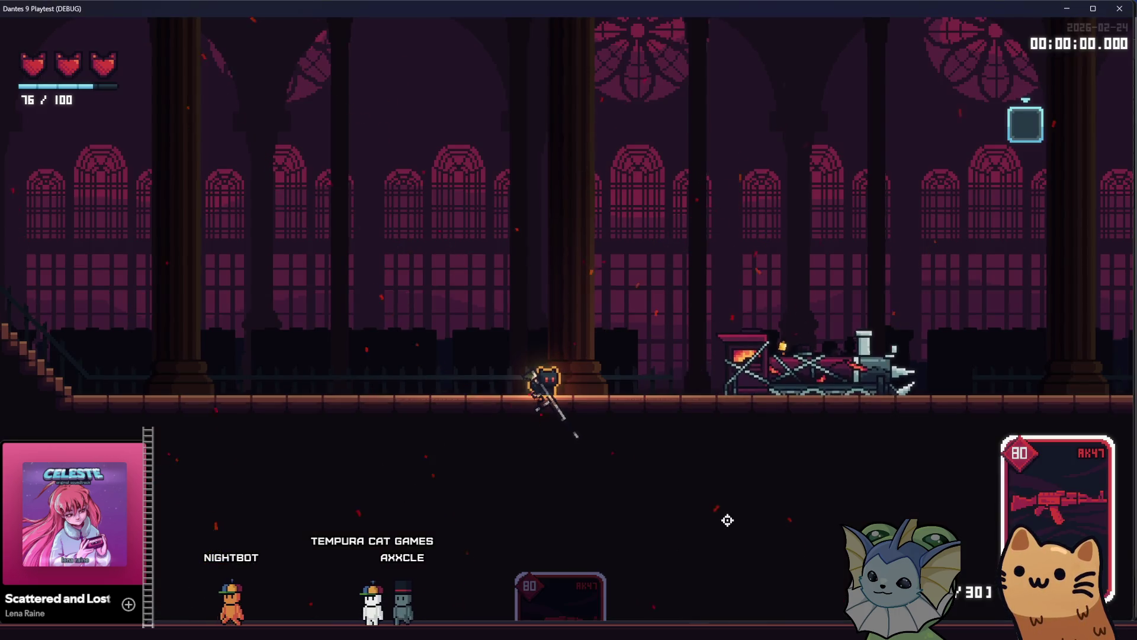
Playtest firing the AK47, check the sprite's light mode options, and playtest again
key(a)
click(382, 377)
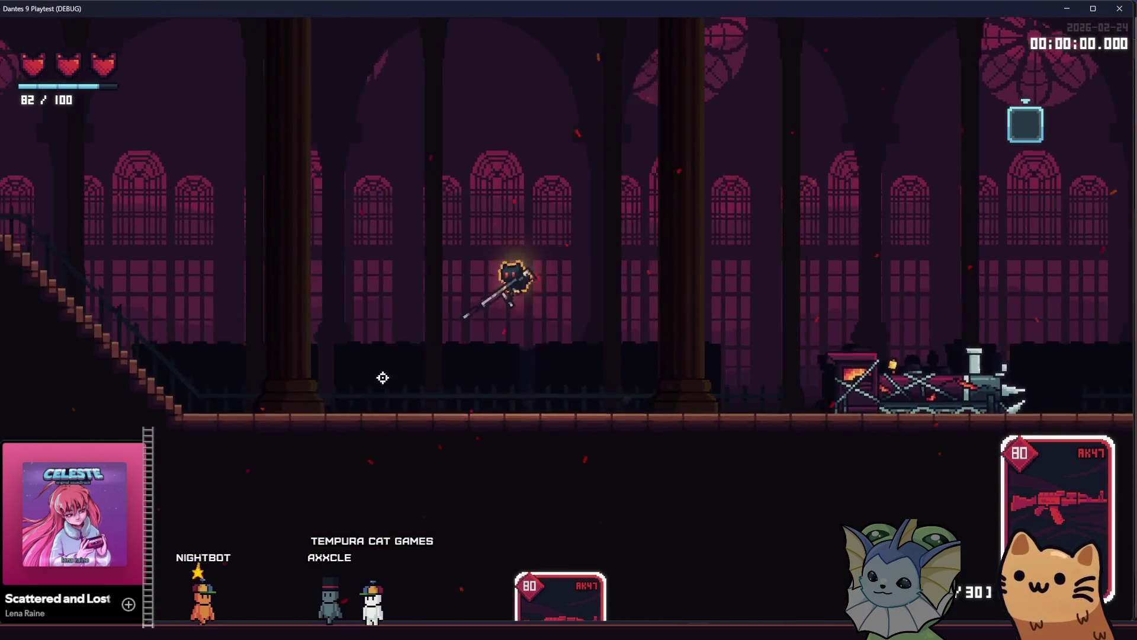
key(a)
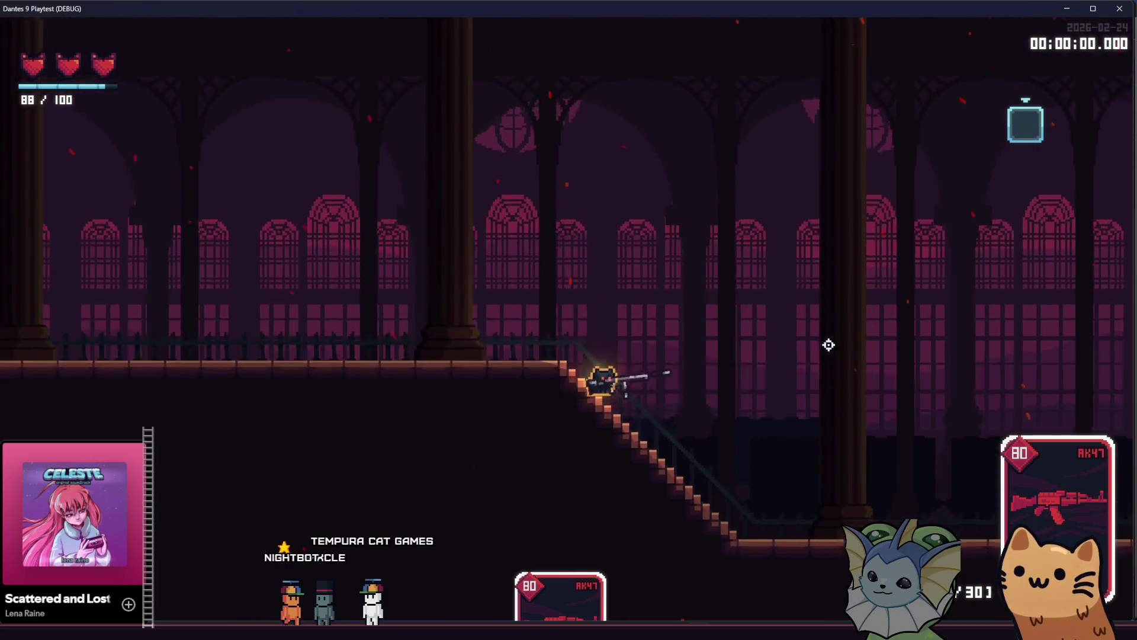
key(F8)
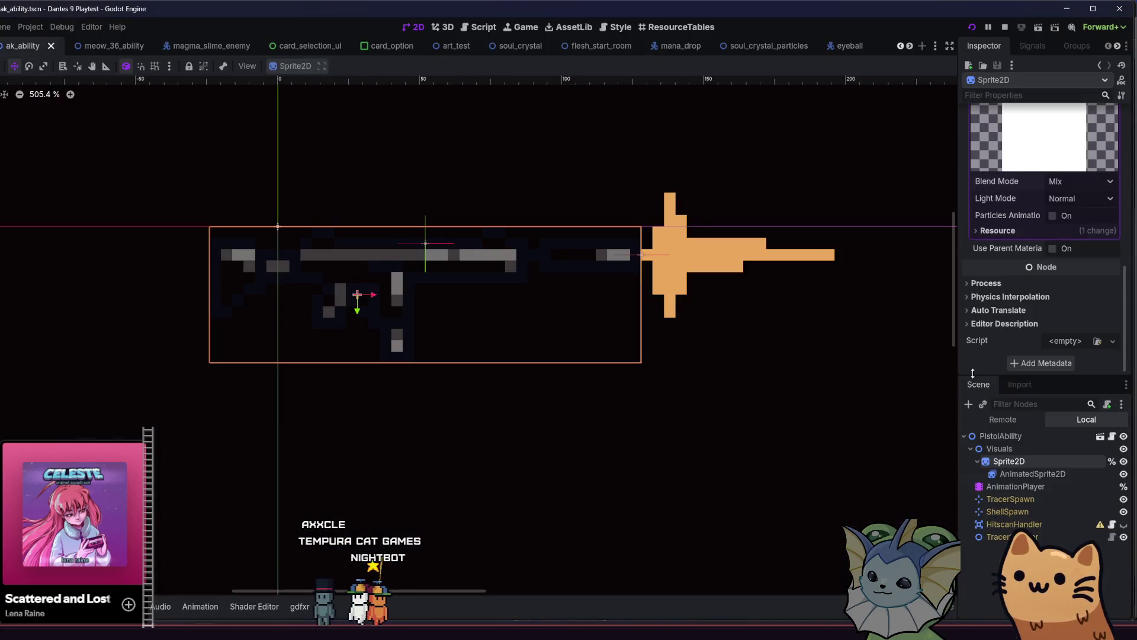
click(1066, 198)
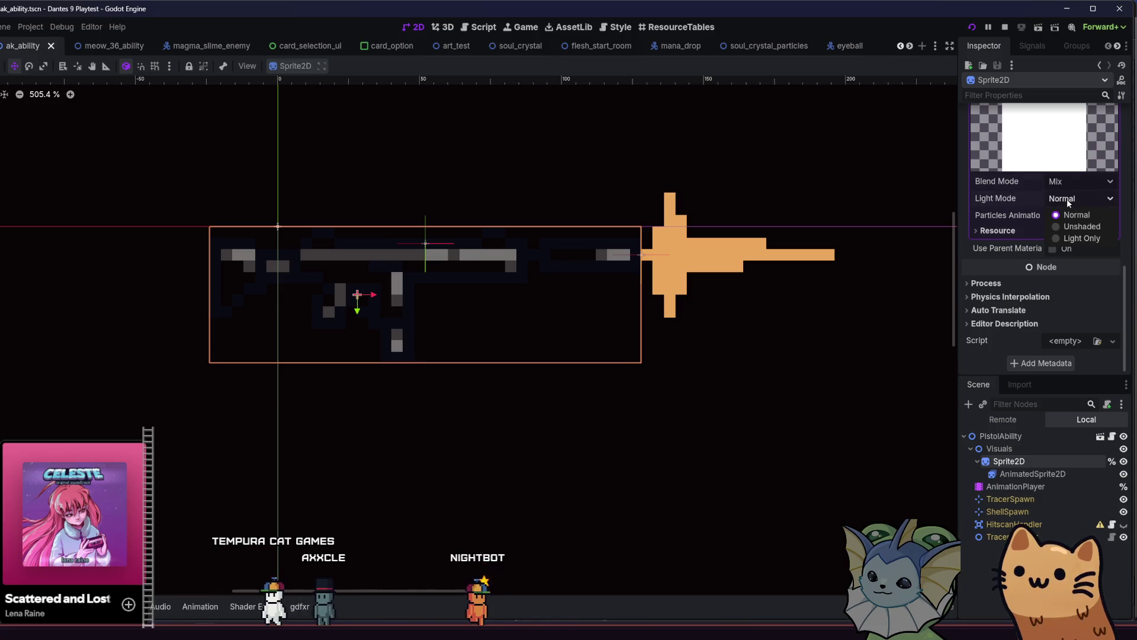
key(F5)
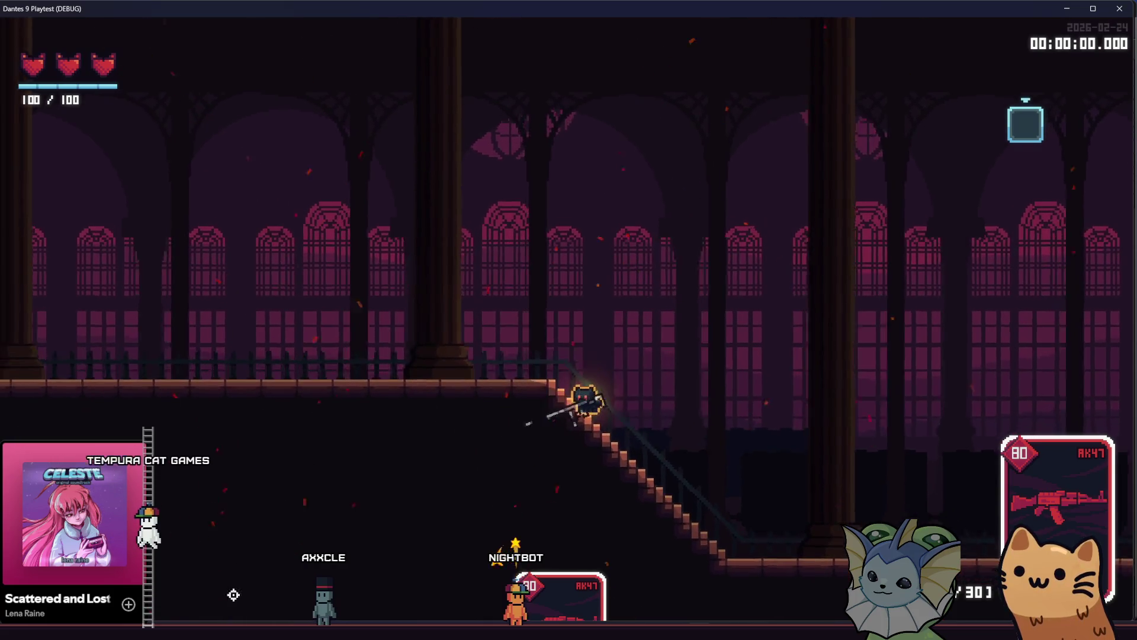
key(F8)
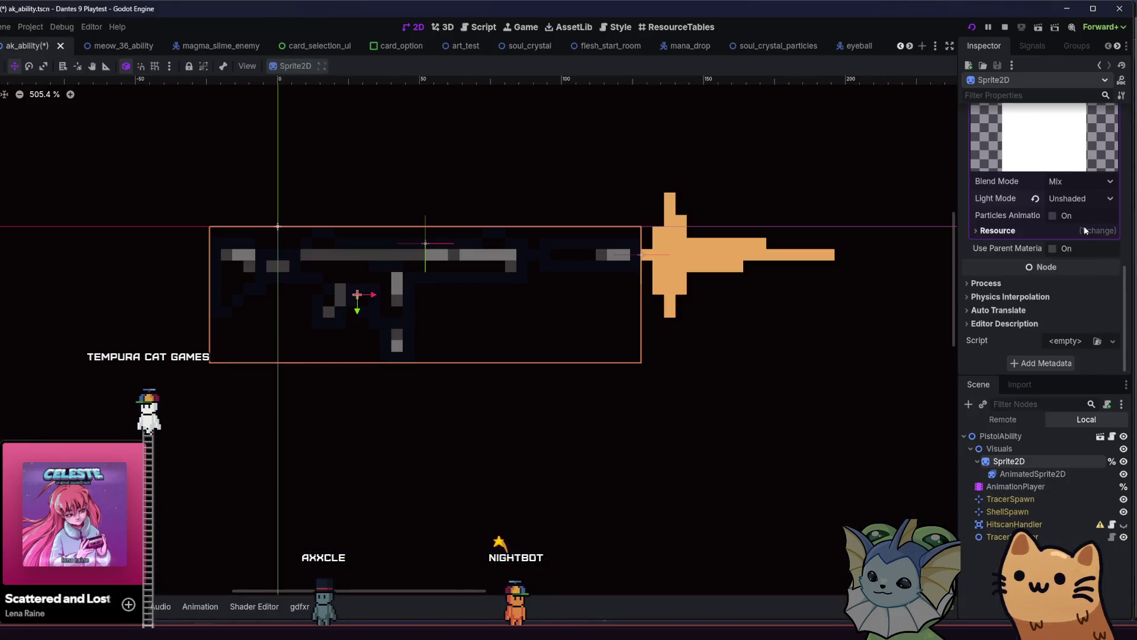
Try Light Only light mode and Subtract and Mix blends, settle on Add blend, then run
click(1080, 198)
click(1081, 238)
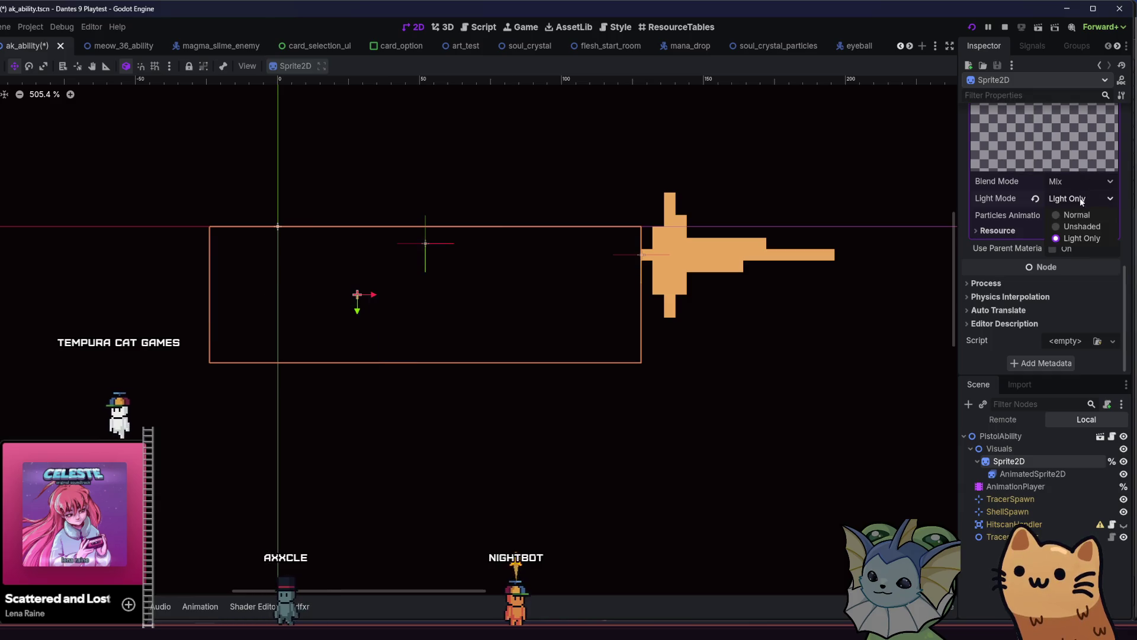
click(1087, 183)
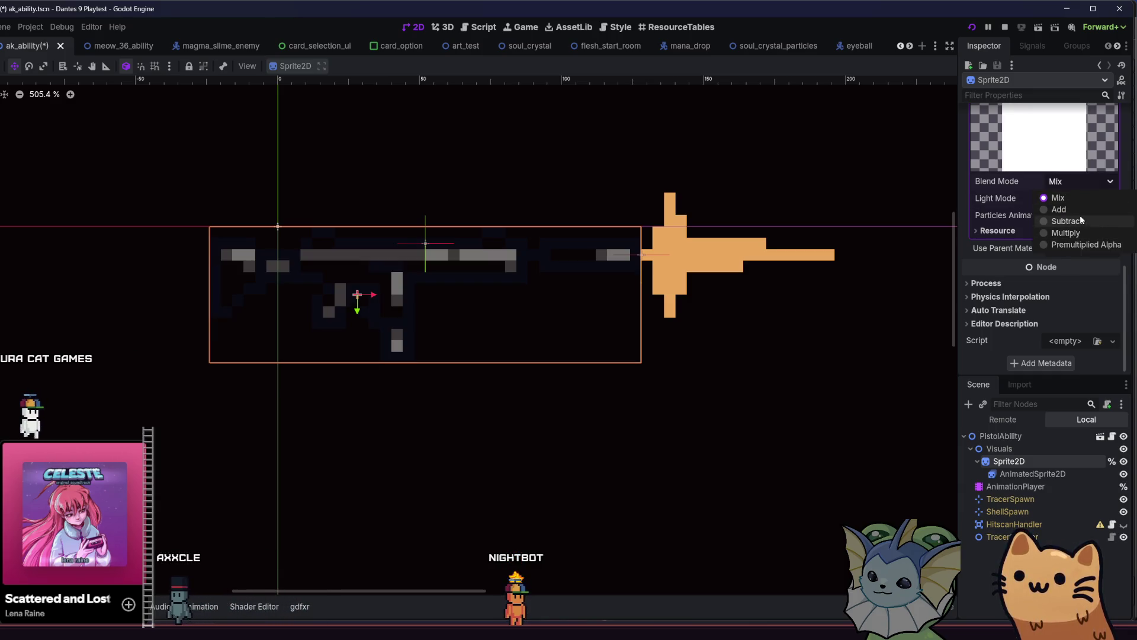
click(1083, 221)
click(1082, 186)
click(1077, 201)
click(1074, 182)
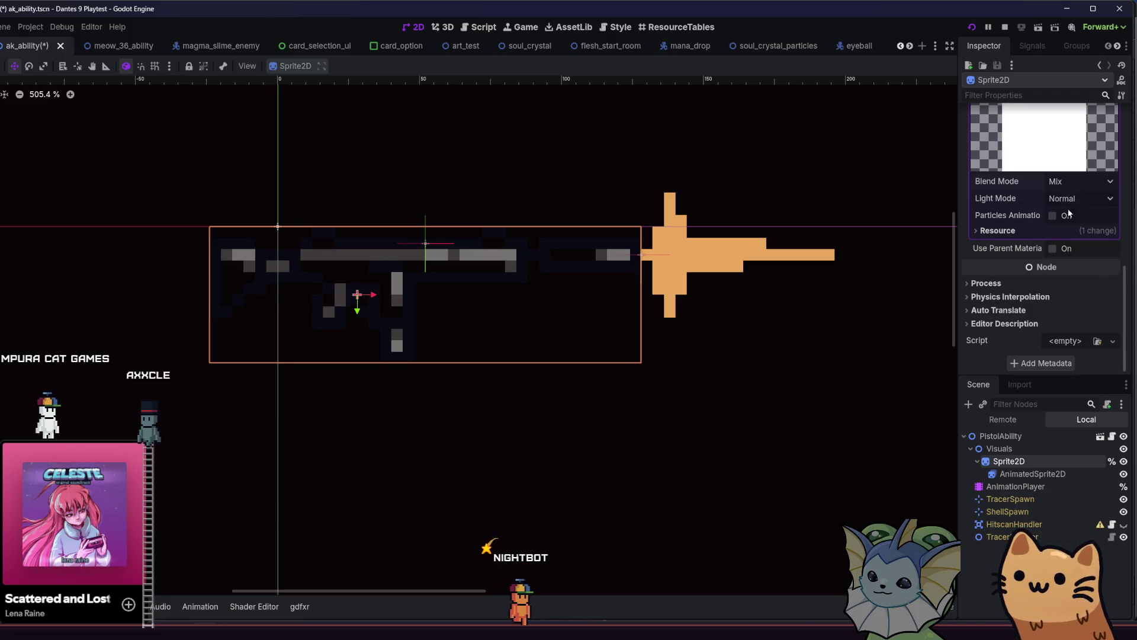
click(1073, 214)
key(F5)
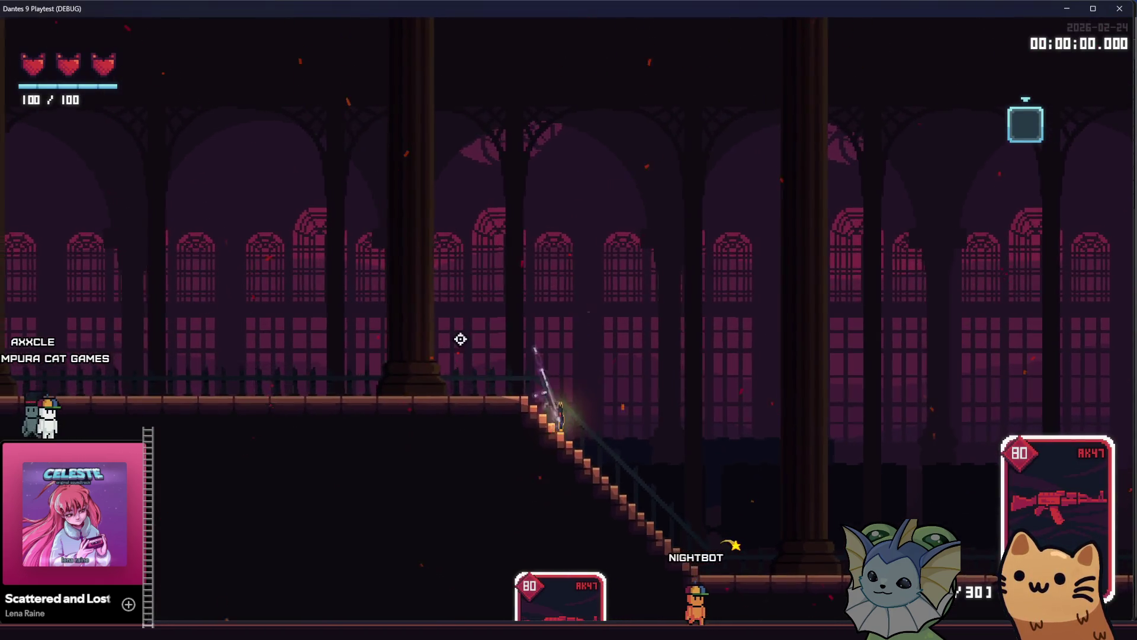
Jump onto the upper platform, walk along it, and fire the AK47 toward the crosshair
key(space)
key(a)
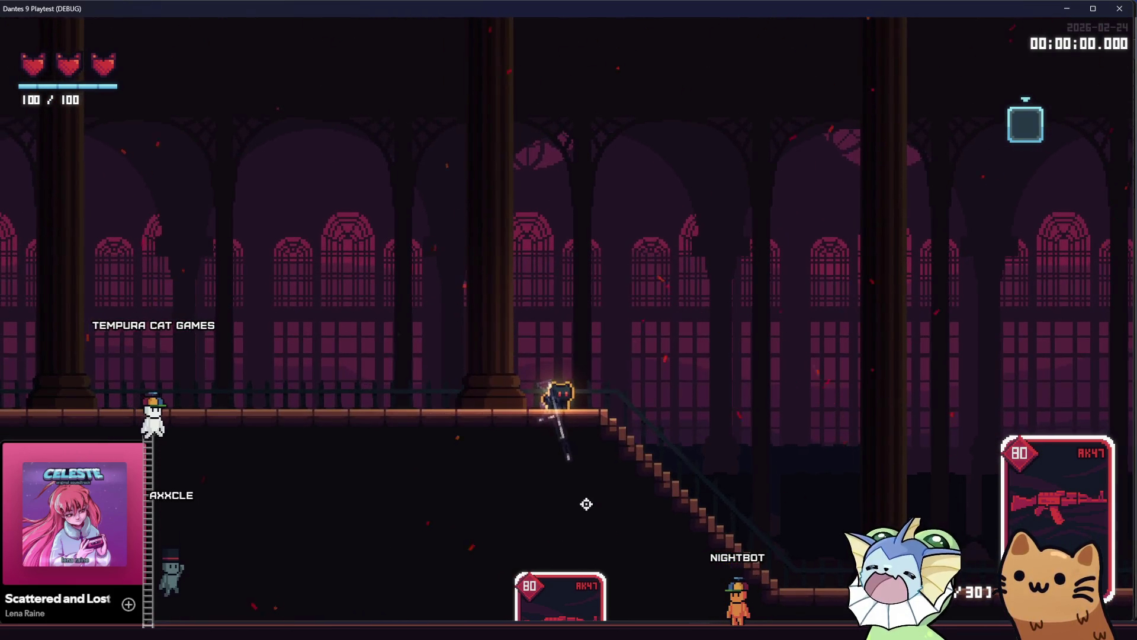
key(a)
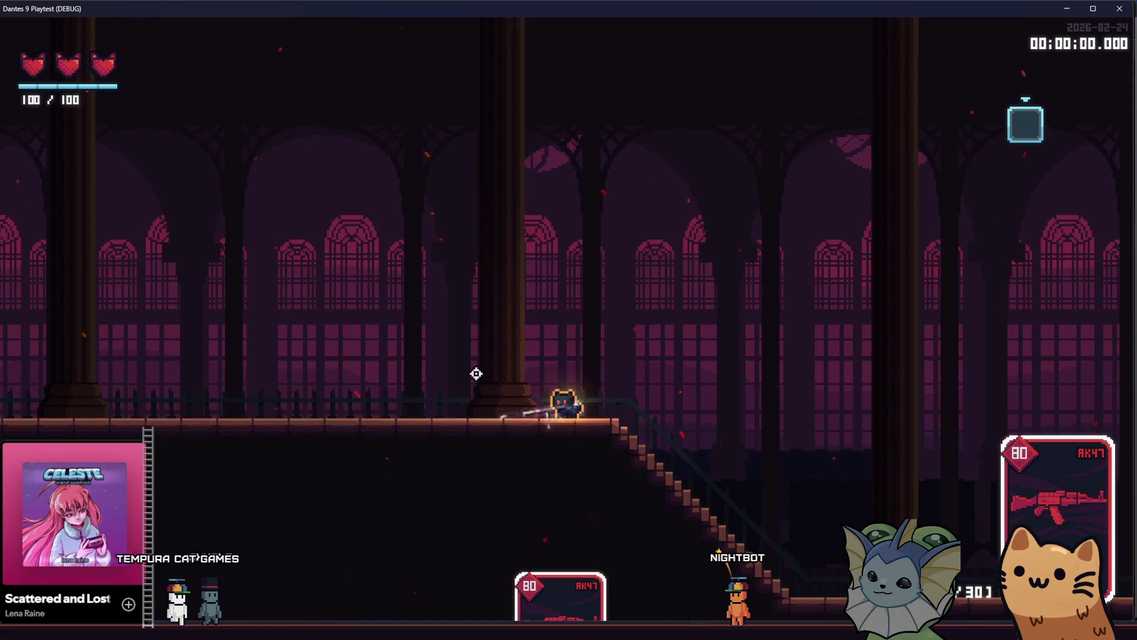
key(a)
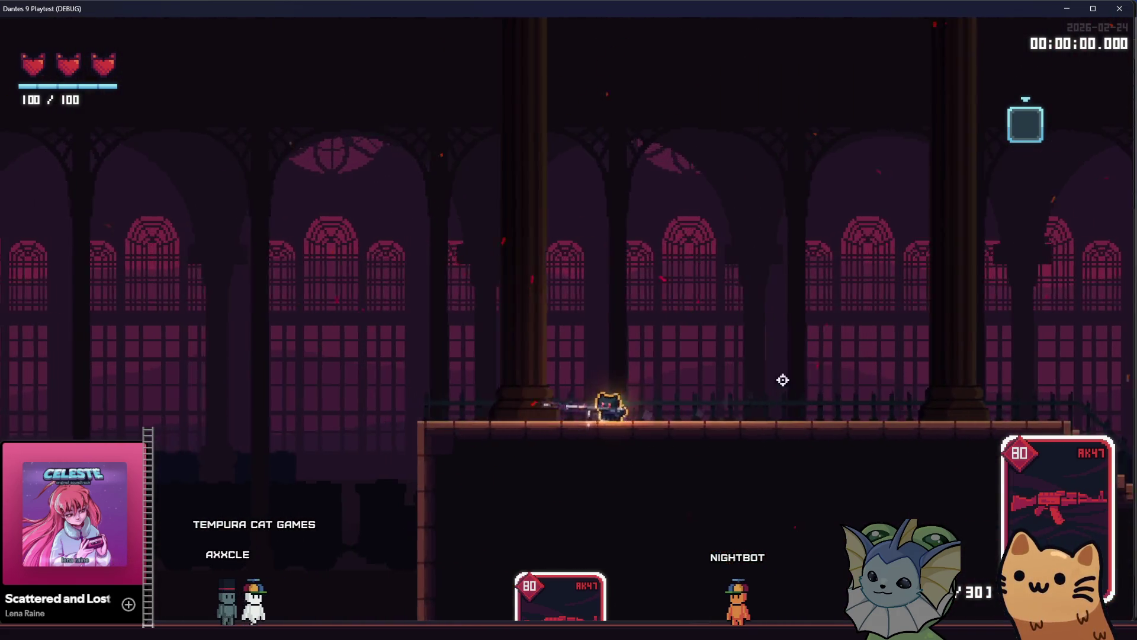
key(d)
key(d)
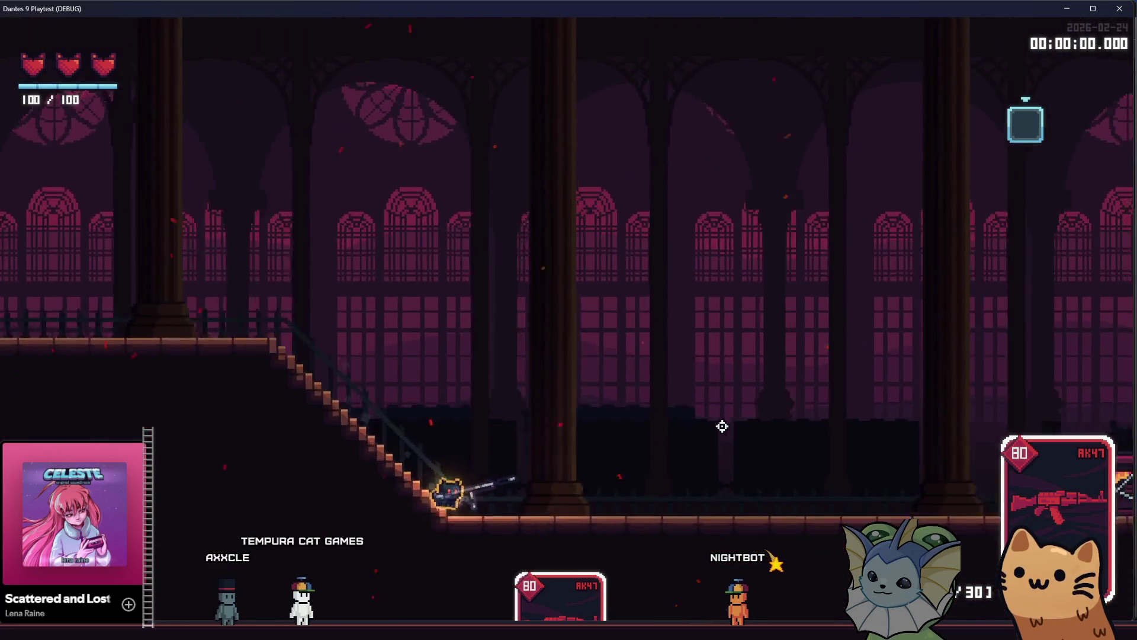
key(d)
click(689, 395)
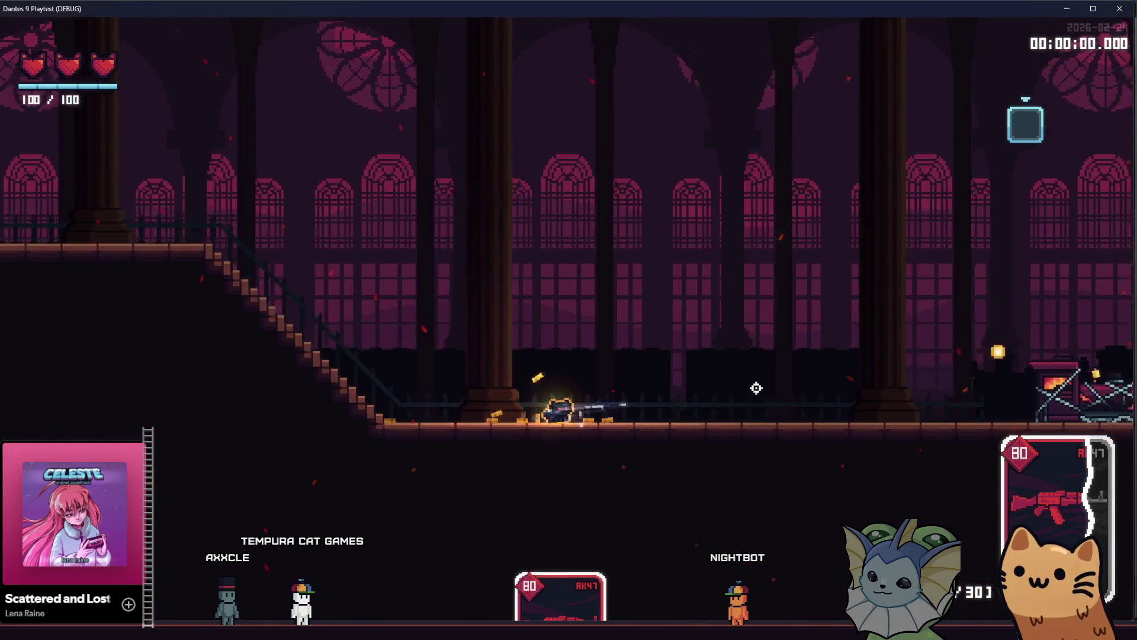
key(d)
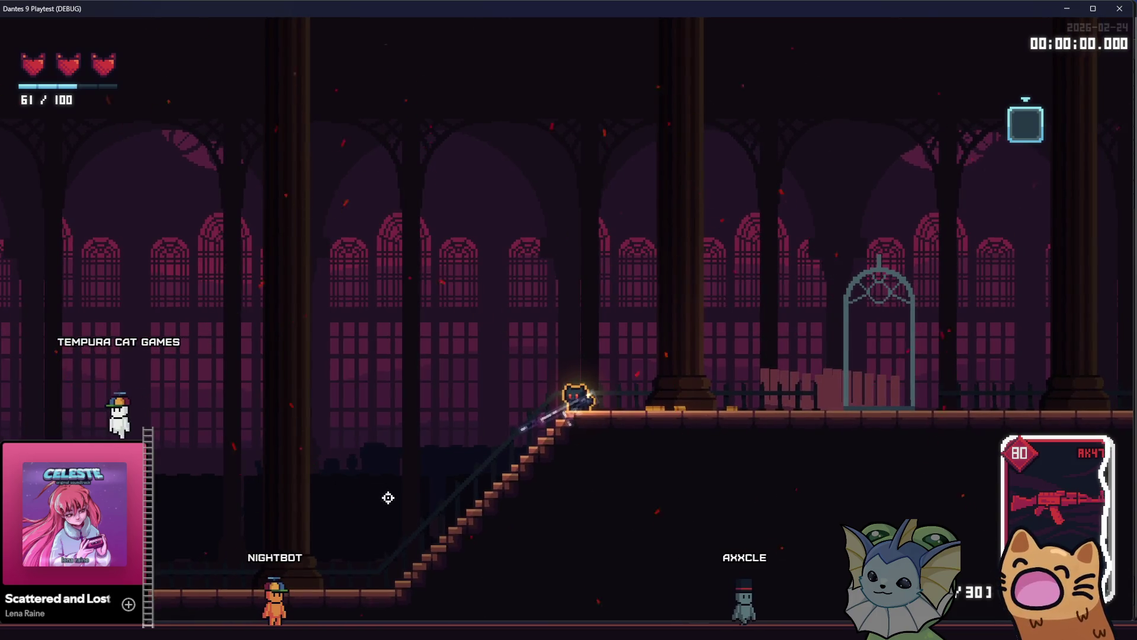
Run back and forth along the platform firing left and upward, then show the debug menu's Level options
key(a)
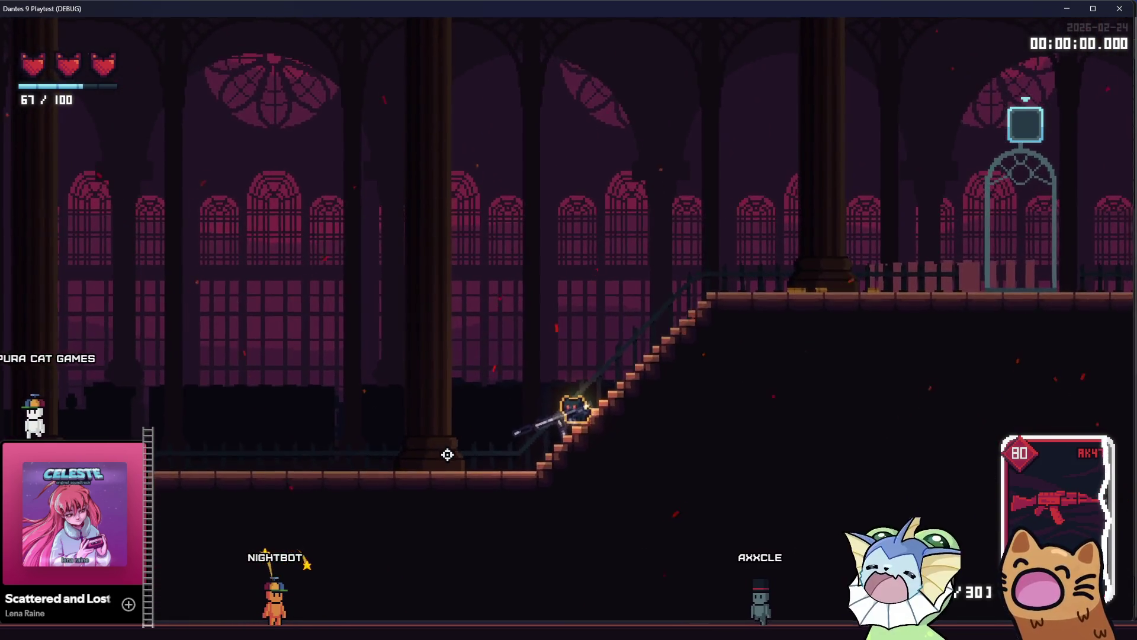
key(d)
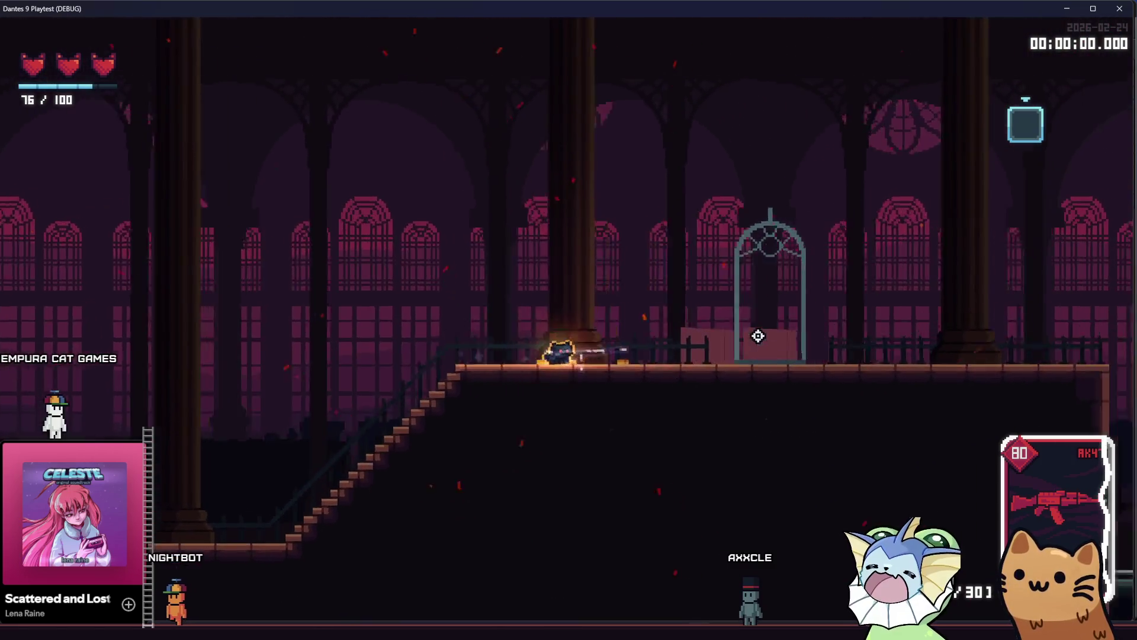
key(d)
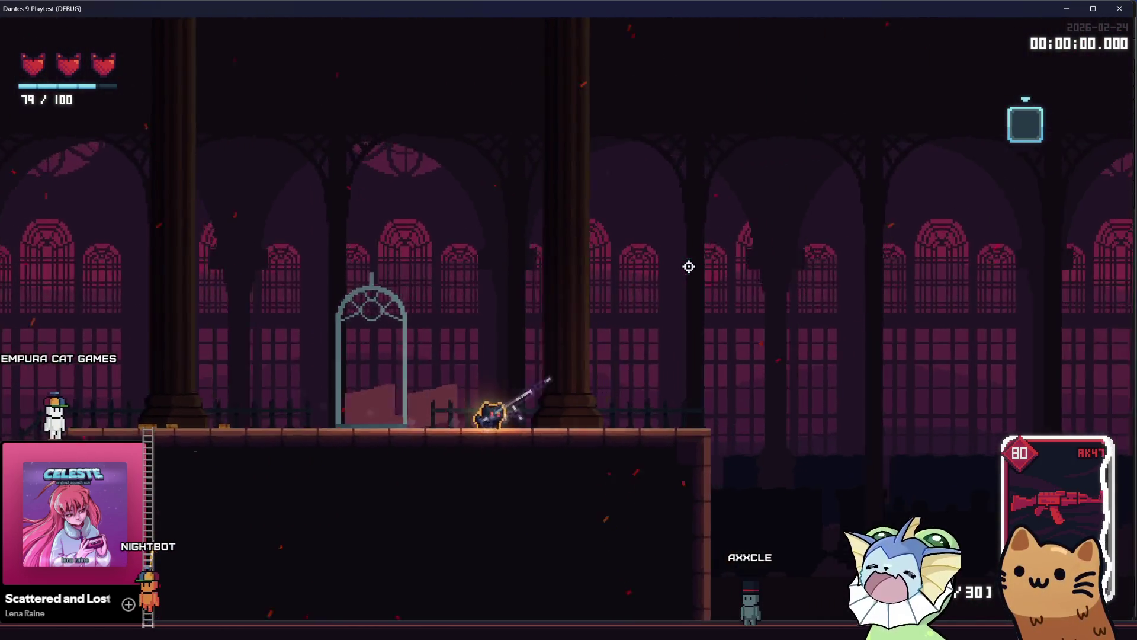
click(387, 388)
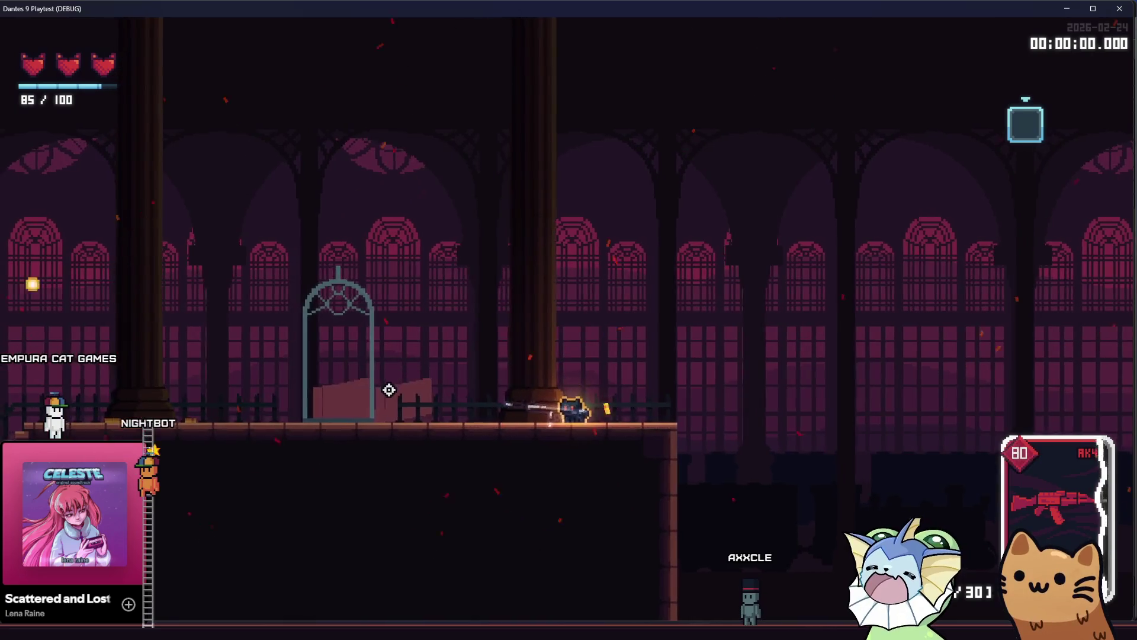
key(a)
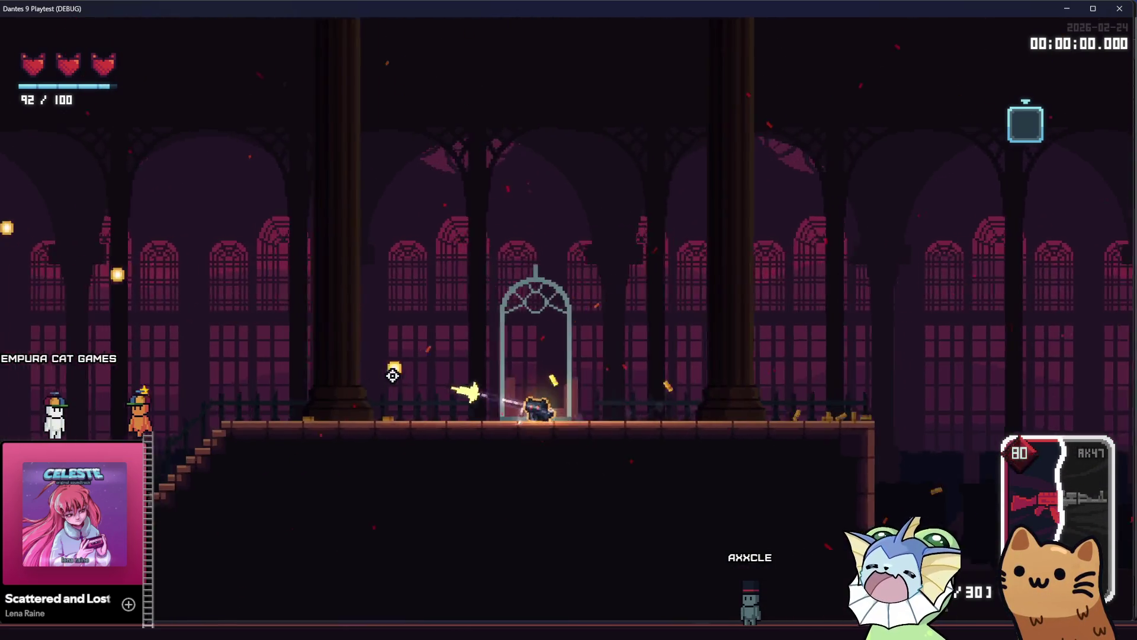
key(a)
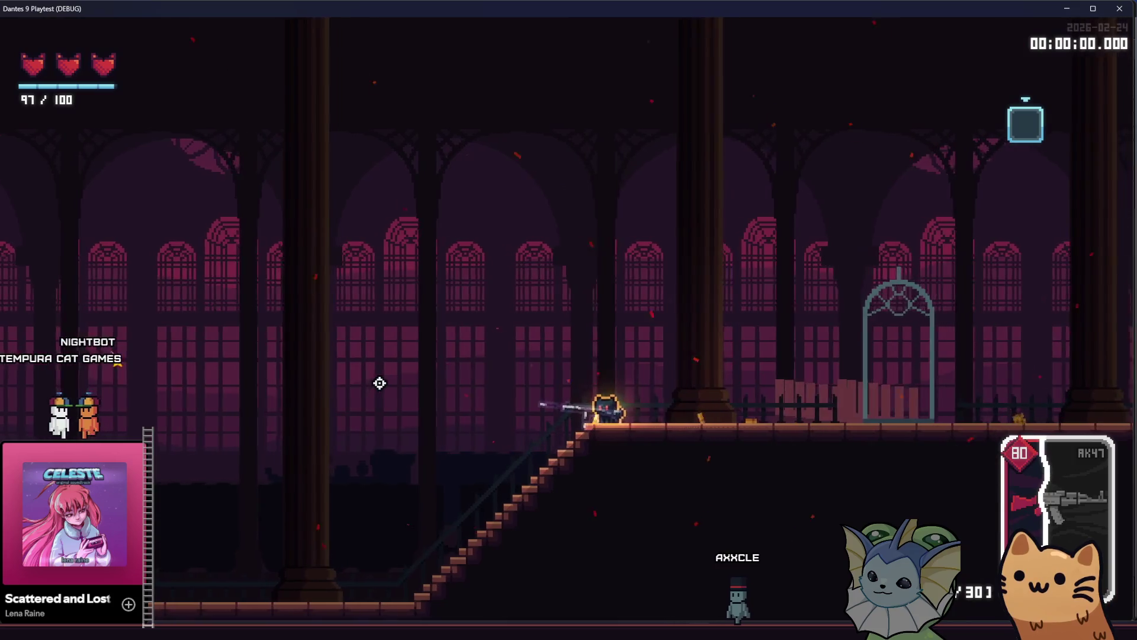
mouse_move(370, 284)
mouse_down()
mouse_move(586, 268)
mouse_move(781, 320)
mouse_move(773, 355)
mouse_up()
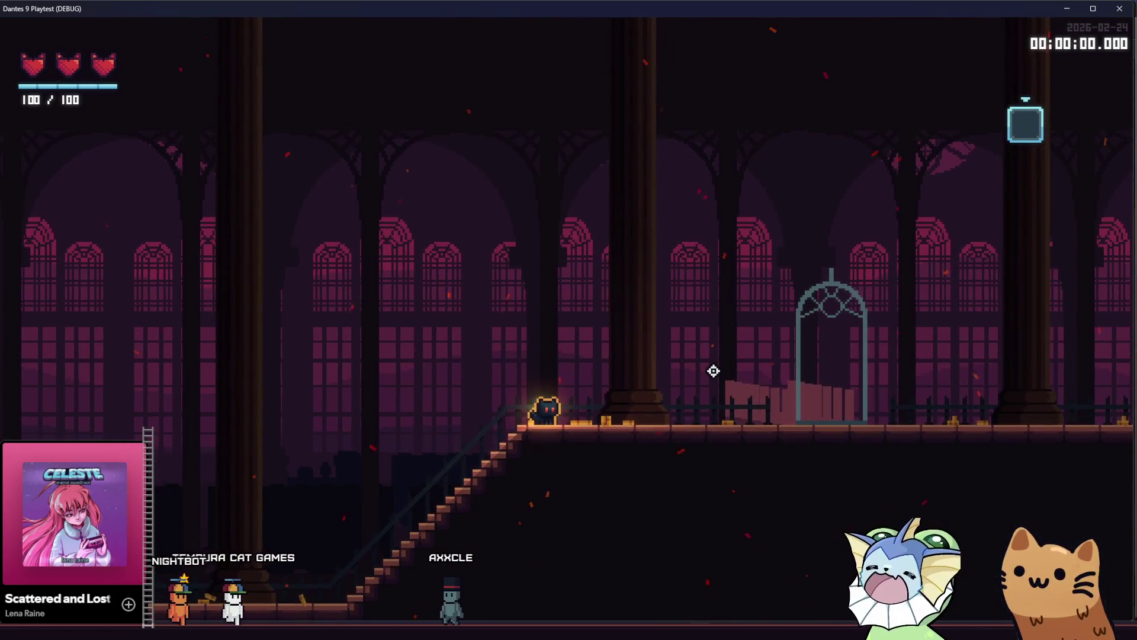
key(F1)
click(113, 293)
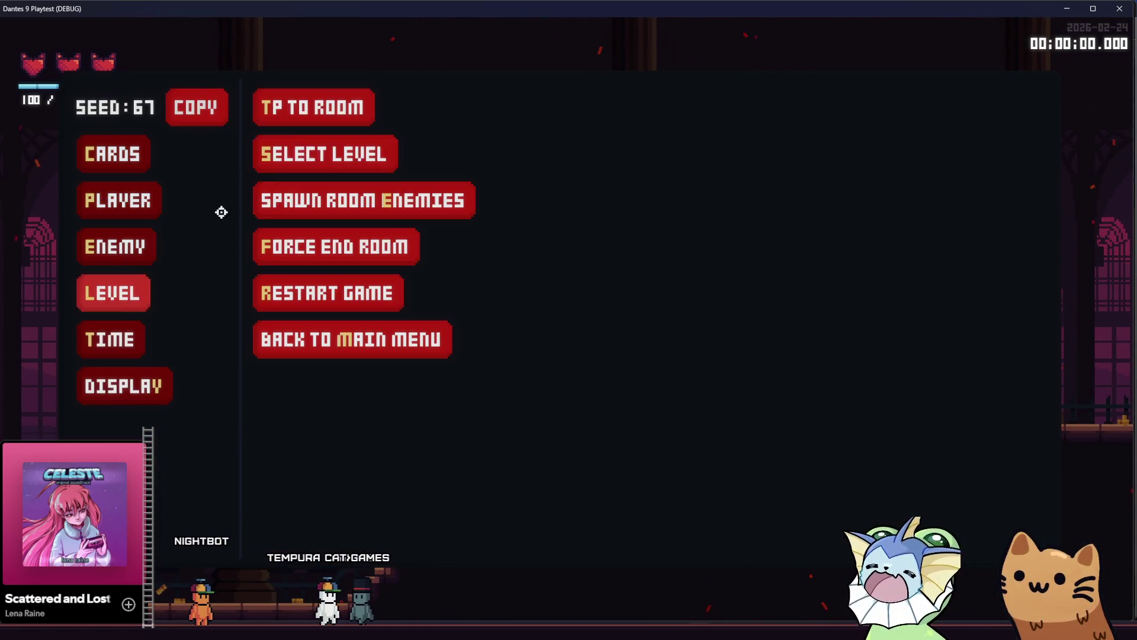
Load a new level from SELECT LEVEL and add the AK47 card via the debug menu
click(350, 108)
click(305, 153)
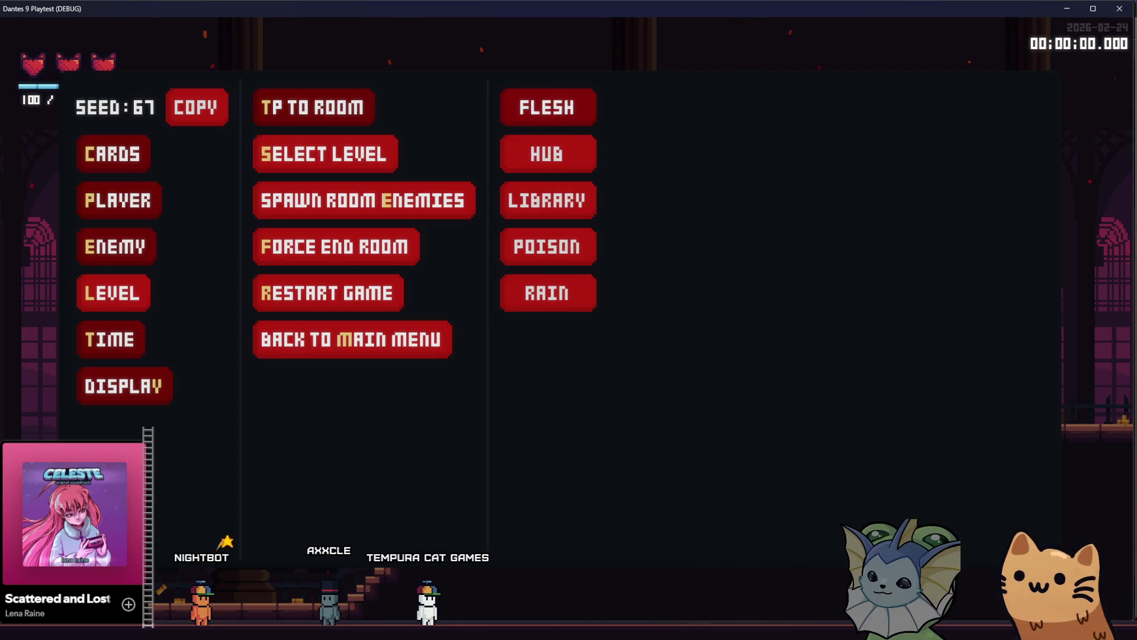
click(547, 246)
key(F1)
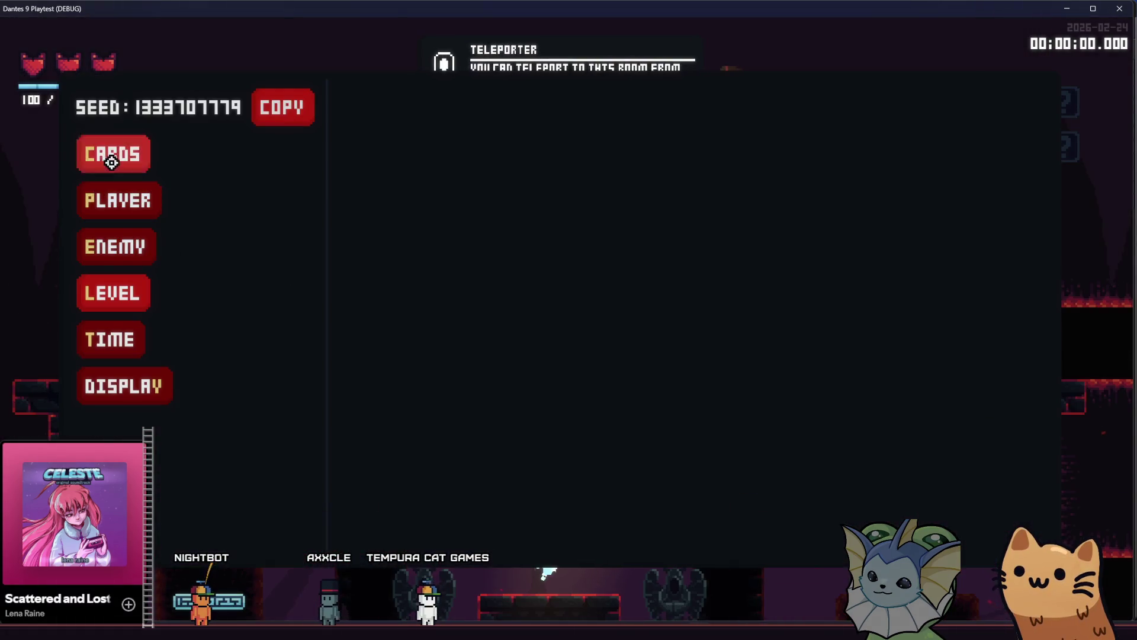
click(110, 153)
click(380, 105)
click(627, 159)
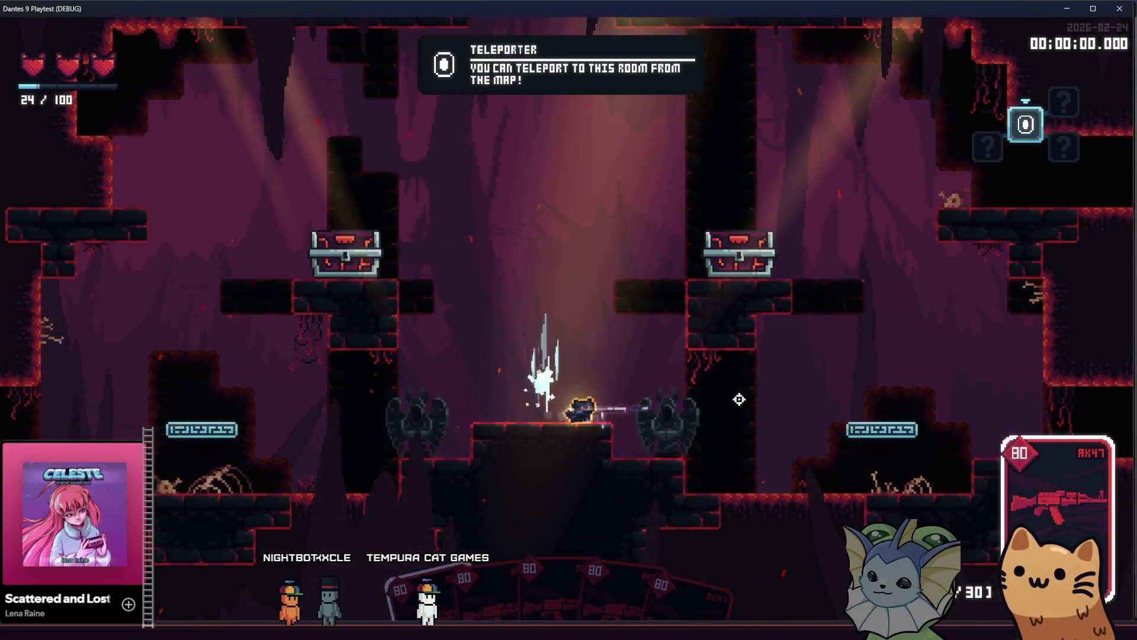
Run and jump across the room onto the chest ledge, then close the game and return to Aseprite
key(d)
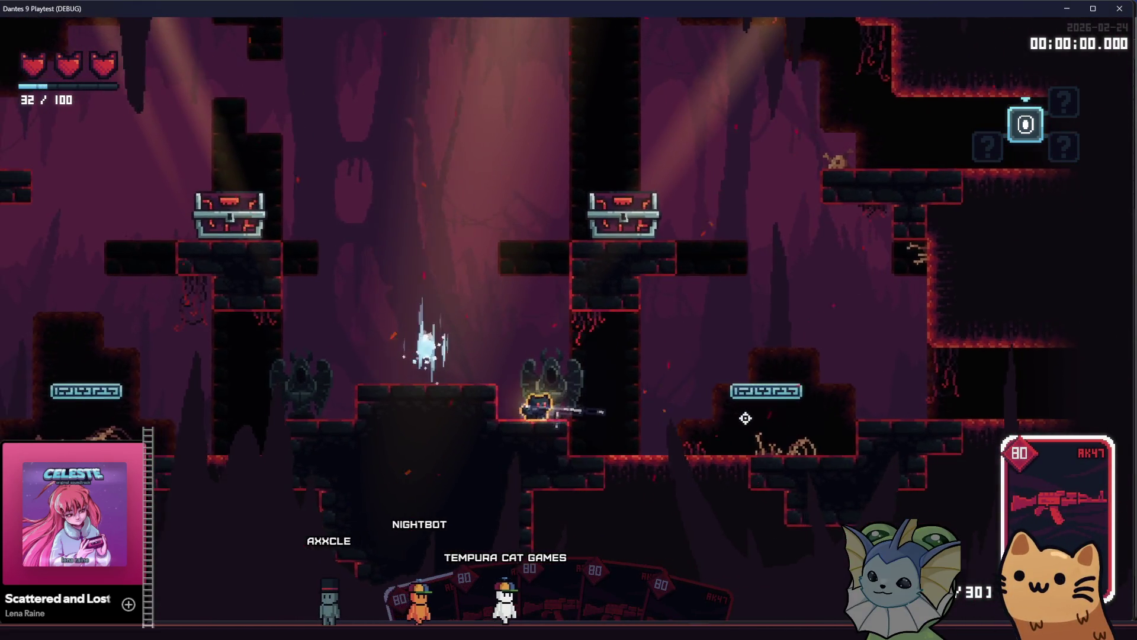
key(d)
key(space)
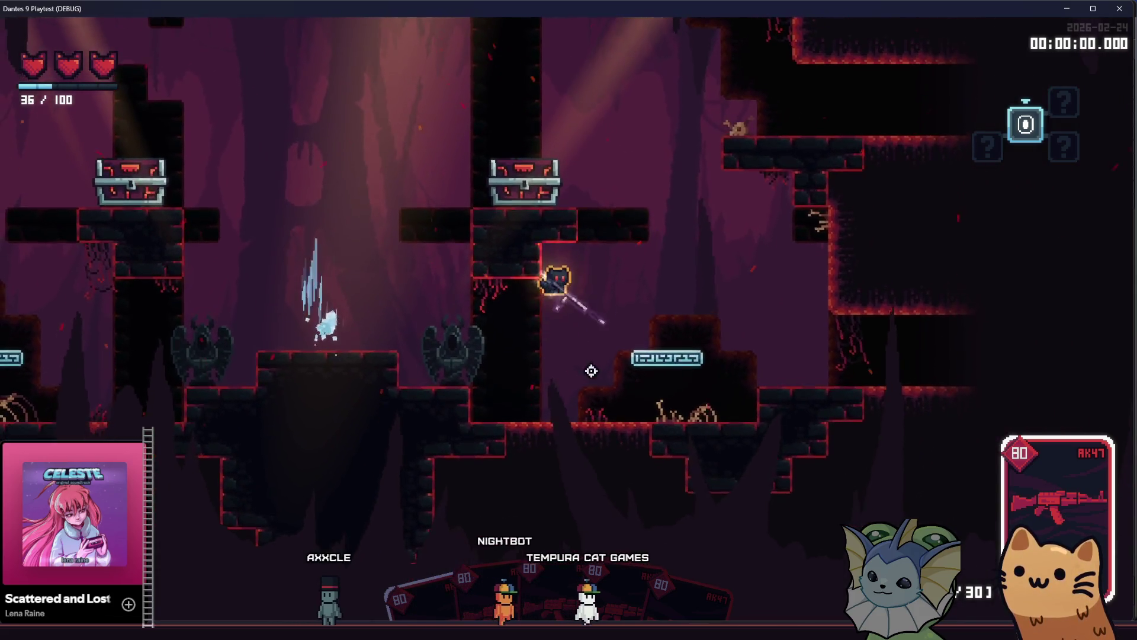
key(a)
key(space)
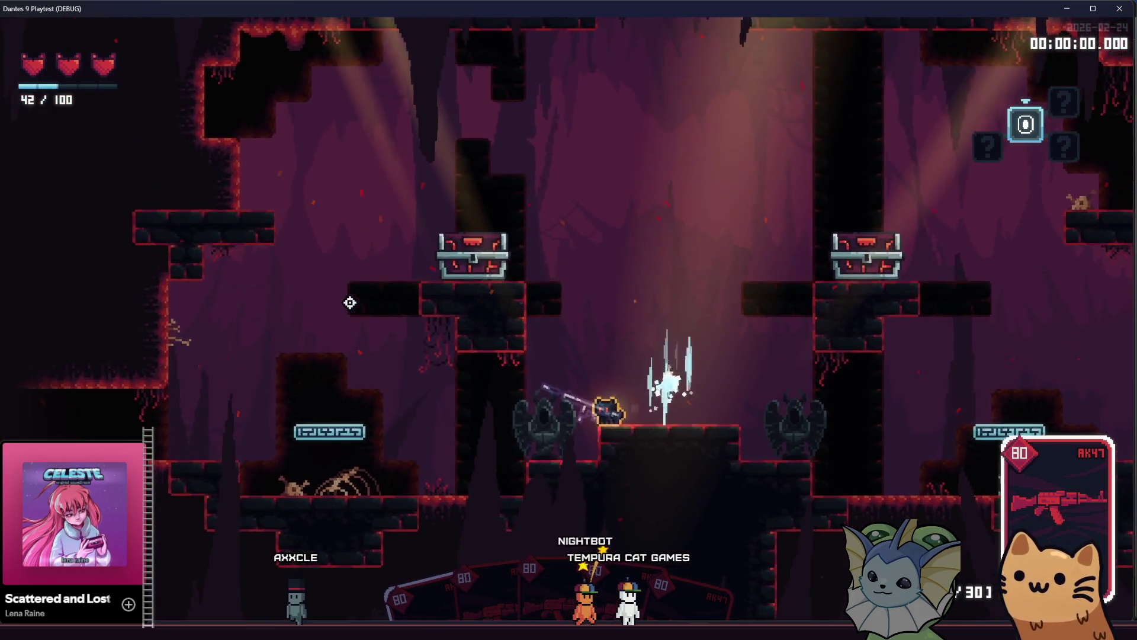
key(a)
key(space)
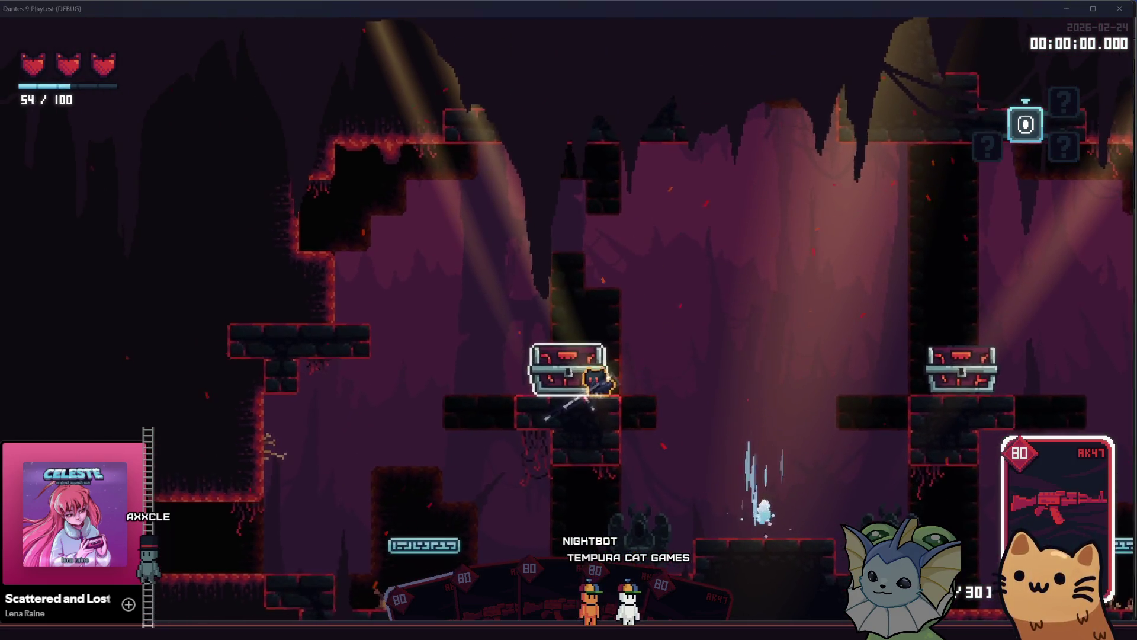
key(alt+F4)
key(alt+Tab)
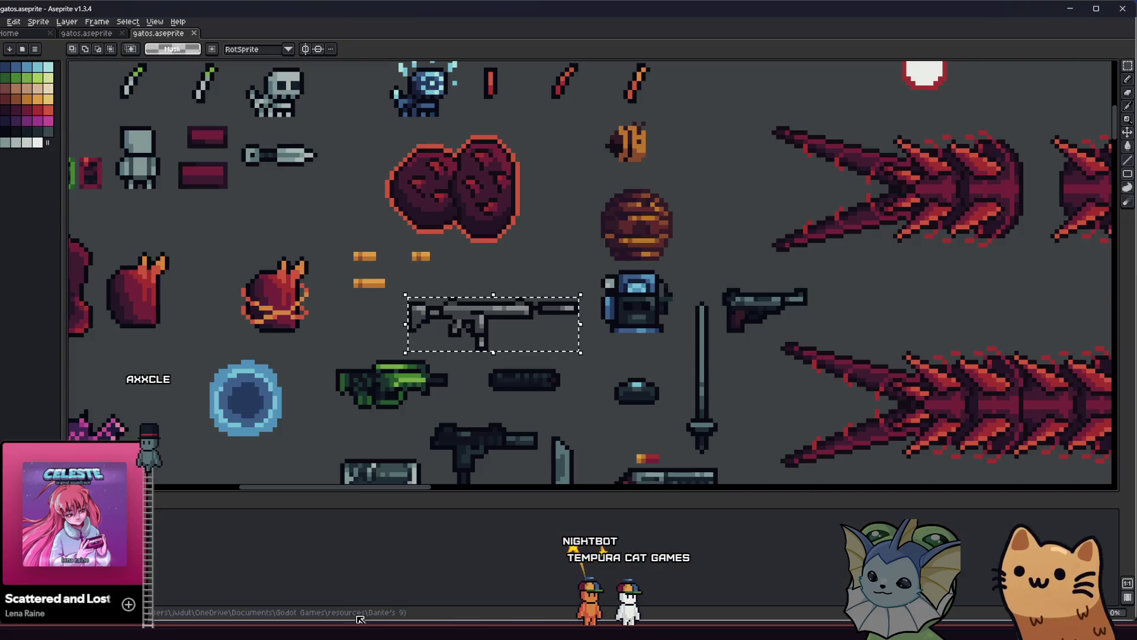
Paint the rifle's light-grey pixel, upper barrel strip, barrel tip and grip pixel white
scroll(438, 318, up, 3)
key(b)
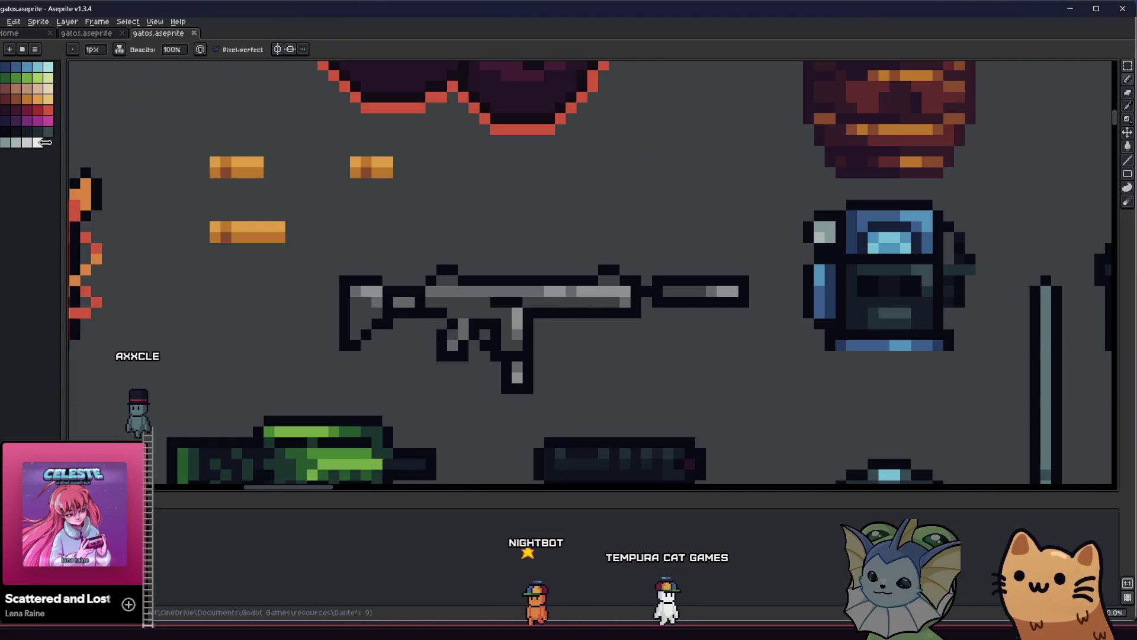
scroll(338, 226, up, 3)
click(545, 318)
scroll(625, 262, down, 3)
key(g)
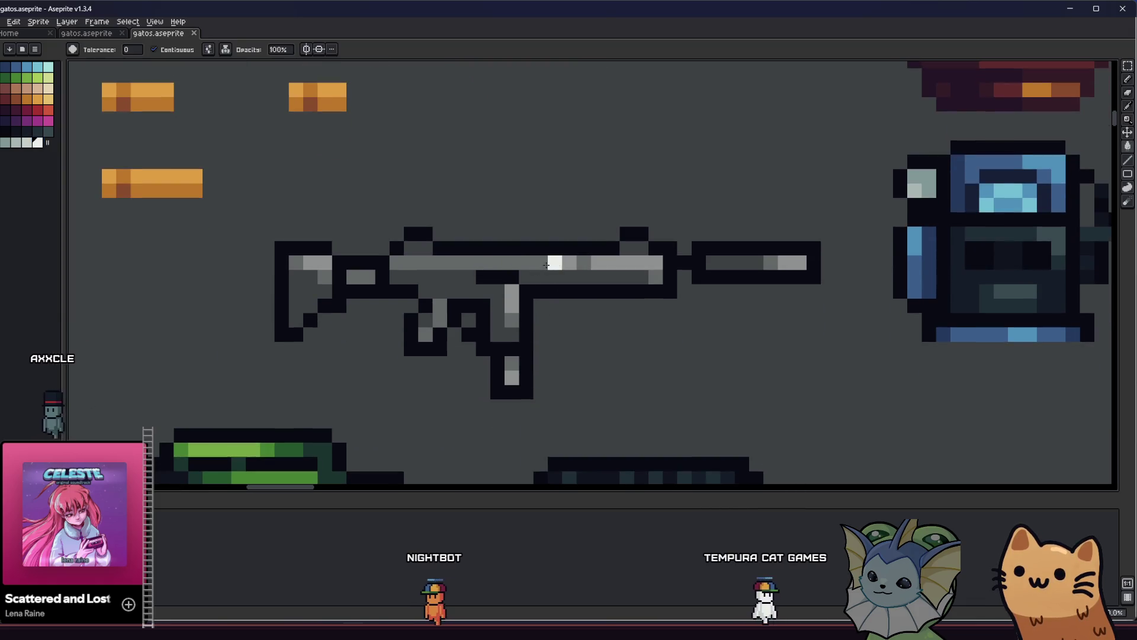
click(625, 263)
click(792, 262)
click(508, 298)
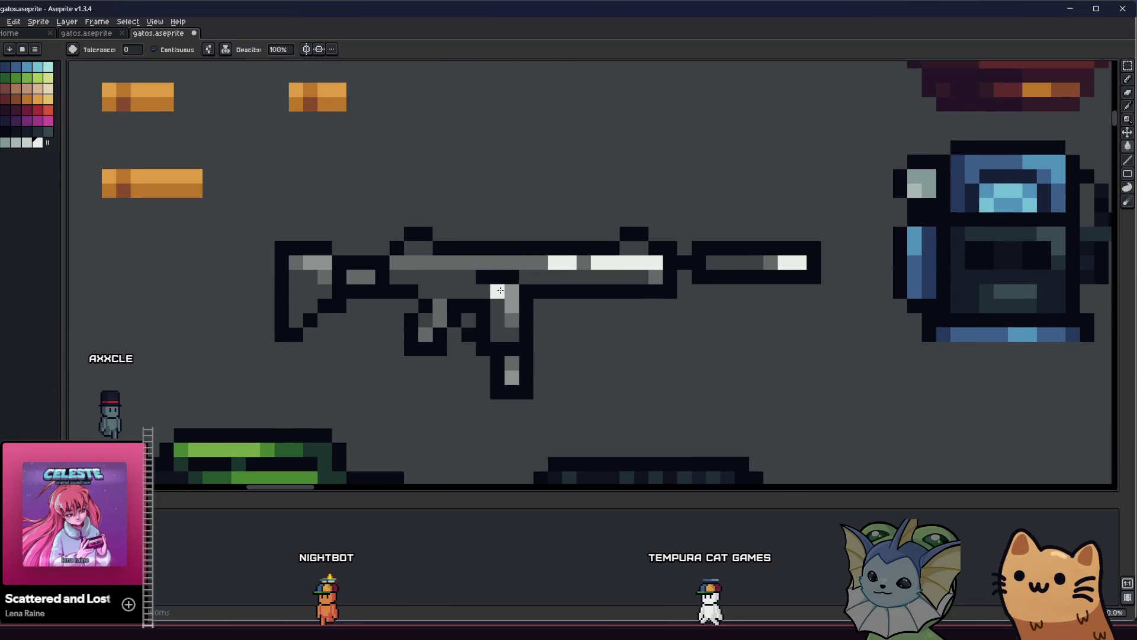
Pick a dark colour, test it beside the gun, and marquee-select the rifle
click(37, 131)
click(267, 262)
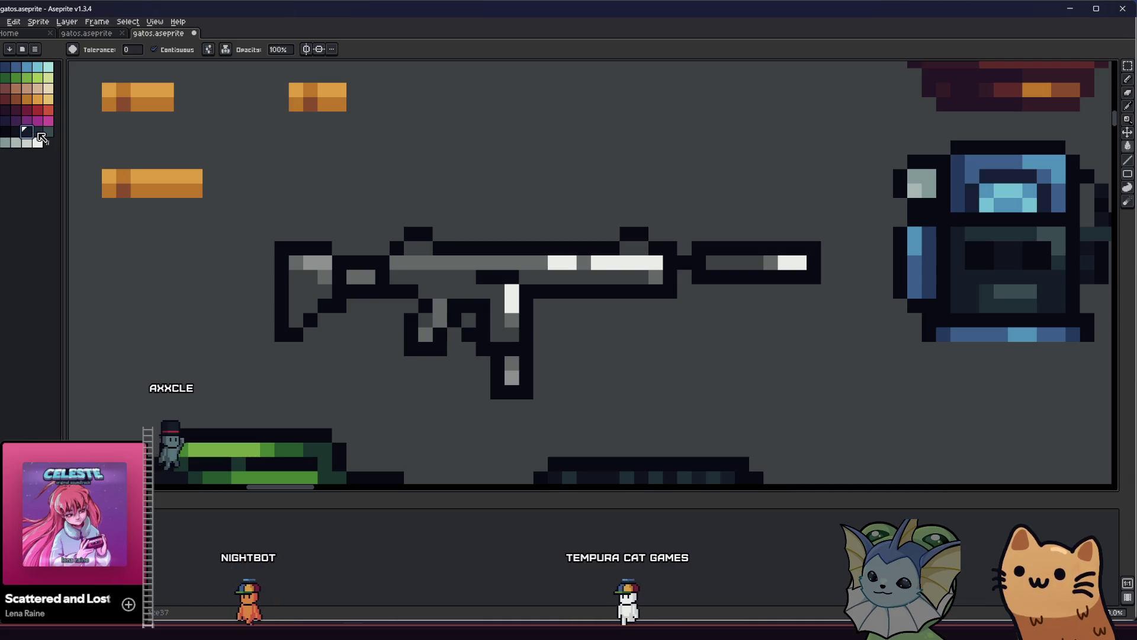
key(m)
drag(261, 184, 533, 285)
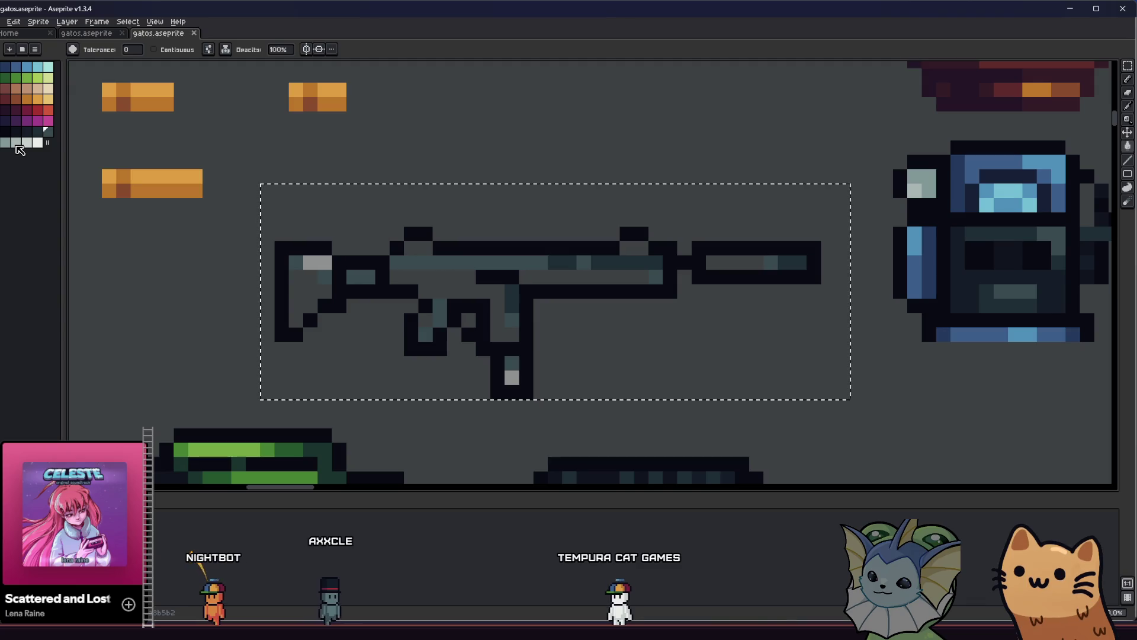
Fill the gun's interior, barrel gap, light barrel stretch and grip bottom dark, then pick white
click(16, 132)
click(304, 283)
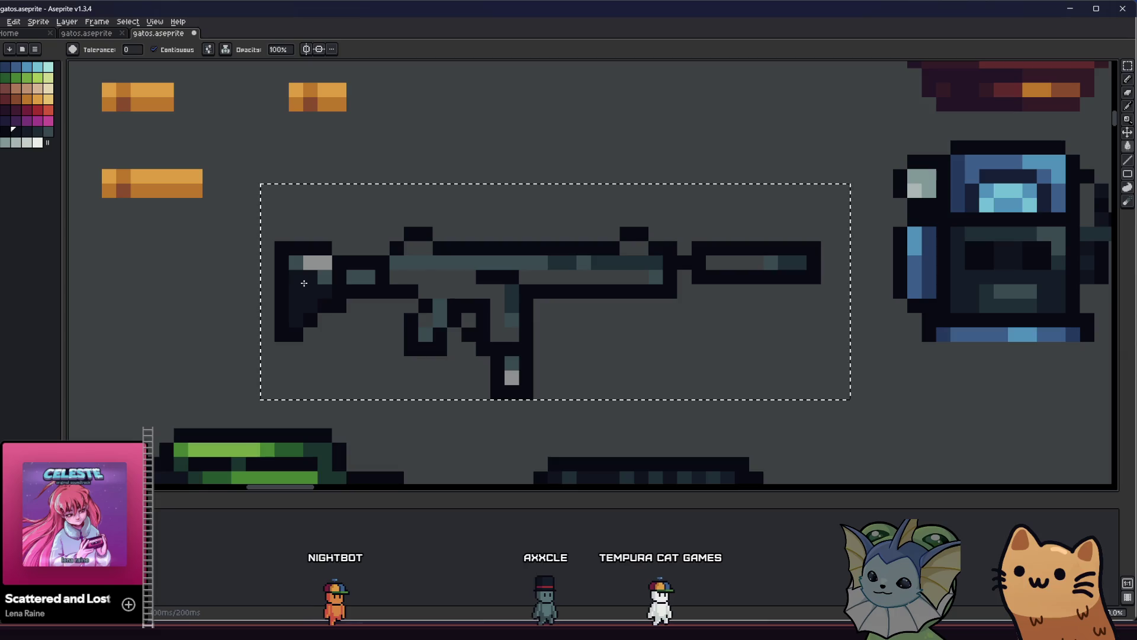
click(409, 277)
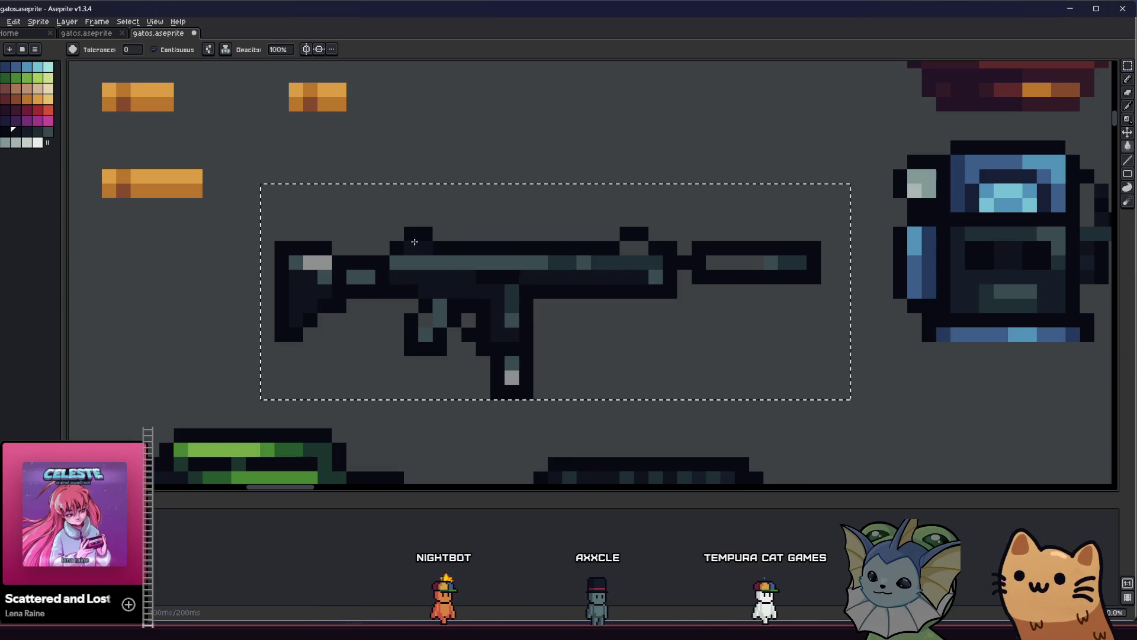
click(718, 262)
click(512, 377)
click(38, 143)
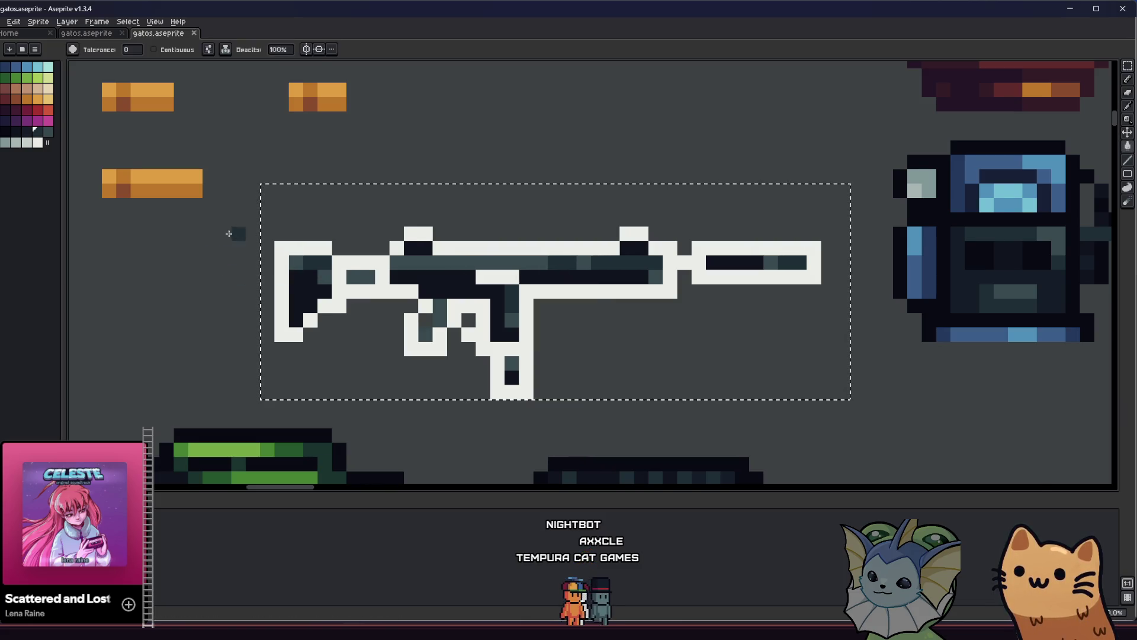
scroll(259, 244, down, 2)
Export the selection as glass_gun.png
key(alt+f)
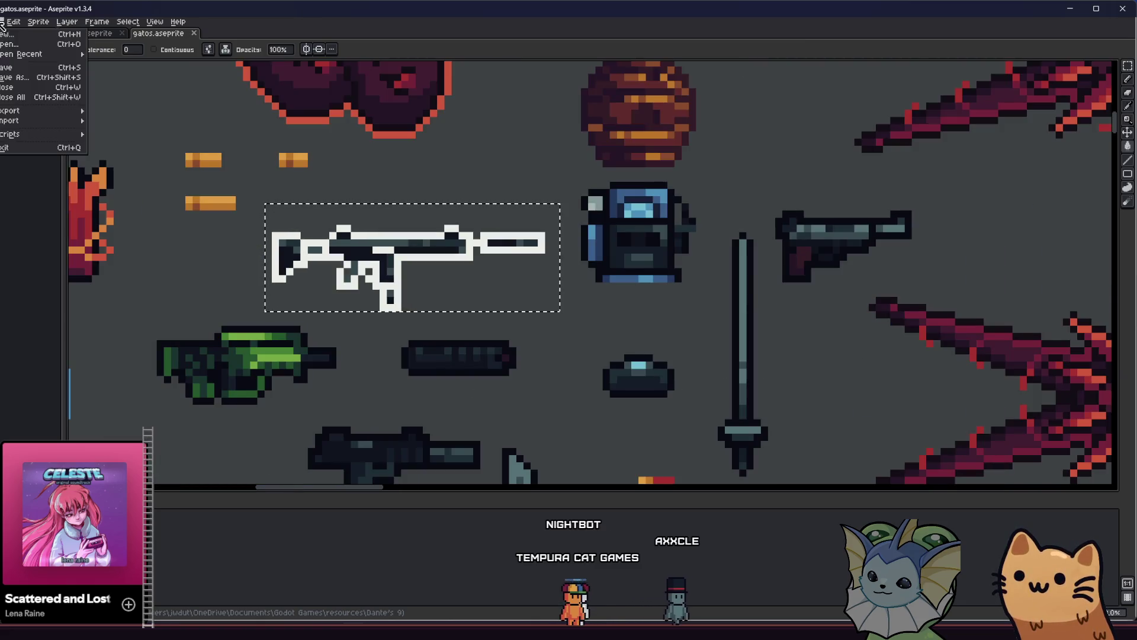
mouse_move(42, 100)
click(119, 111)
click(412, 348)
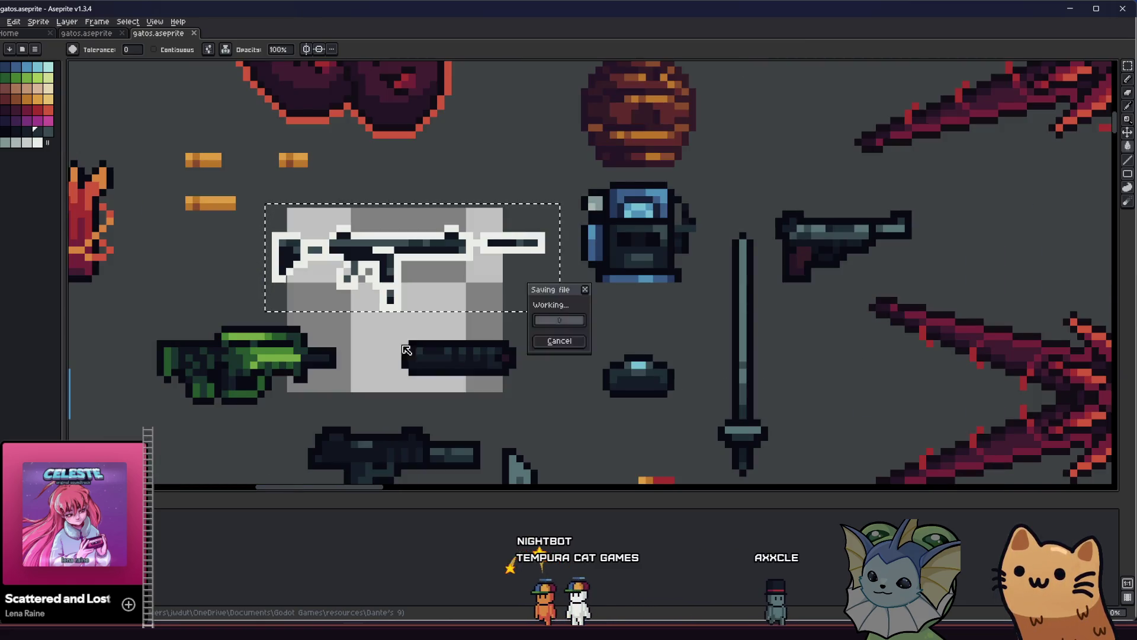
Back in Godot, browse the FileSystem to the card resources folder showing glass_gun.png
key(alt+Tab)
key(alt+Tab)
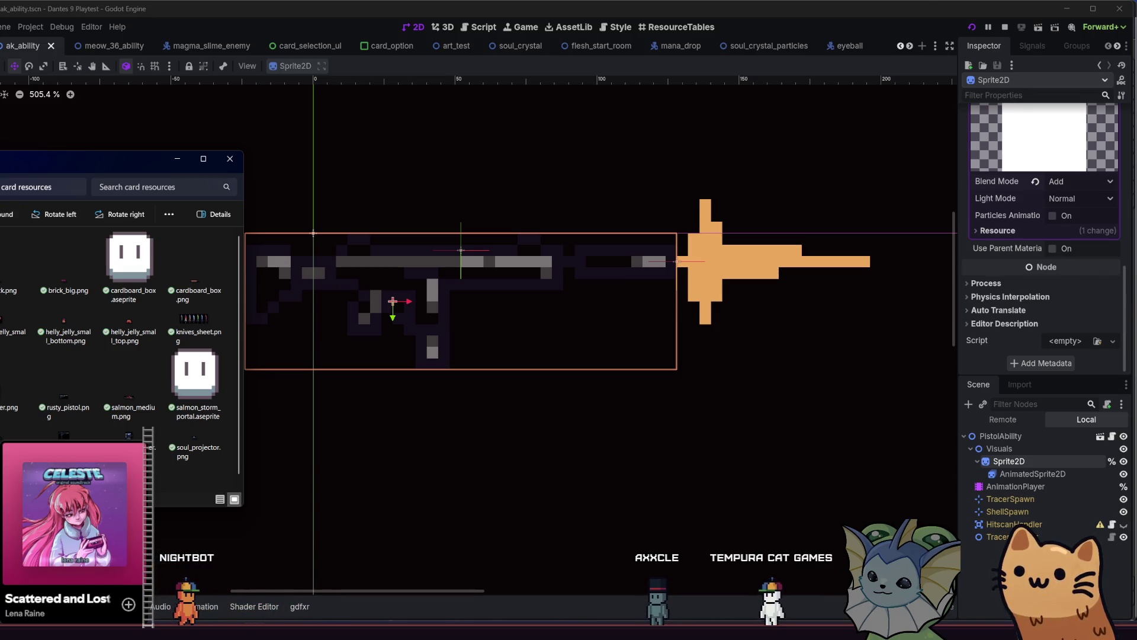
key(alt+Up)
key(alt+Left)
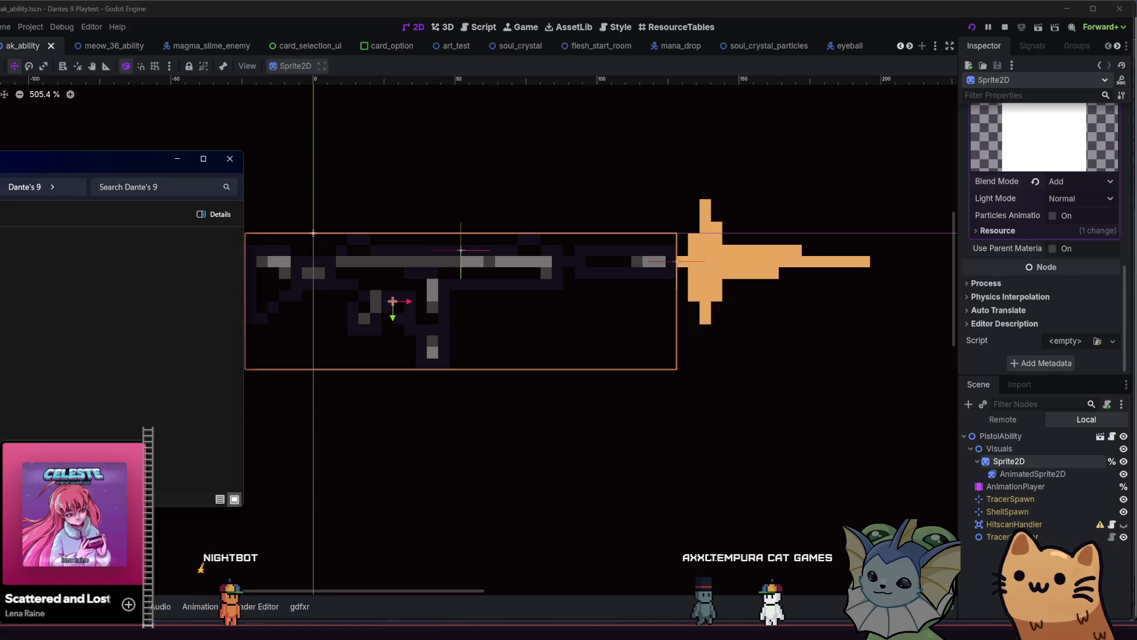
key(alt+Up)
key(alt+Left)
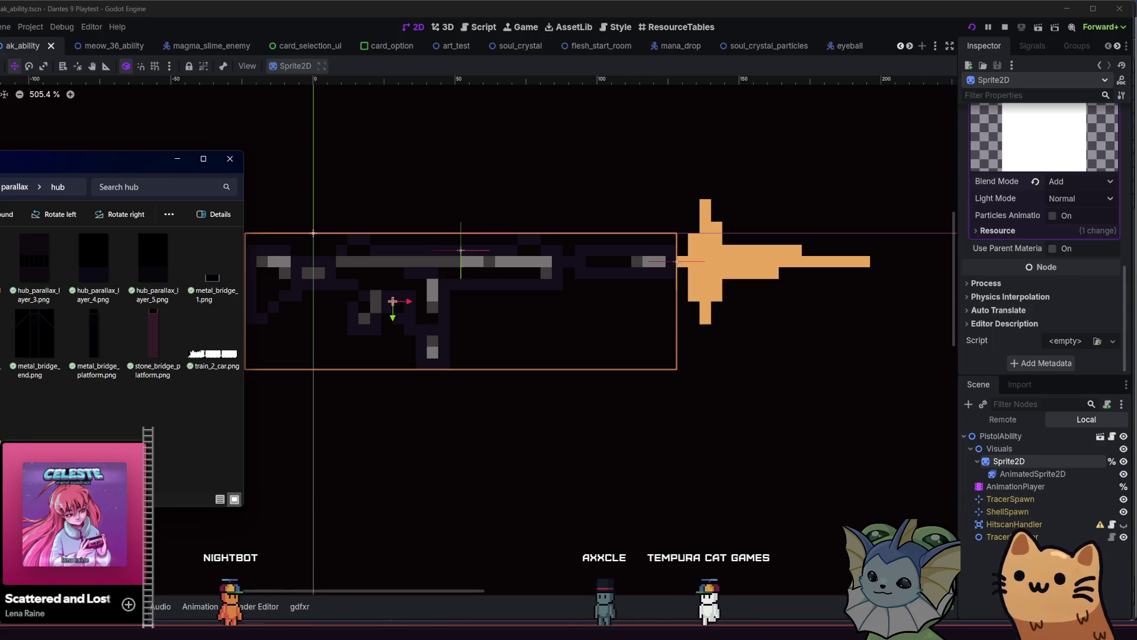
key(alt+Left)
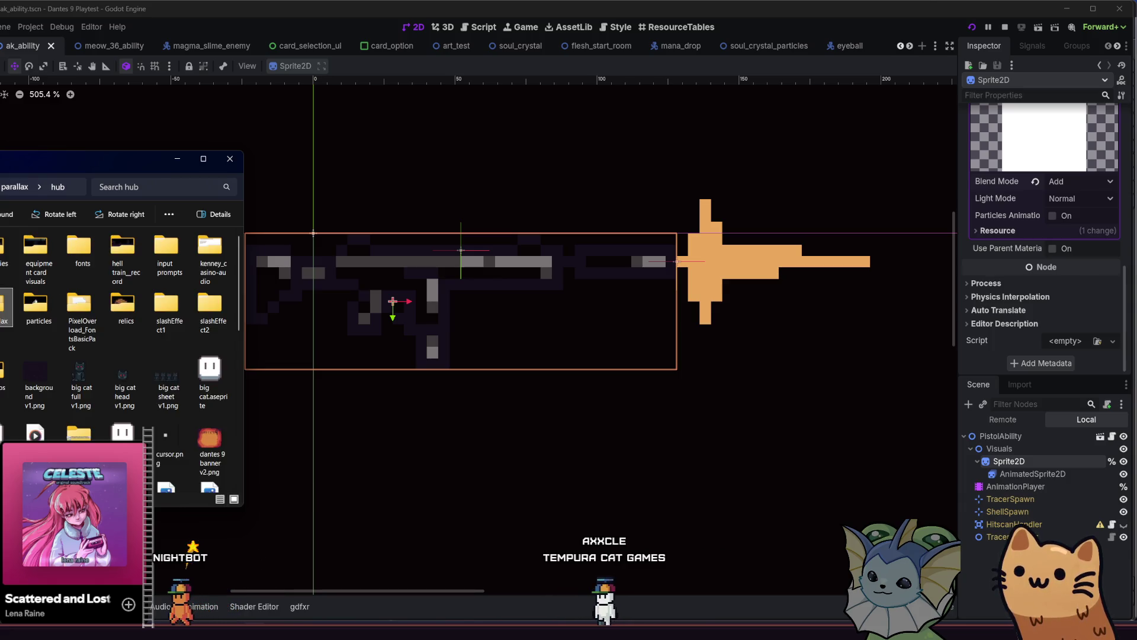
key(alt+Left)
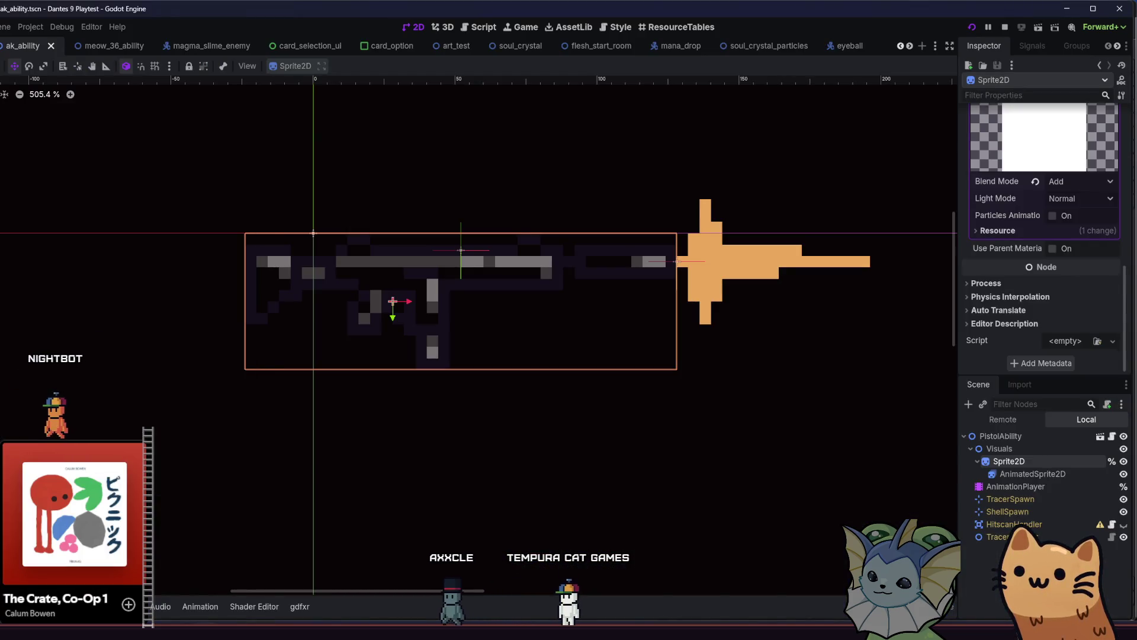
key(alt+f)
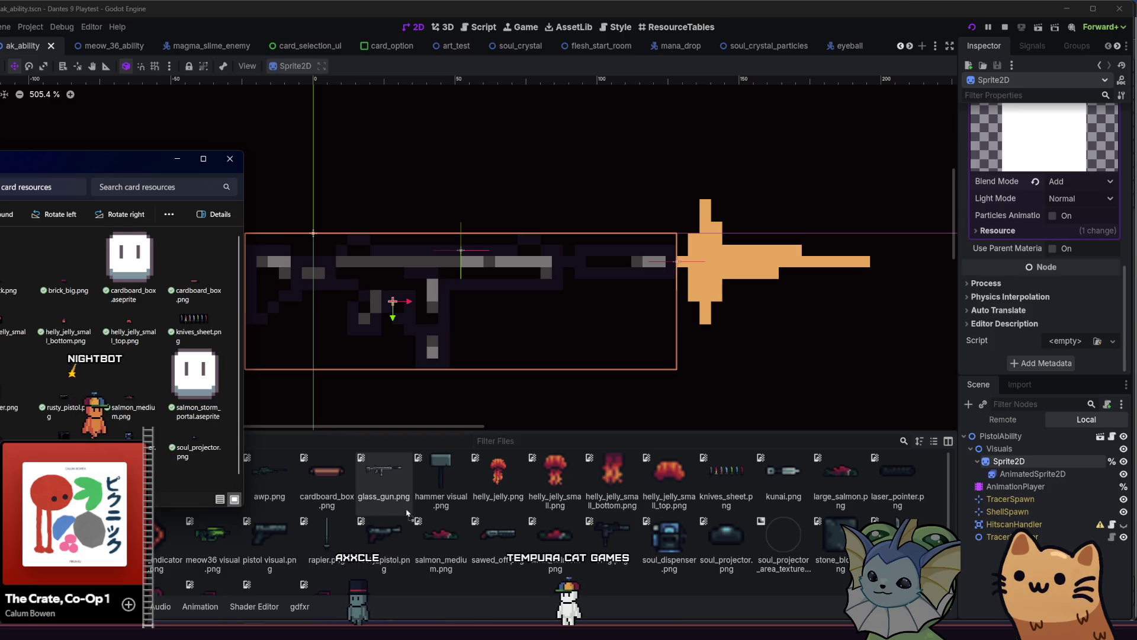
Assign glass_gun.png as the gun Sprite2D texture, keeping Add blend mode
mouse_move(411, 494)
mouse_down()
mouse_move(480, 389)
mouse_move(664, 345)
mouse_up()
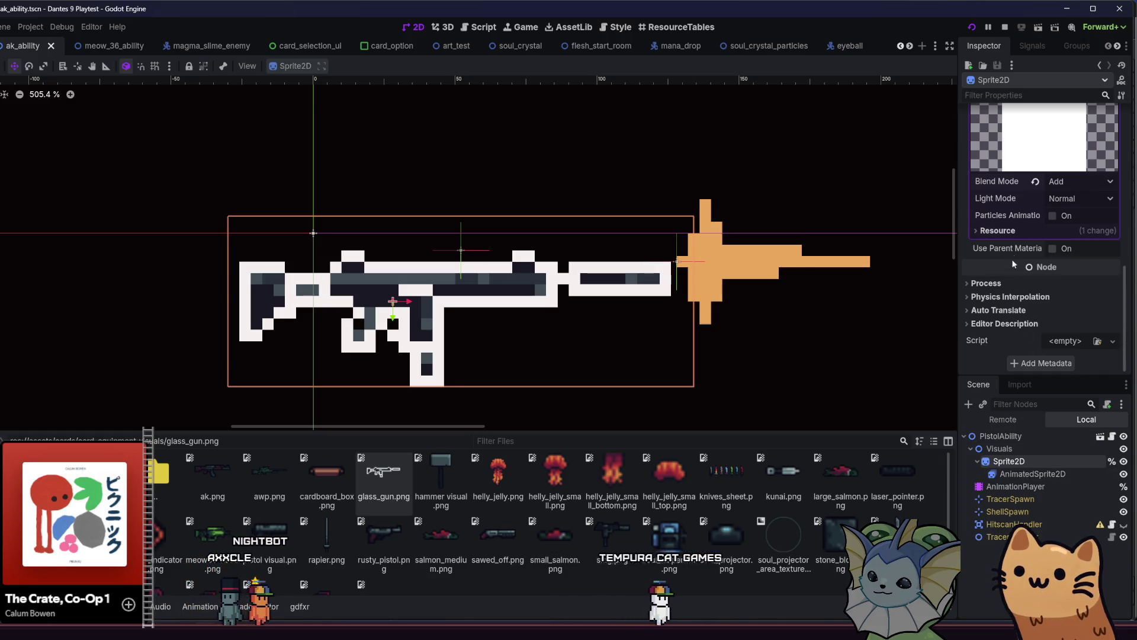
click(1048, 181)
click(1059, 199)
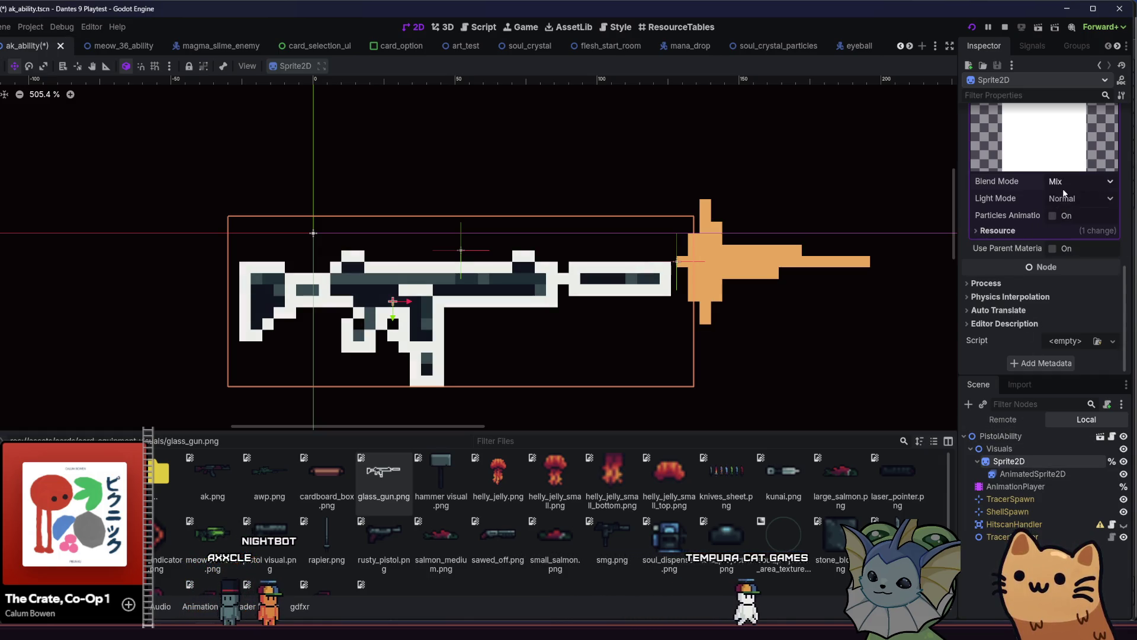
click(1059, 211)
Save the scene and run the game with F5, moving the player right and jumping
key(F5)
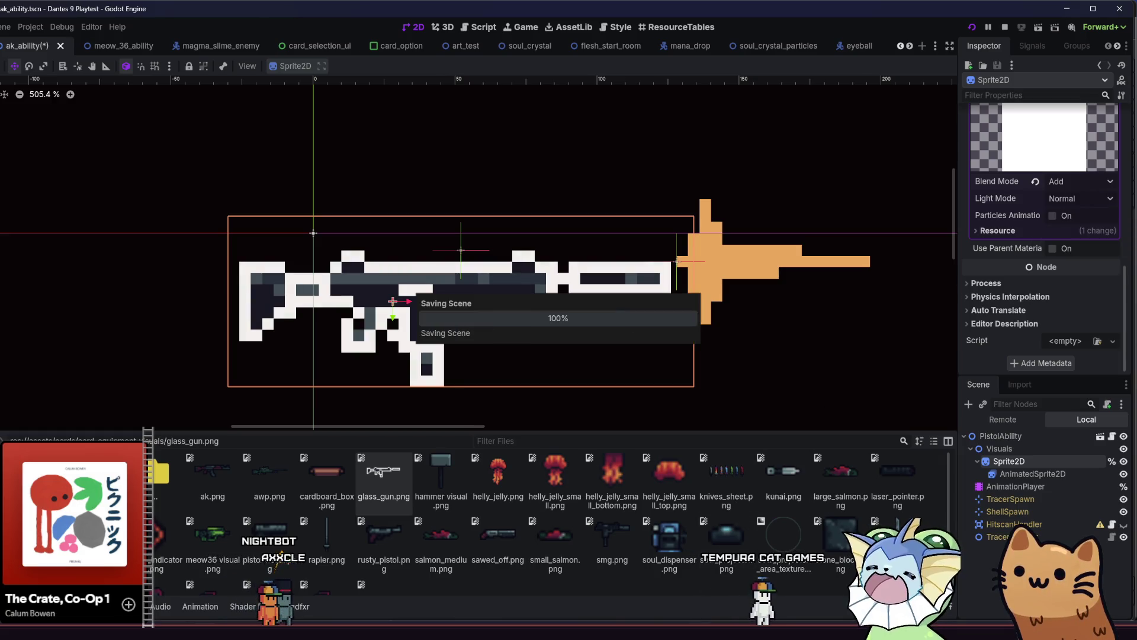
key(d)
key(space)
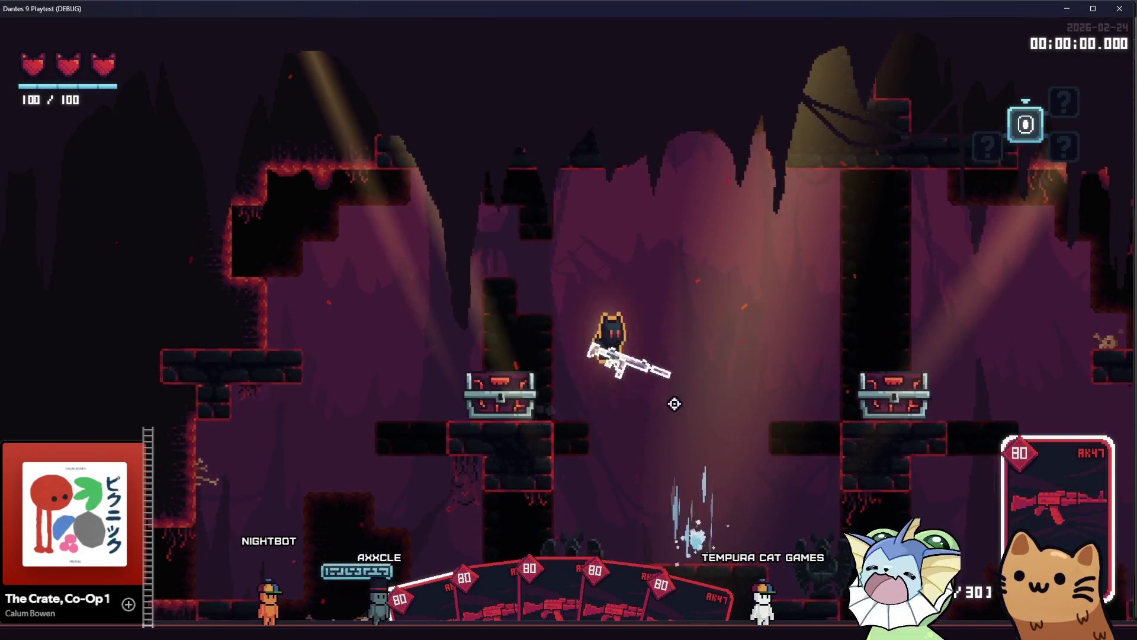
Walk beside the chests and jump on and off them with the glass gun, then return to Aseprite
key(a)
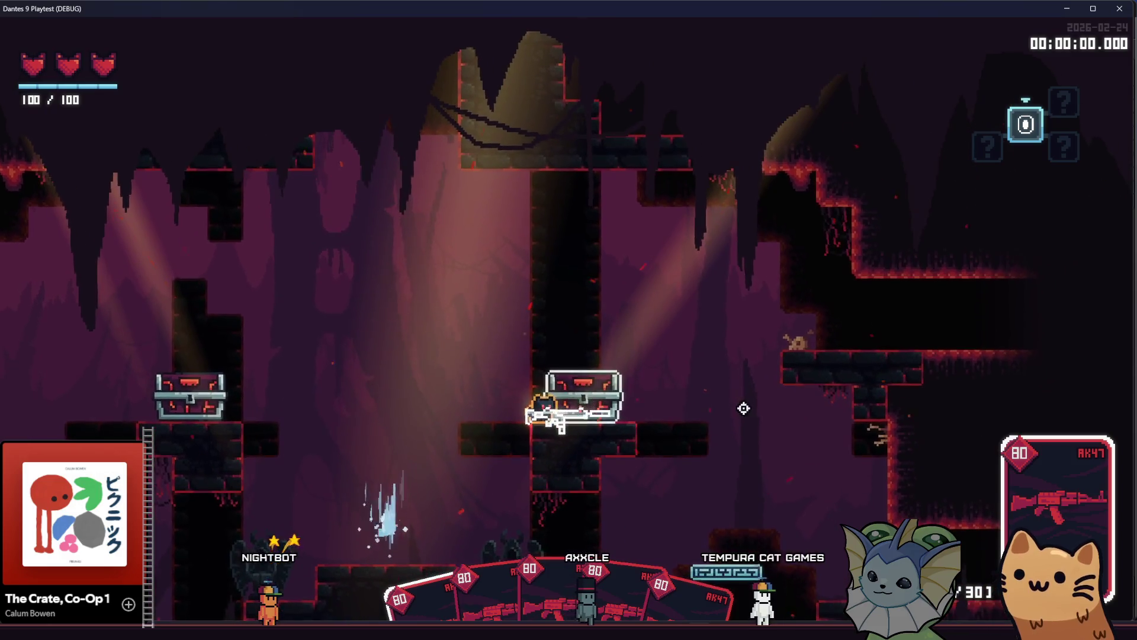
key(space)
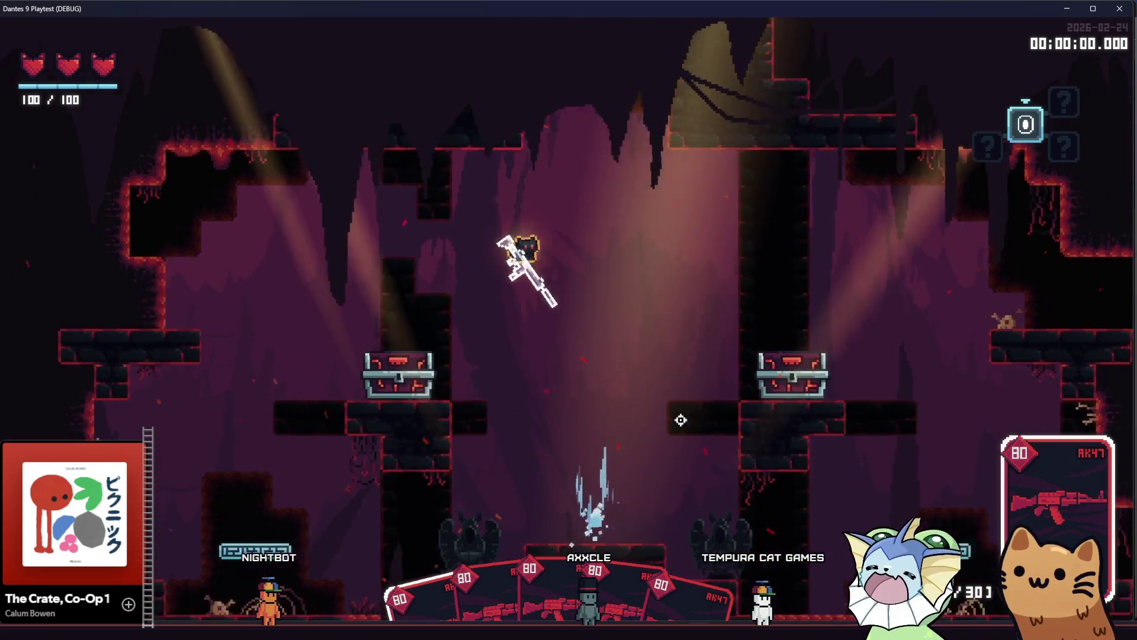
key(space)
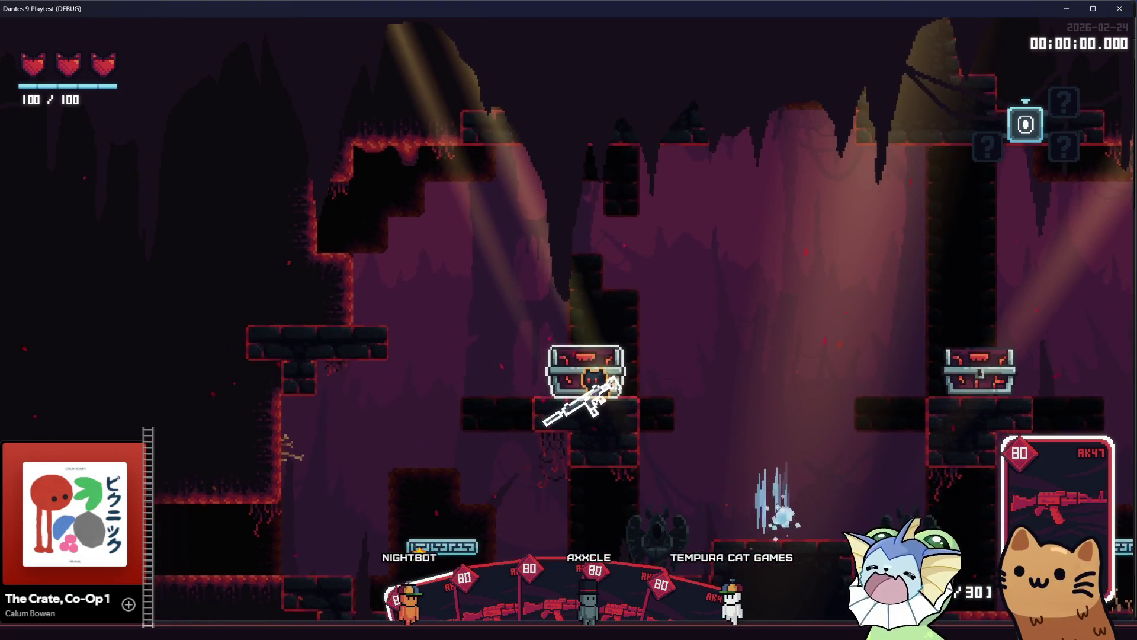
key(alt+Tab)
scroll(352, 392, down, 2)
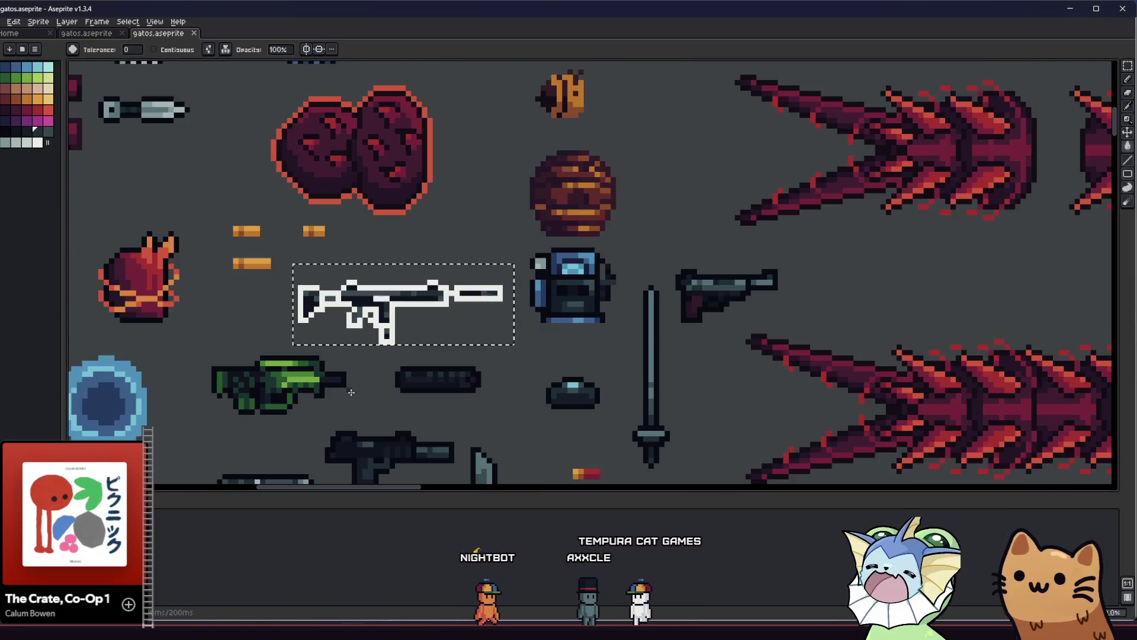
Paint-bucket fill the gun's upper white outline with a grey palette colour
scroll(320, 355, up, 2)
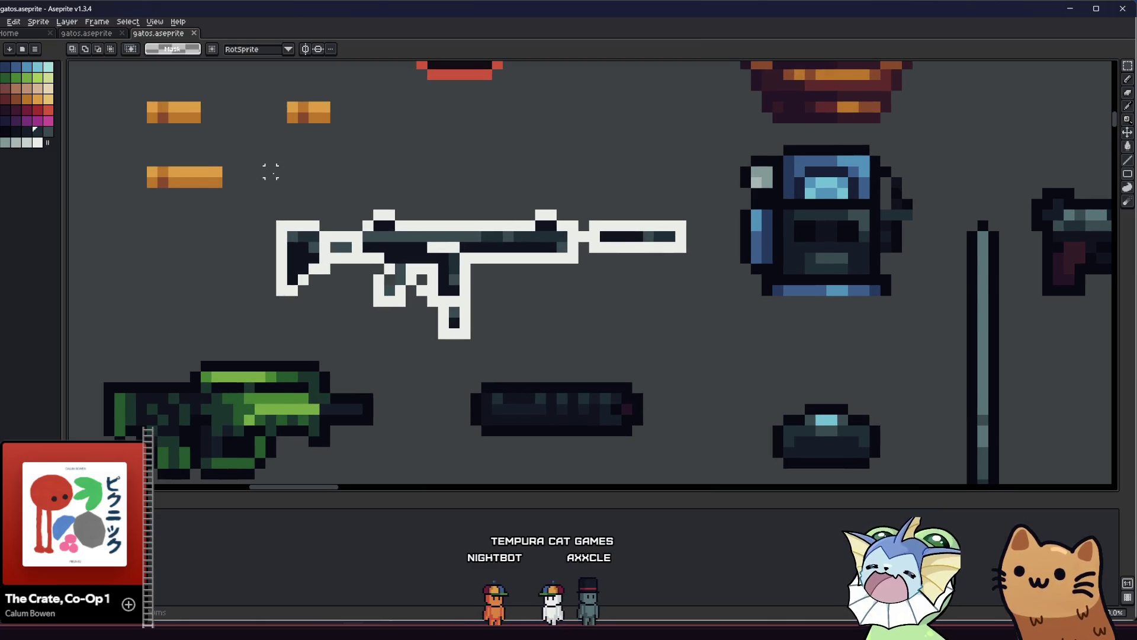
key(g)
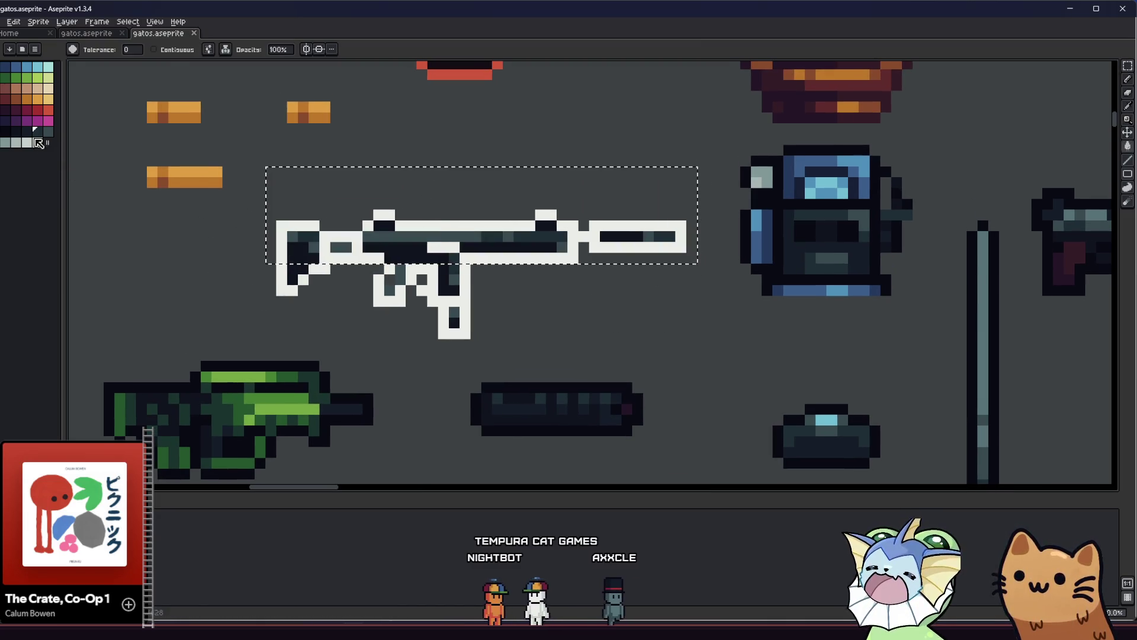
click(4, 144)
click(450, 225)
key(m)
Marquee the lower part of the gun and fill its lower white outline with grey
click(388, 292)
drag(390, 292, 613, 351)
click(227, 247)
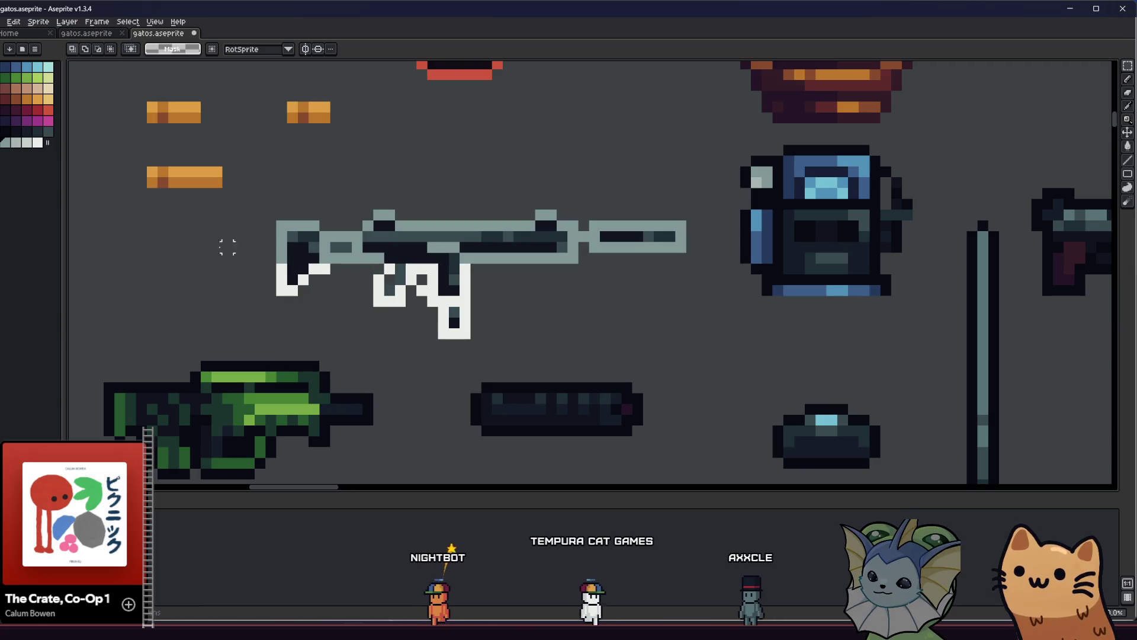
mouse_move(283, 257)
mouse_down()
mouse_move(673, 318)
mouse_move(709, 340)
mouse_up()
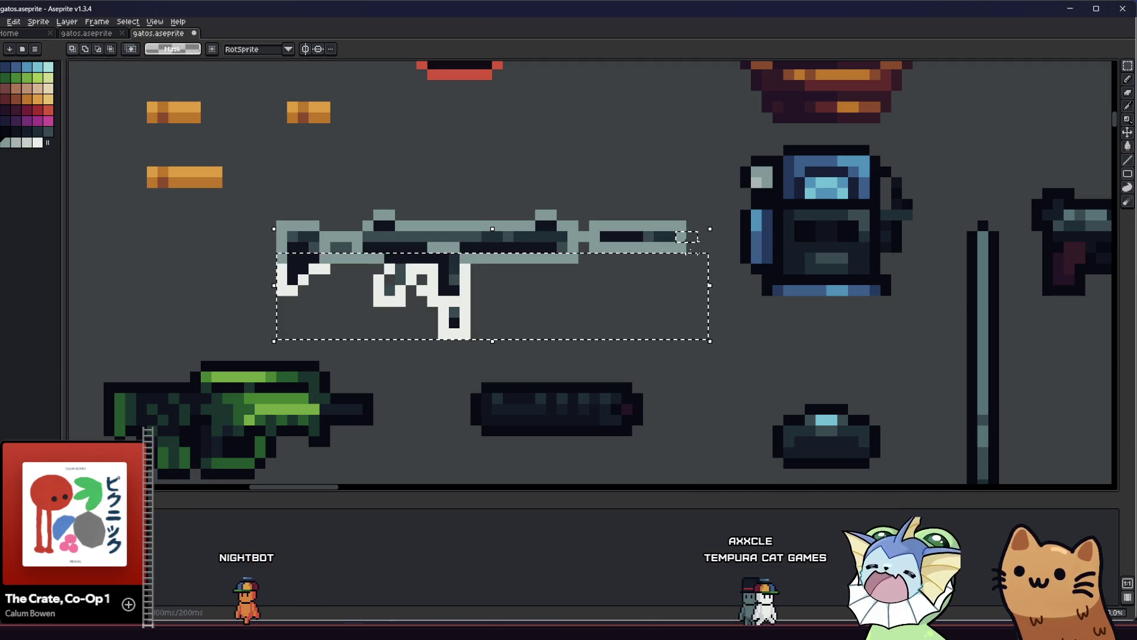
click(621, 257)
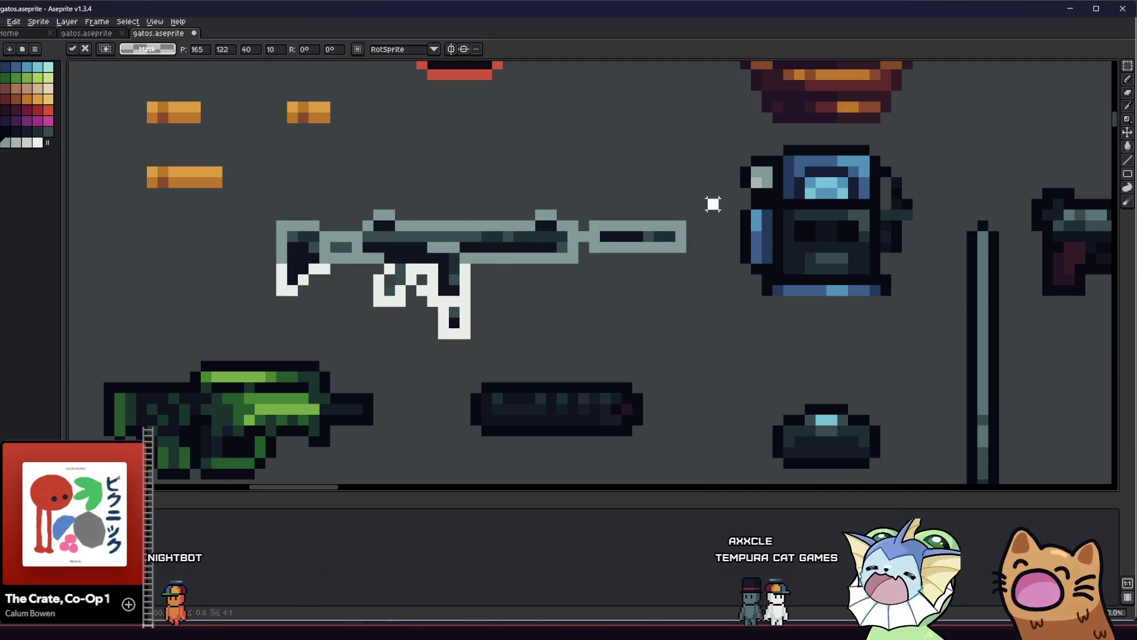
click(702, 246)
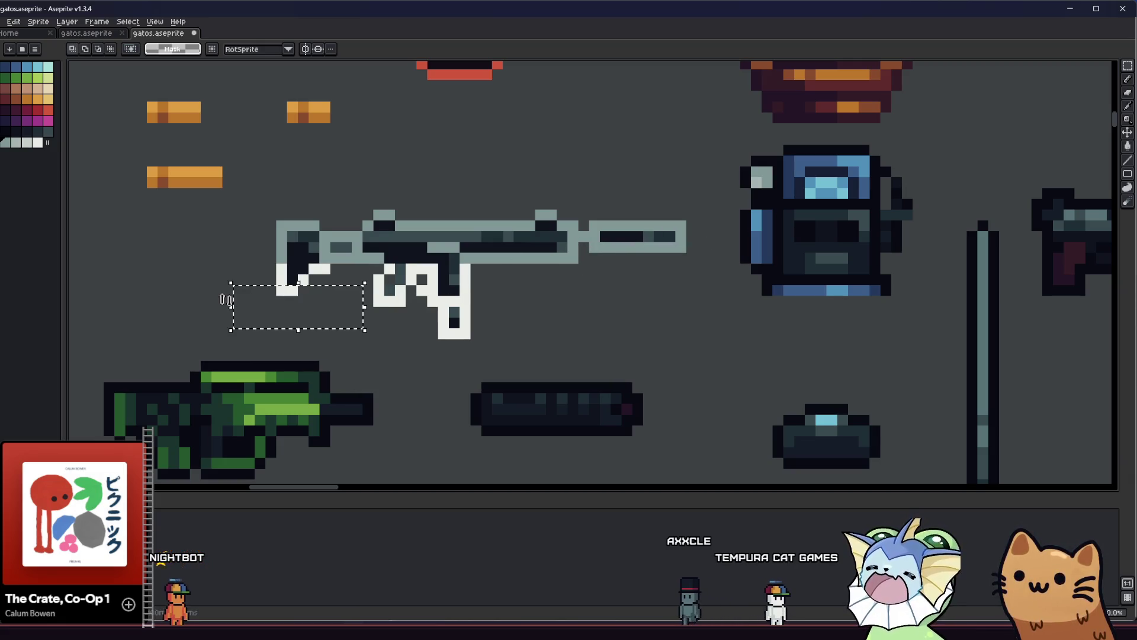
mouse_move(298, 263)
mouse_down()
mouse_move(540, 333)
mouse_move(600, 338)
mouse_up()
key(g)
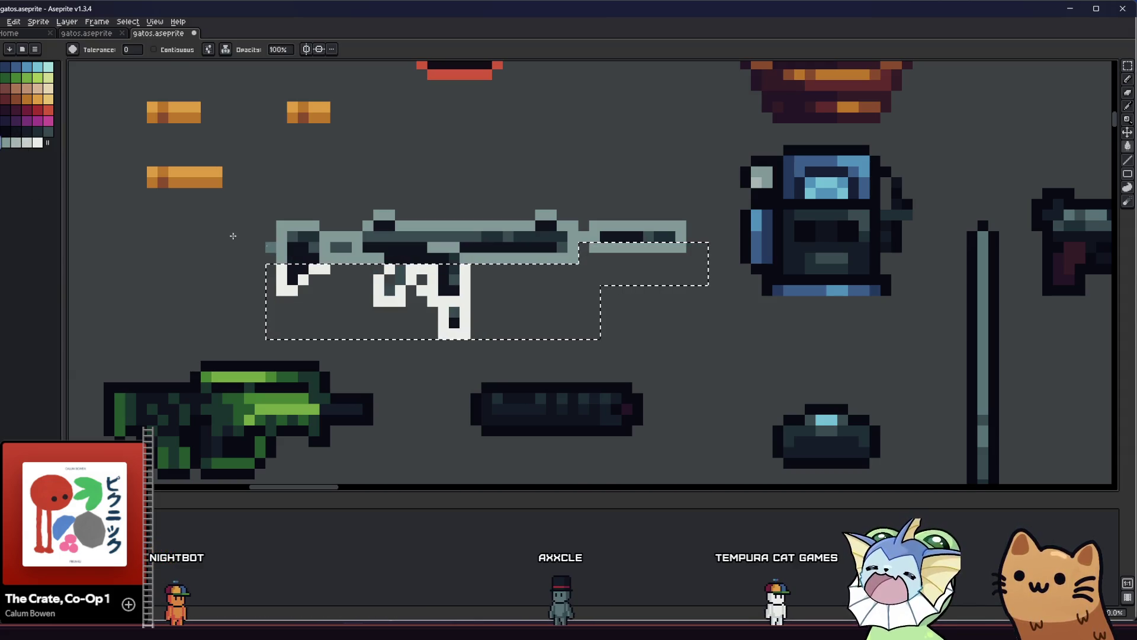
key(ctrl+z)
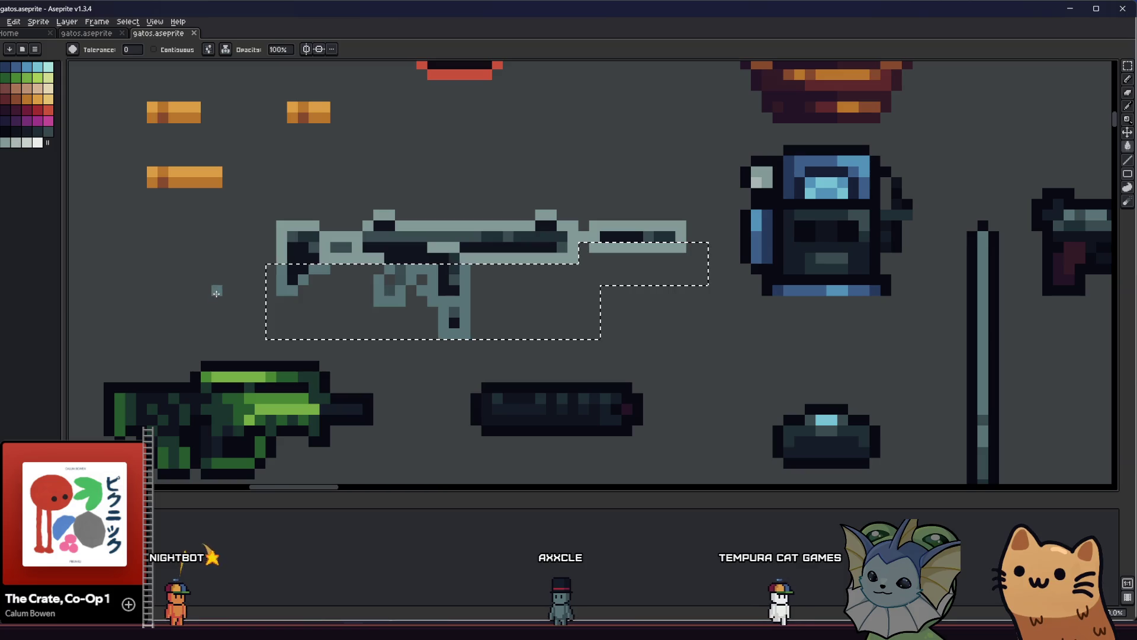
click(216, 291)
key(m)
key(ctrl+z)
click(232, 290)
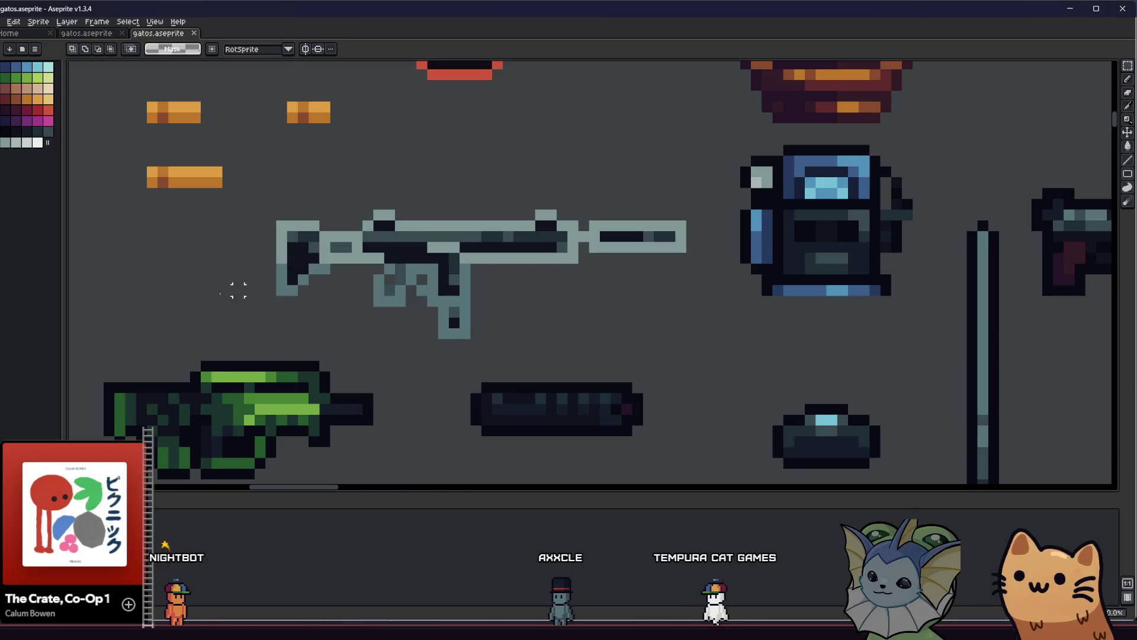
Draw a rectangular selection around the whole recoloured gun
key(b)
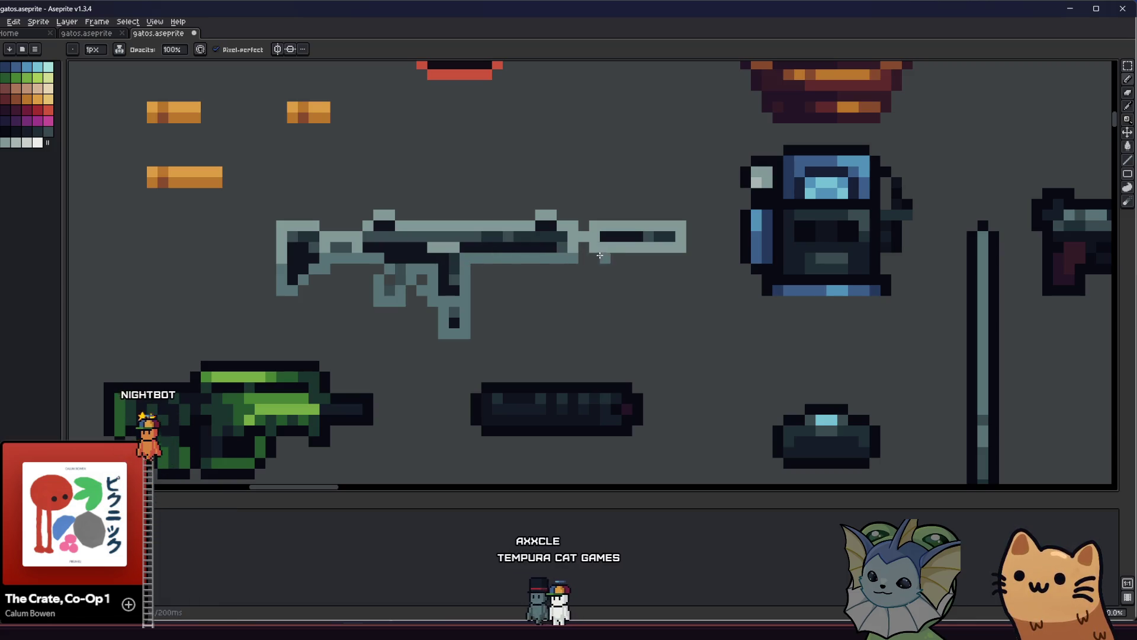
scroll(677, 247, down, 2)
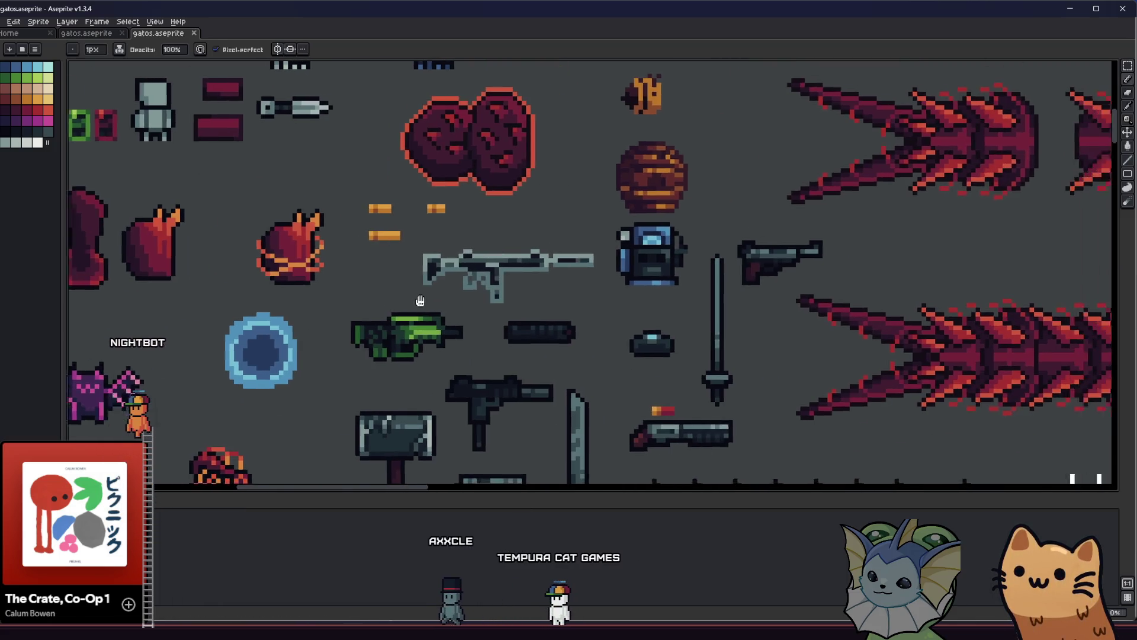
scroll(402, 262, up, 2)
key(m)
mouse_move(355, 227)
mouse_down()
mouse_move(708, 340)
mouse_move(749, 341)
mouse_move(765, 356)
mouse_up()
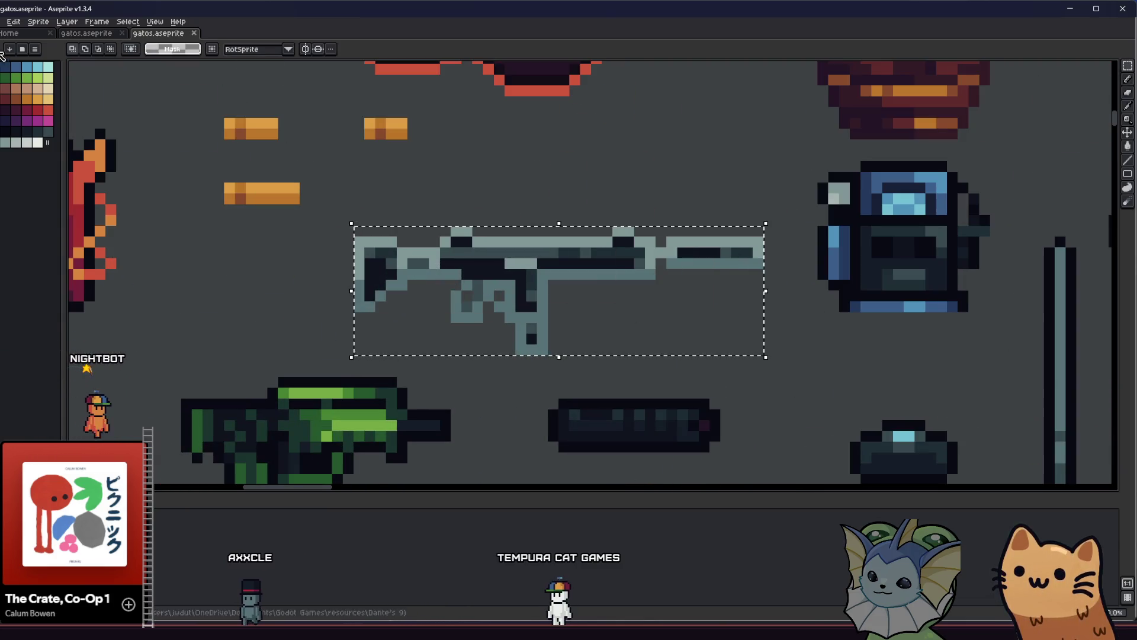
Start Export As for the selection and browse to the Dante's 9/card resources folder
click(4, 21)
mouse_move(68, 109)
click(127, 111)
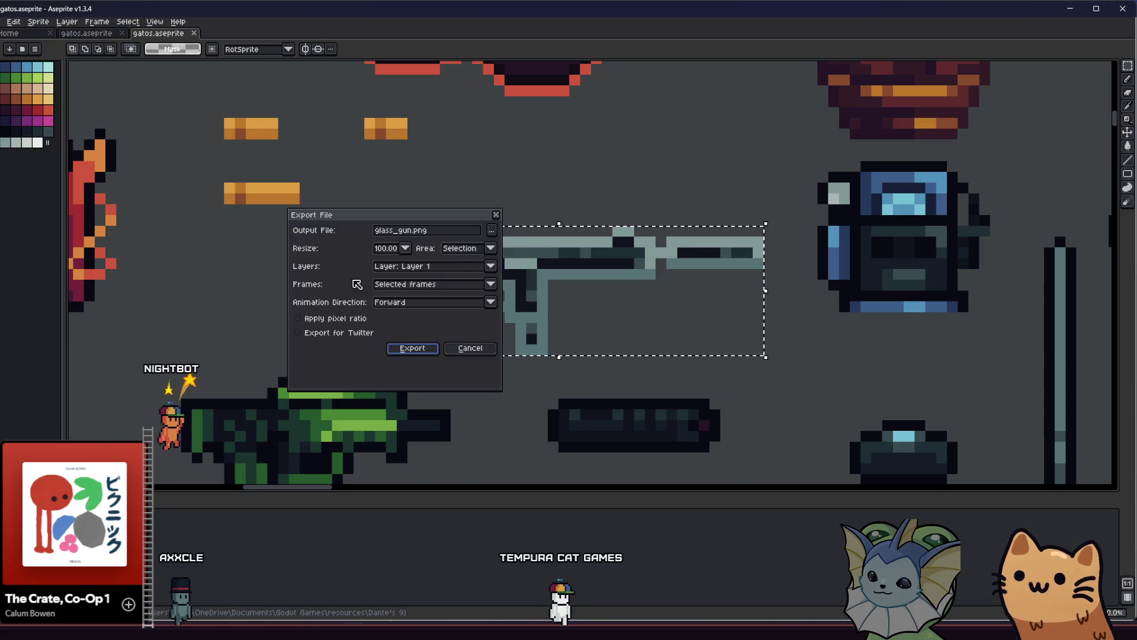
click(492, 230)
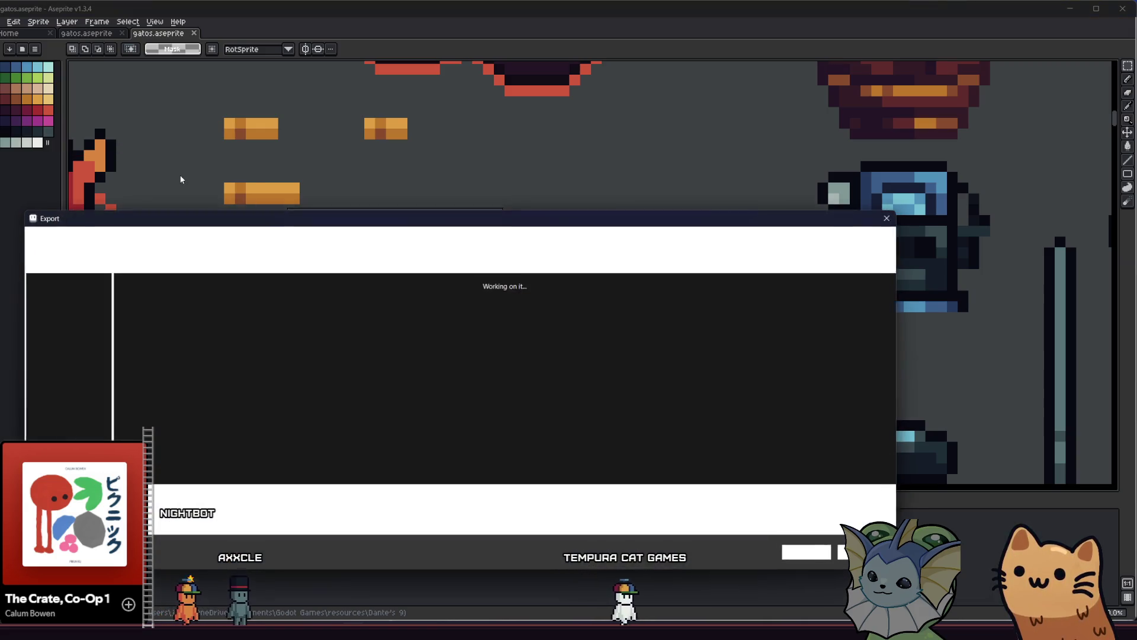
click(89, 239)
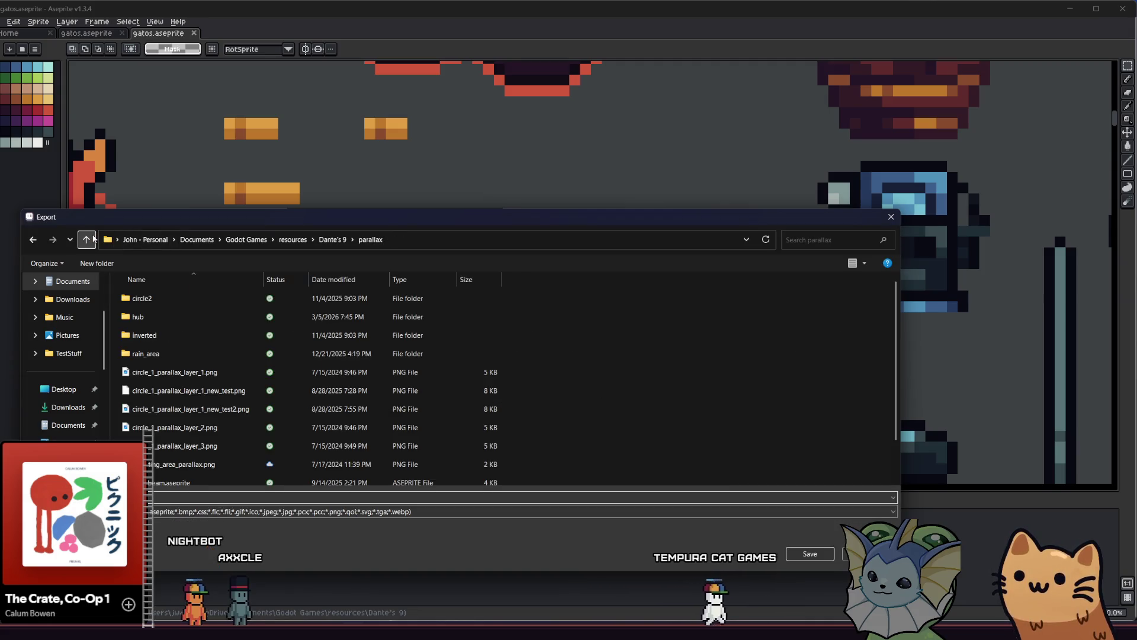
click(87, 240)
click(172, 317)
click(292, 320)
double_click(293, 320)
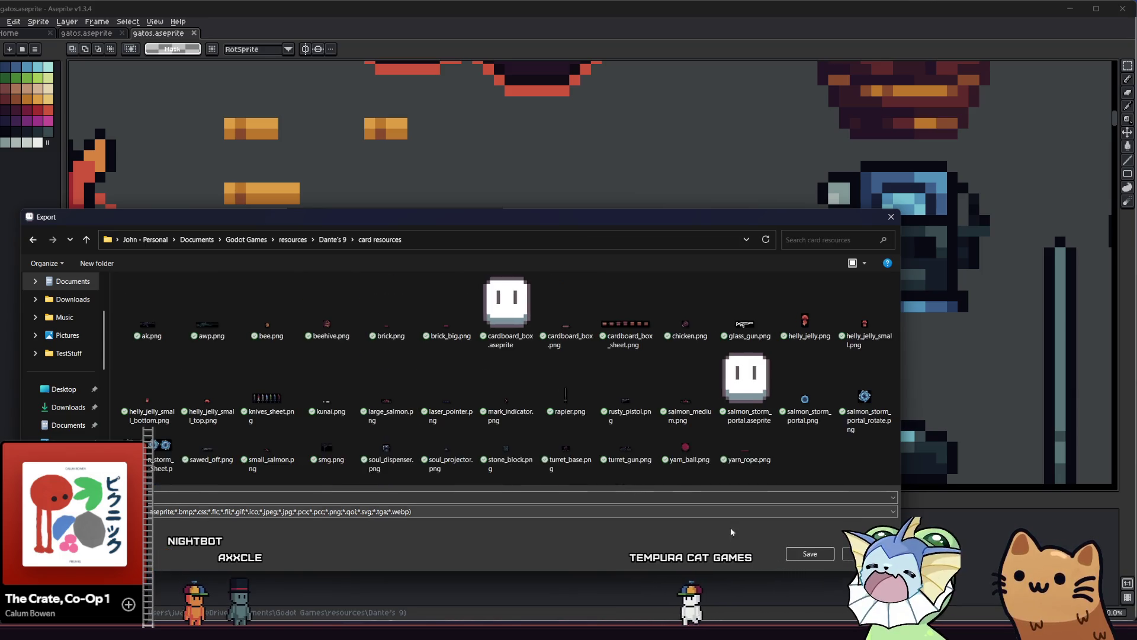
Save as glass_gun.png, confirm overwriting the existing file, and export
key(Return)
key(y)
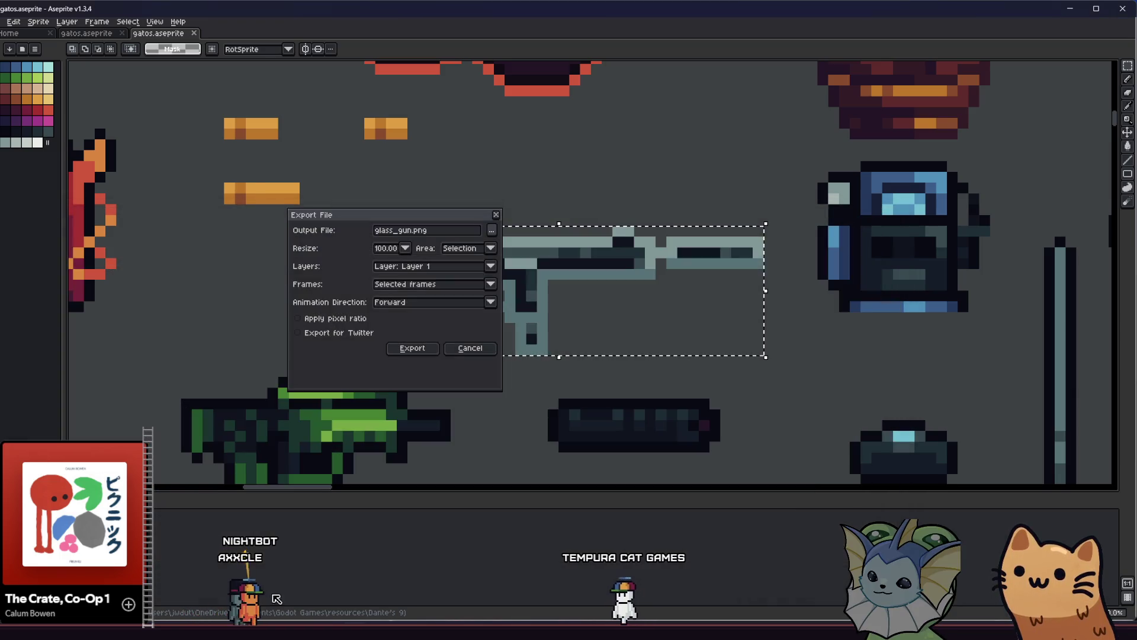
click(413, 348)
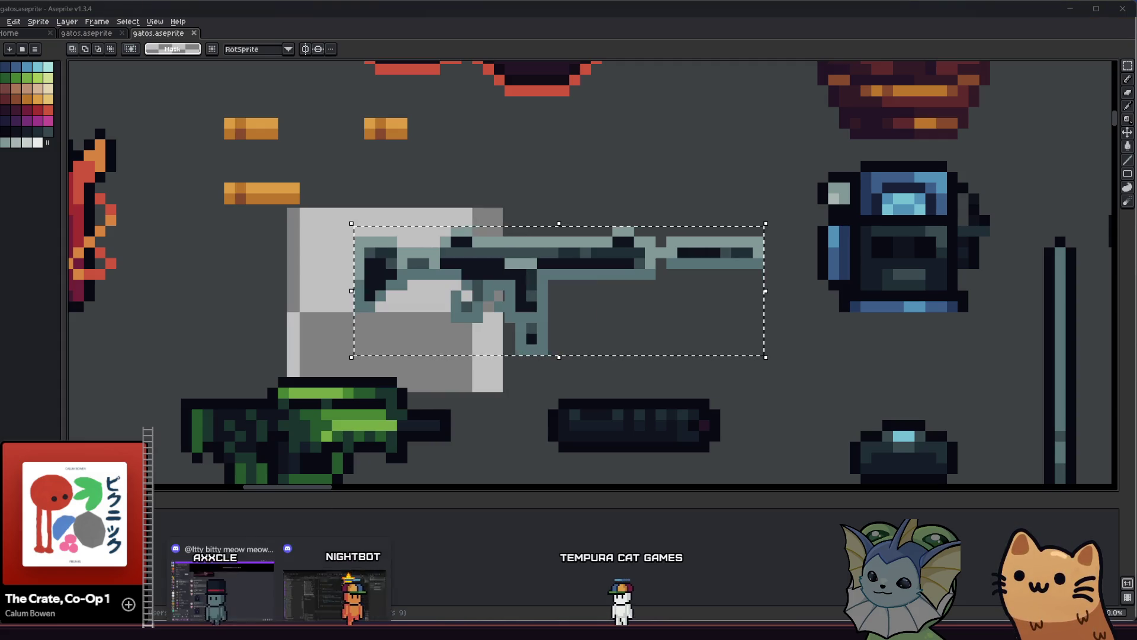
key(alt+Tab)
Move and jump the player up through the cave rooms, then return to the Godot editor
mouse_move(279, 630)
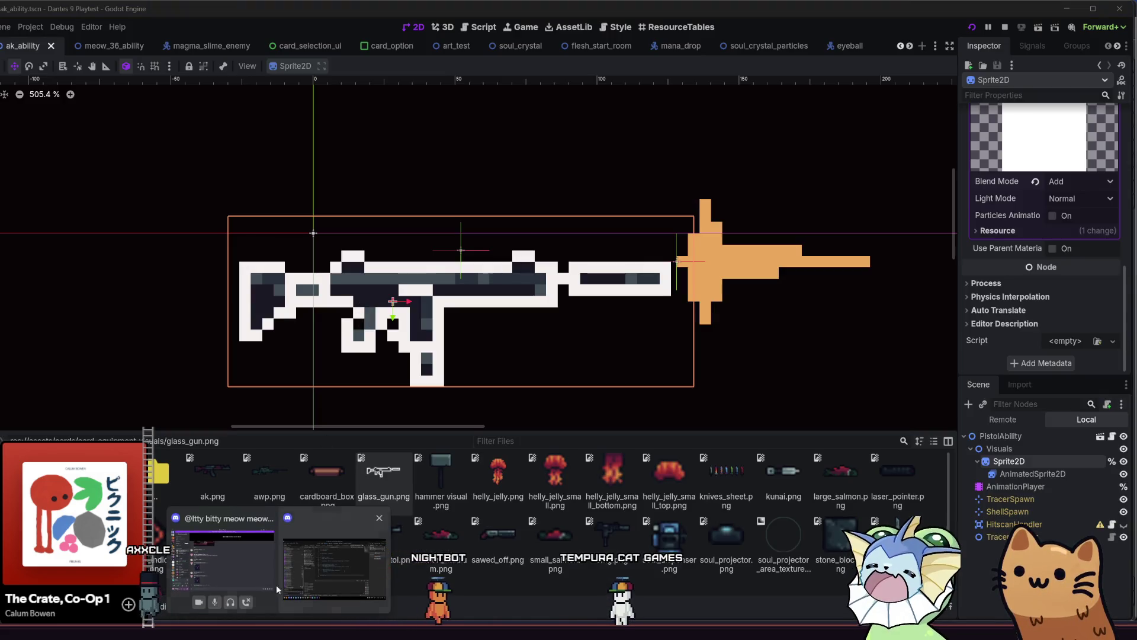
mouse_move(346, 573)
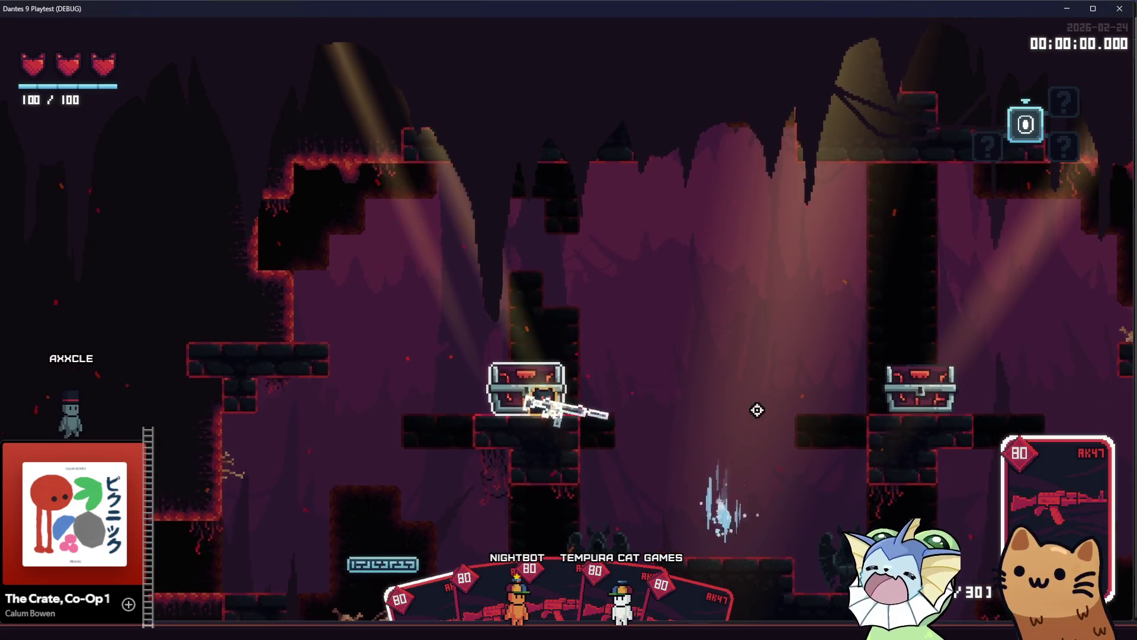
key(d)
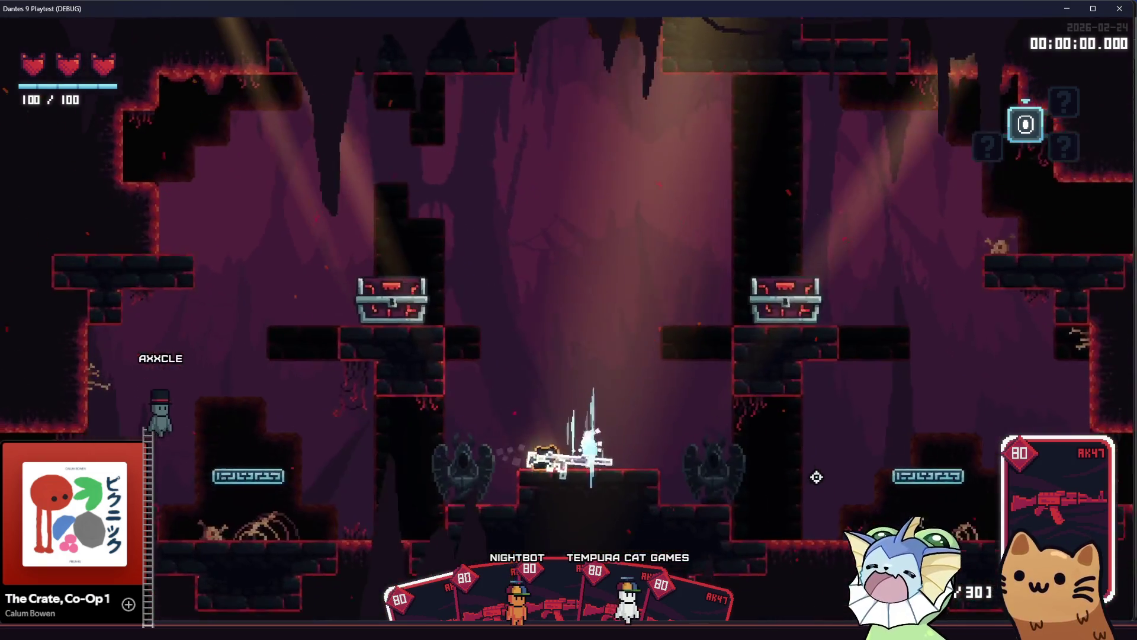
key(space)
key(a)
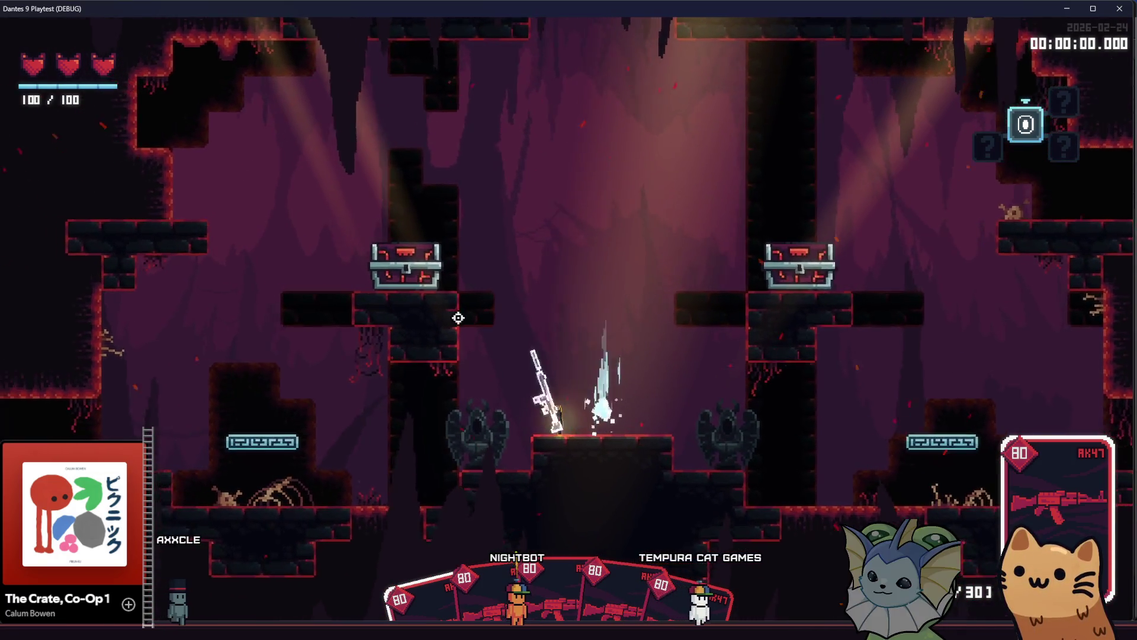
key(space)
key(space)
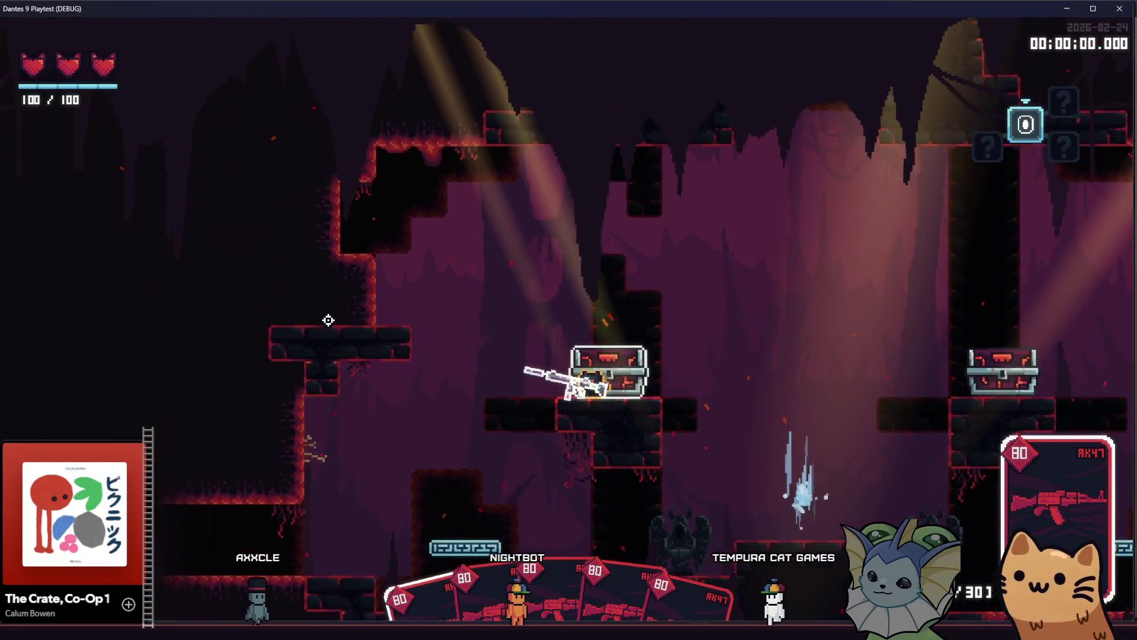
key(space)
key(d)
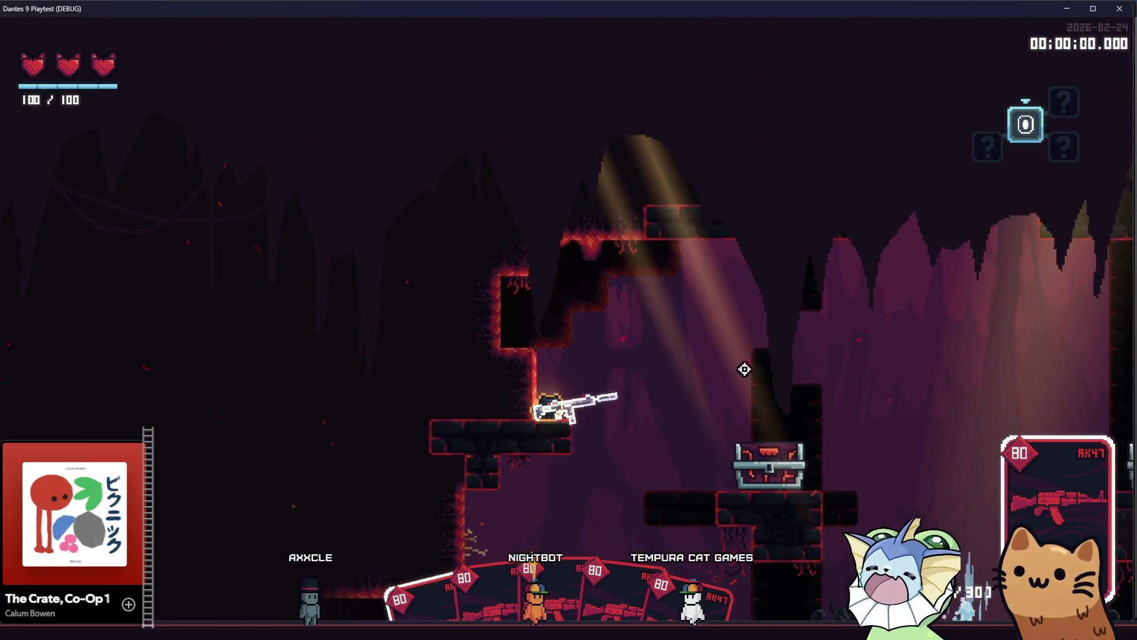
key(space)
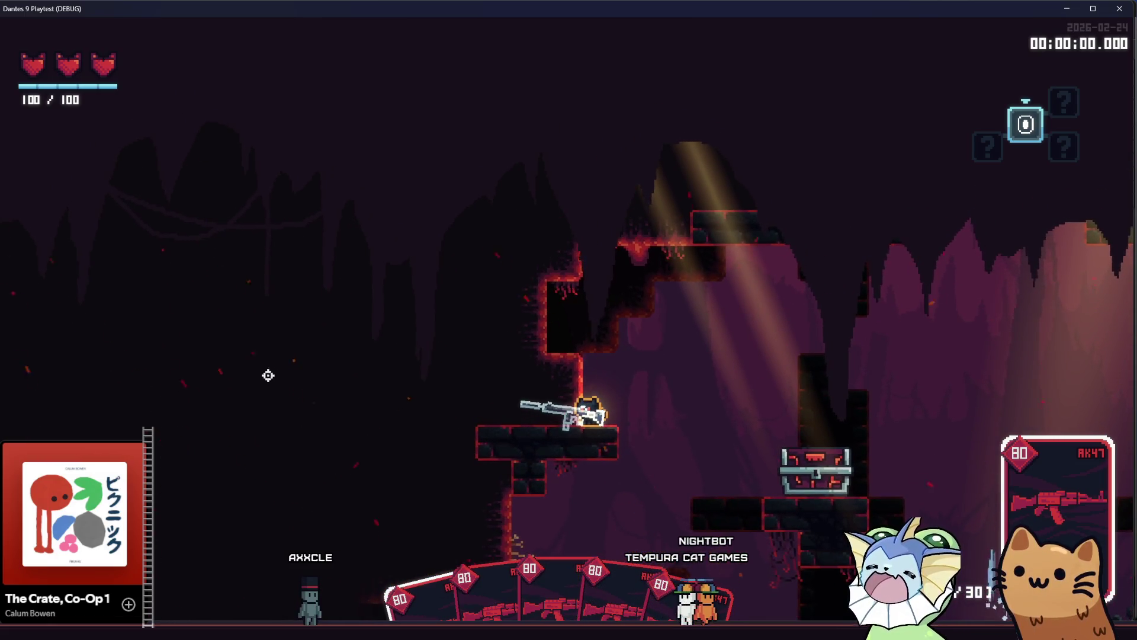
key(alt+Tab)
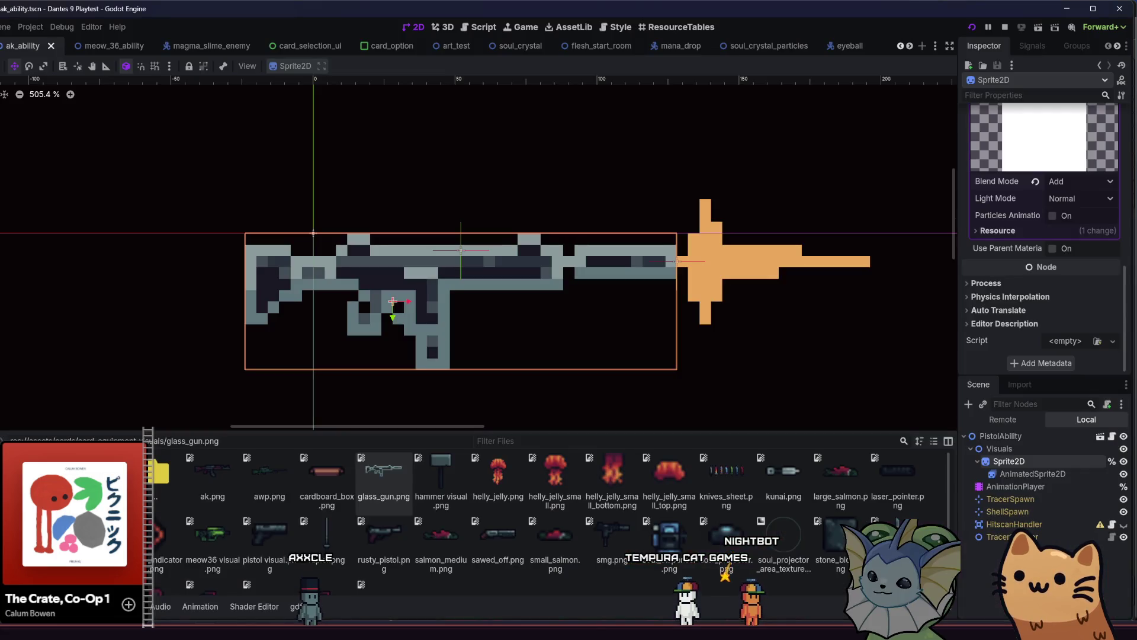
Zoom and pan the gatos.aseprite canvas in Aseprite to bring the rifle into view
key(alt+Tab)
scroll(305, 305, up, 1)
drag(305, 305, 208, 306)
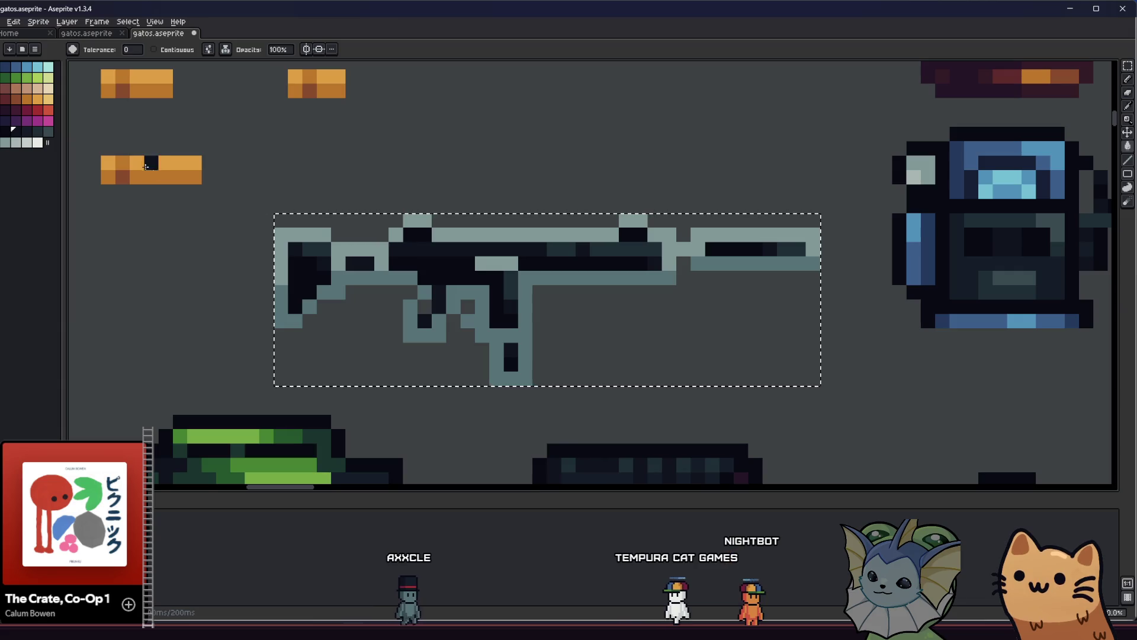
Step the palette to dark teal and fill the rifle's light-teal outline with it
key(])
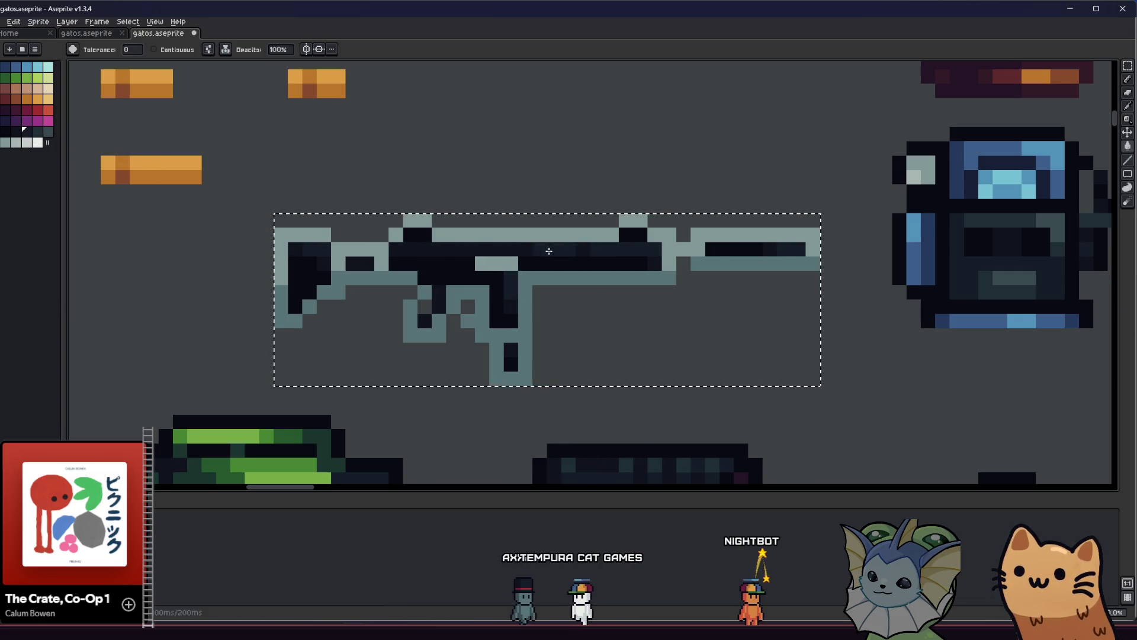
key(])
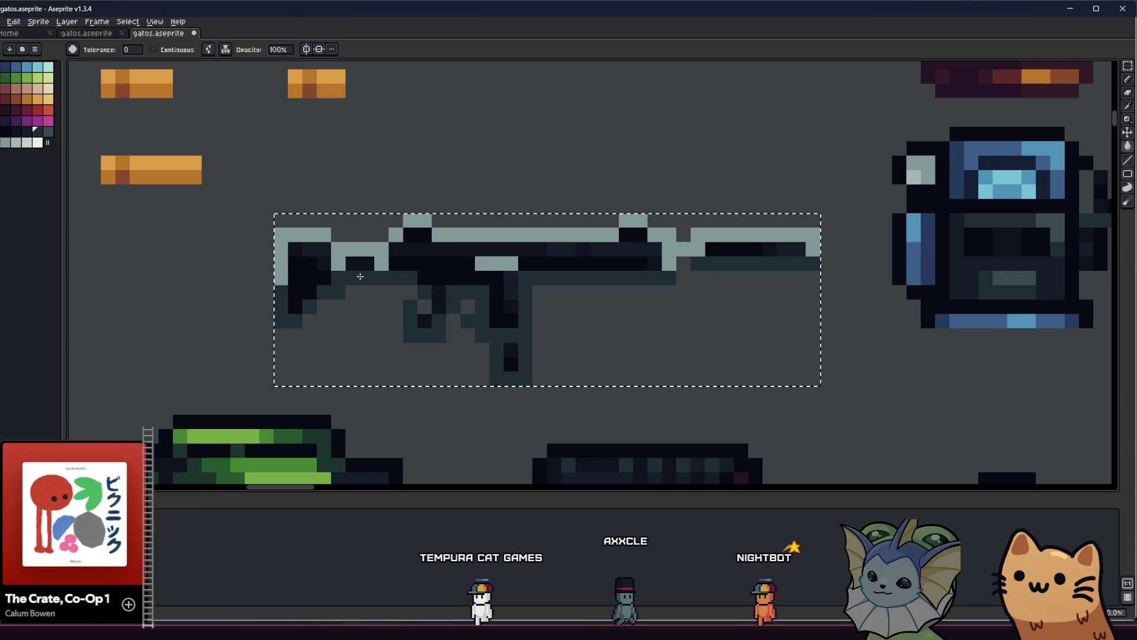
key(])
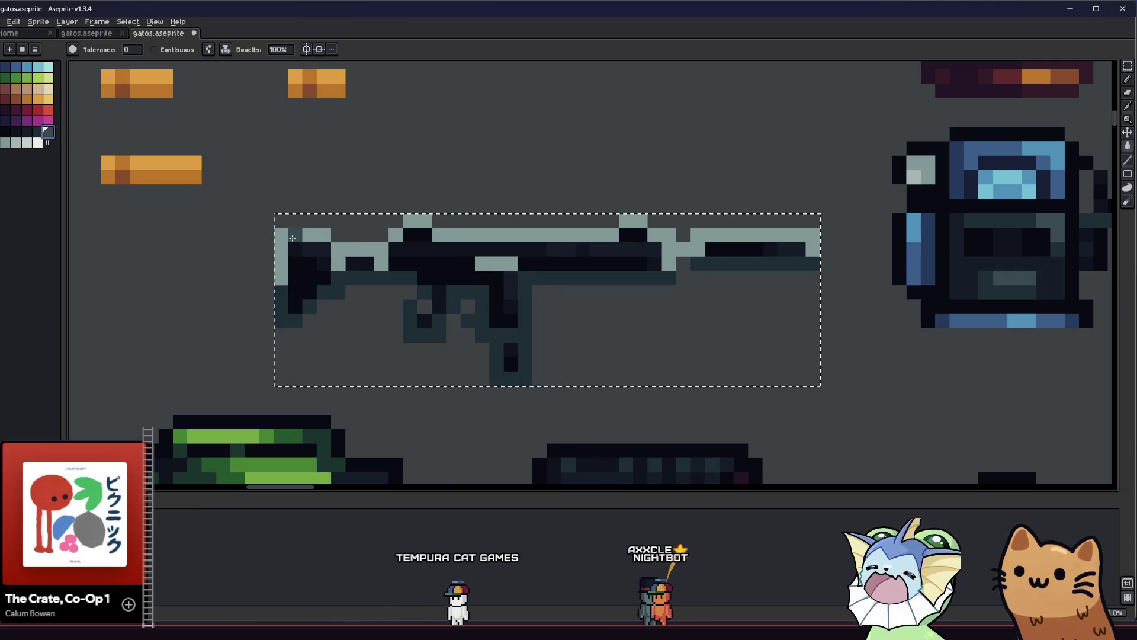
click(302, 234)
key(m)
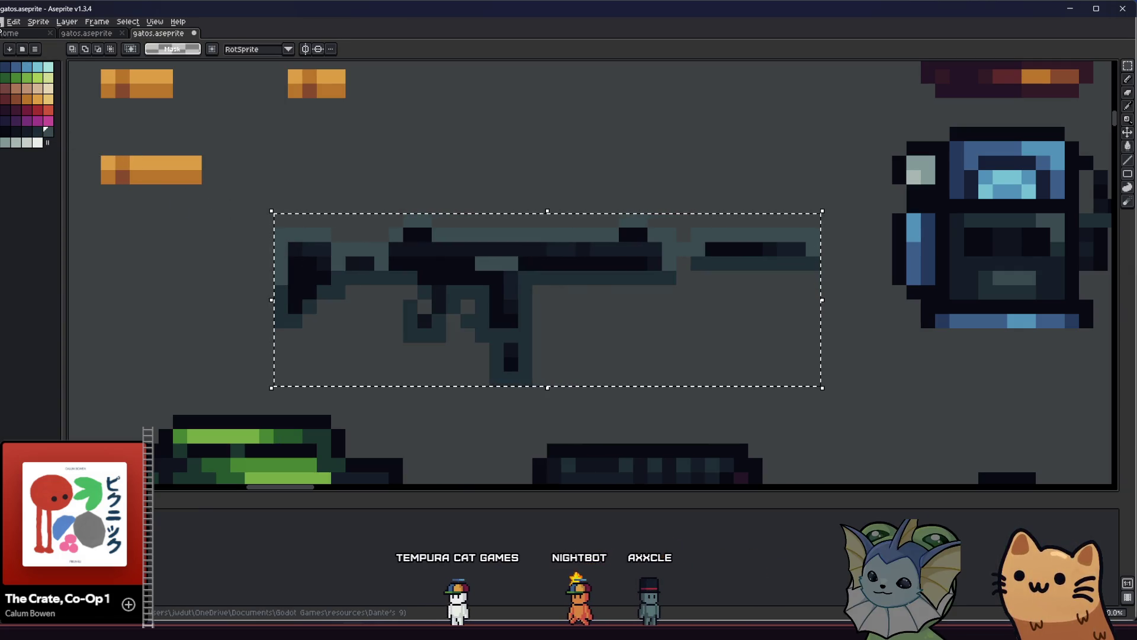
Export the selected gun as glass_gun.png, accept the warning, and return to the game
click(2, 21)
mouse_move(35, 112)
click(119, 113)
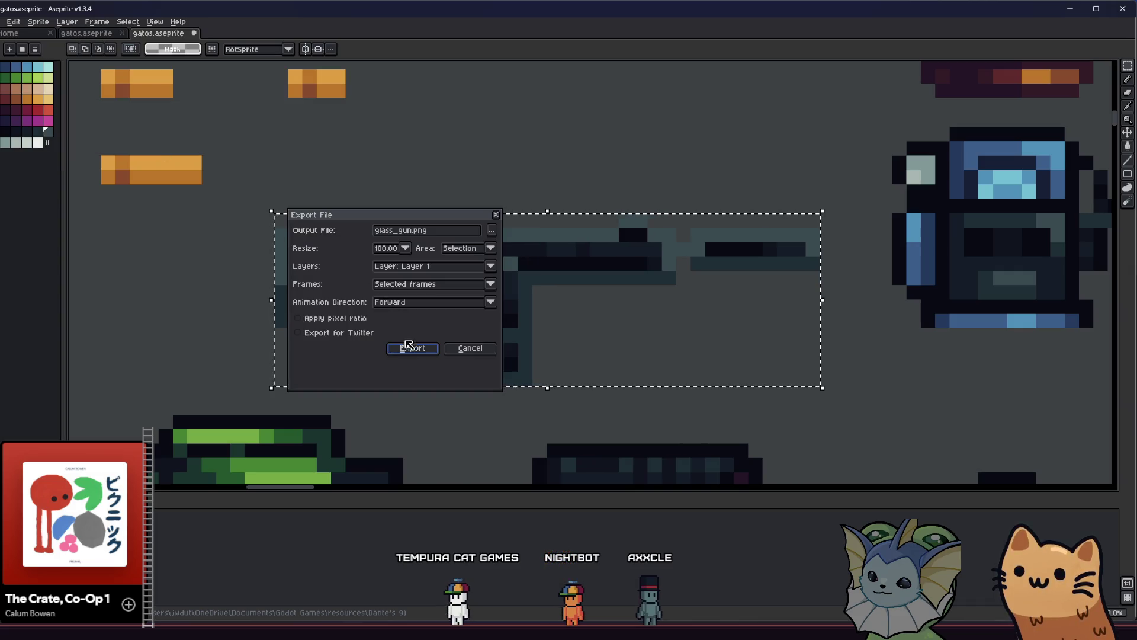
key(Return)
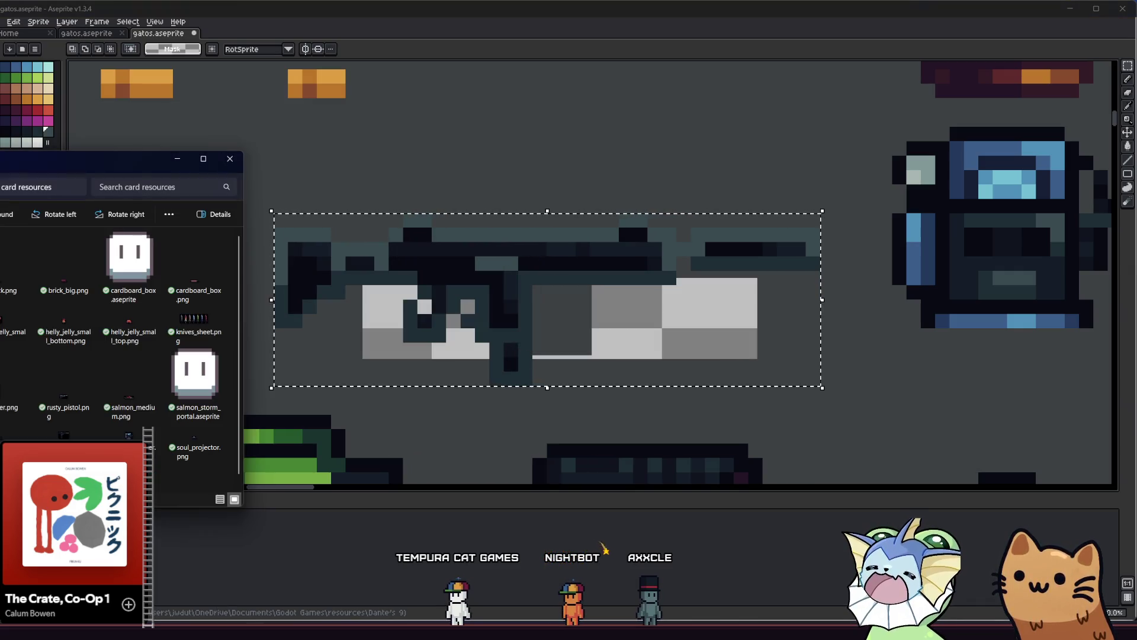
key(alt+Tab)
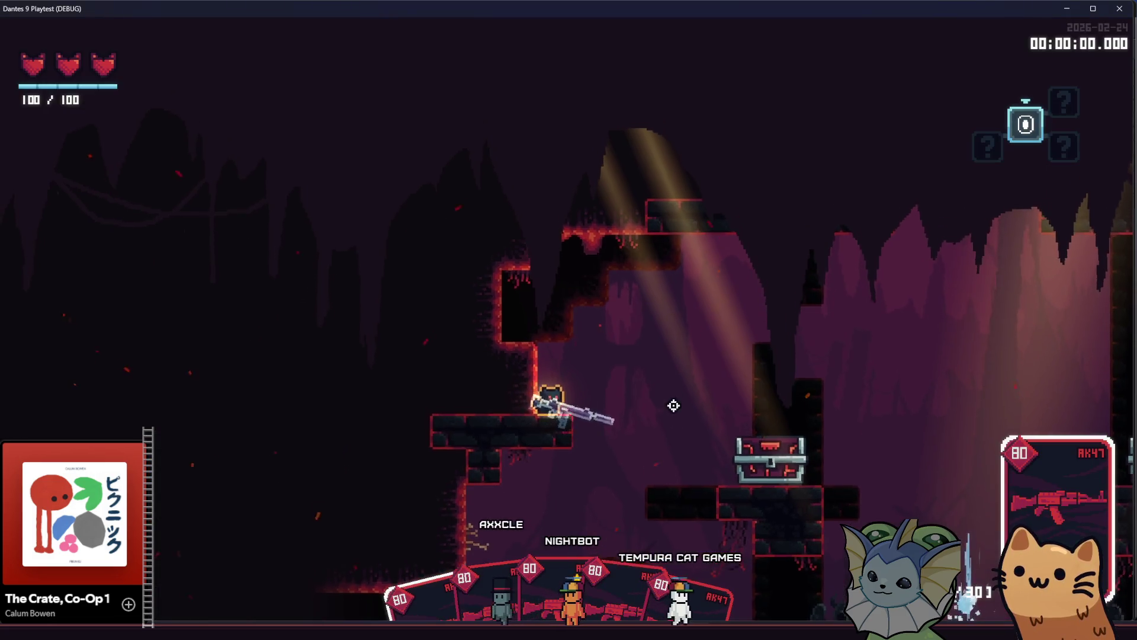
Jump and walk through the cave rooms, crossing the teleporter platform to the left
key(space)
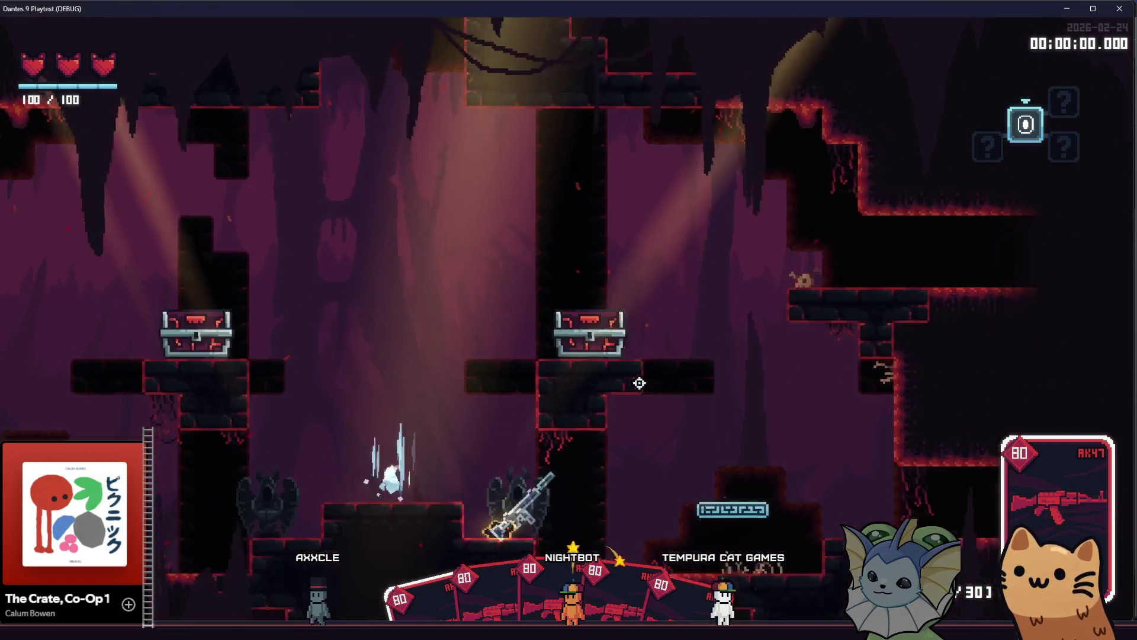
key(d)
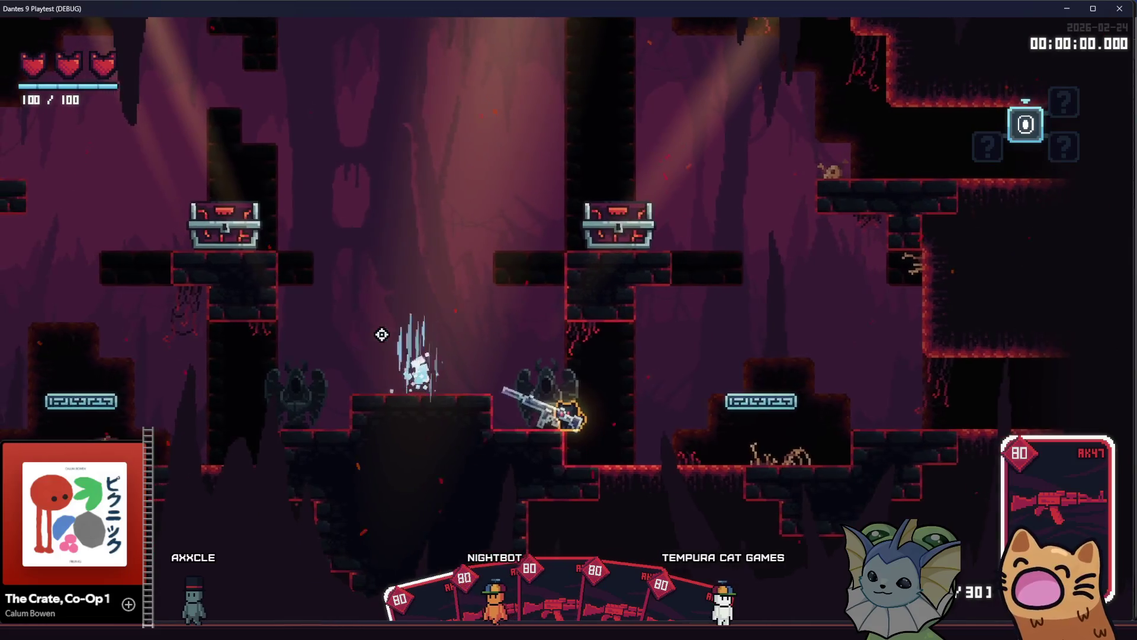
key(space)
key(a)
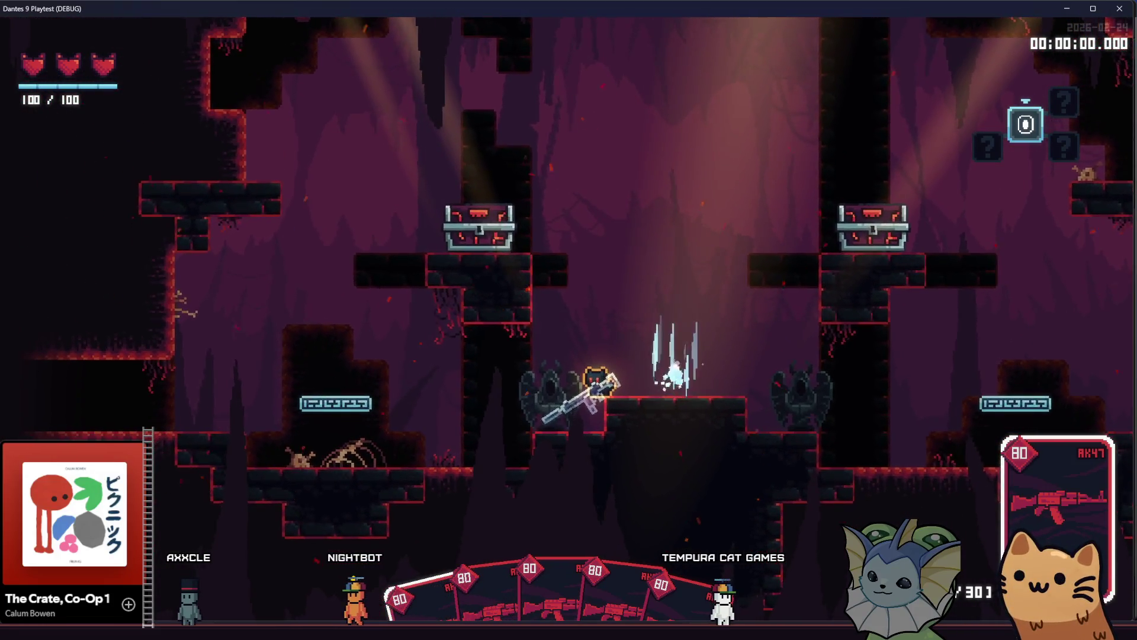
Check the gun sprite in Aseprite, return to the game and open the Deck screen
key(alt+Tab)
scroll(435, 361, down, 1)
scroll(450, 367, up, 1)
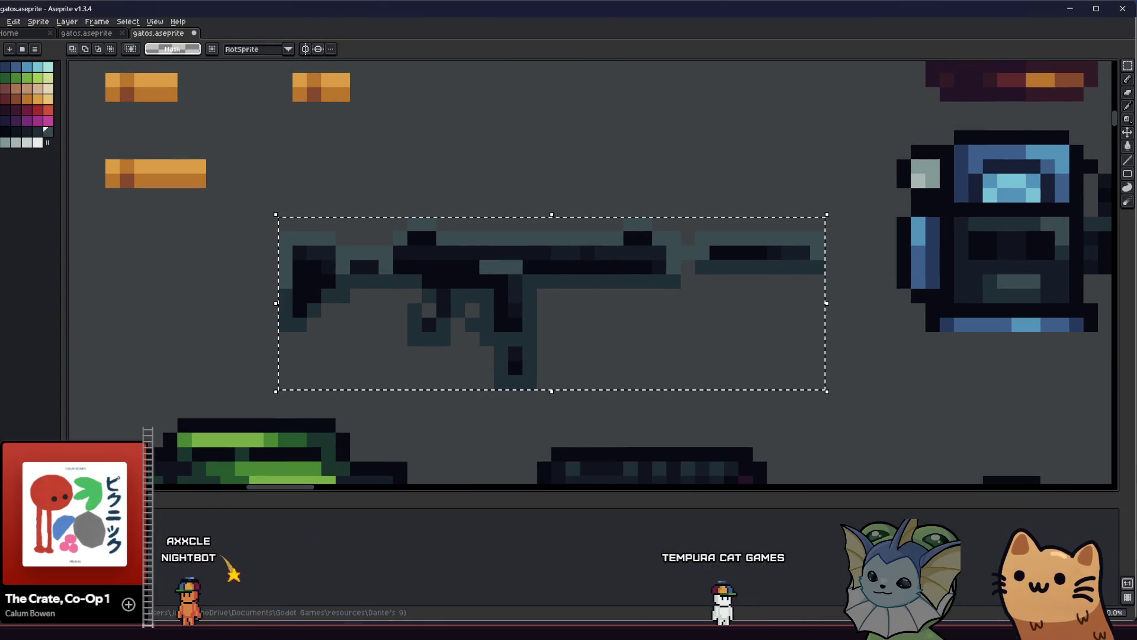
key(alt+Tab)
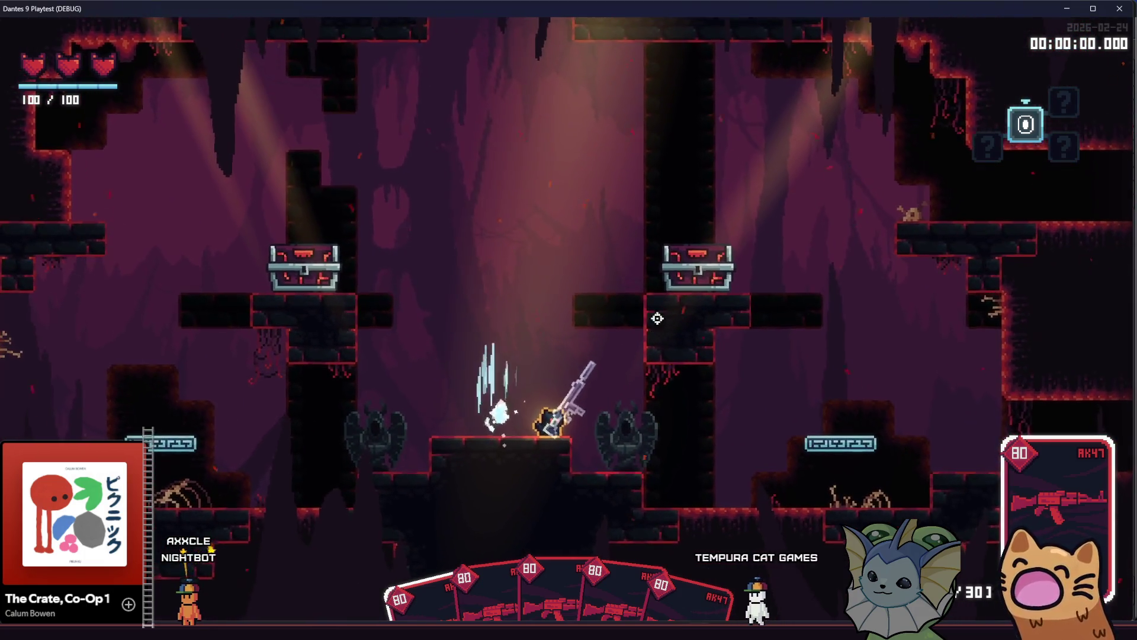
key(Tab)
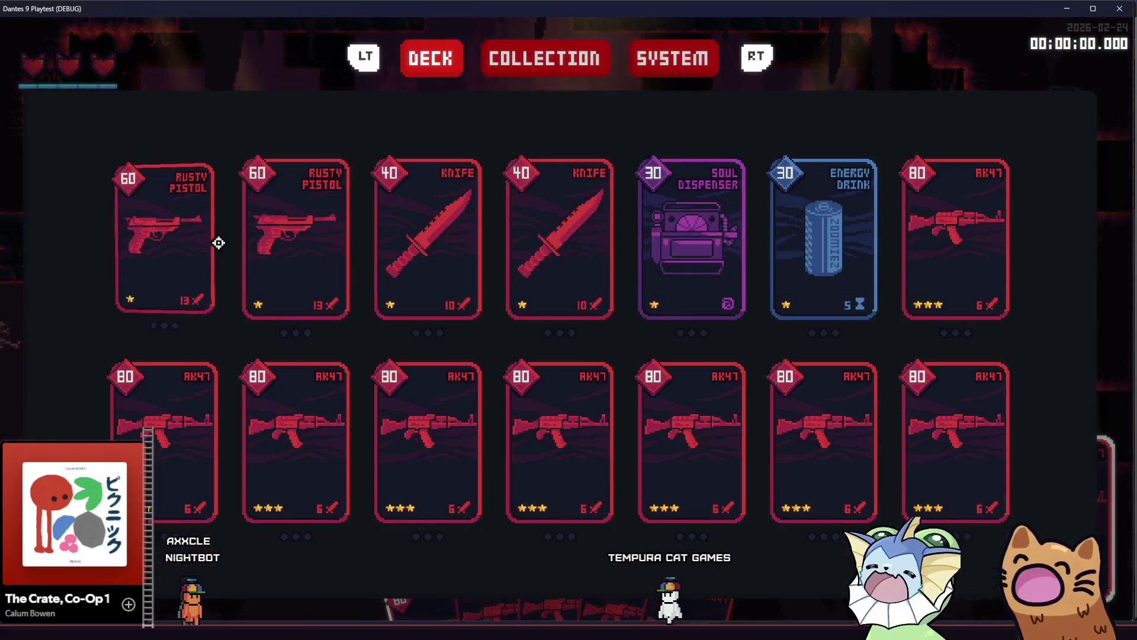
Close the deck and set the debug panel's camera zoom to 2X
key(Tab)
key(F1)
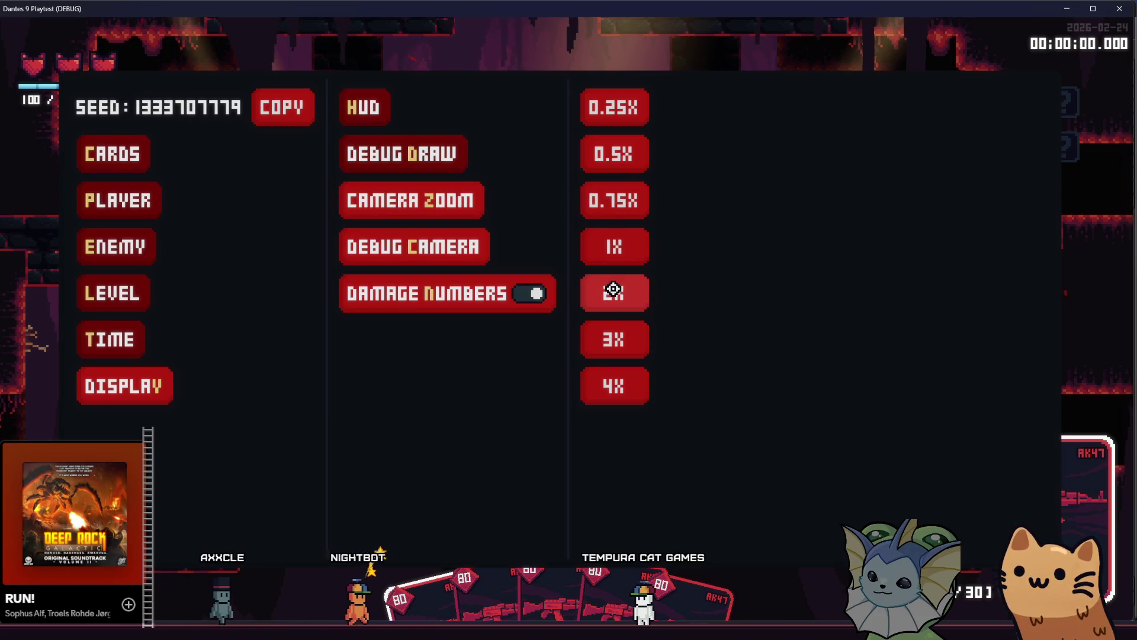
click(613, 290)
key(F1)
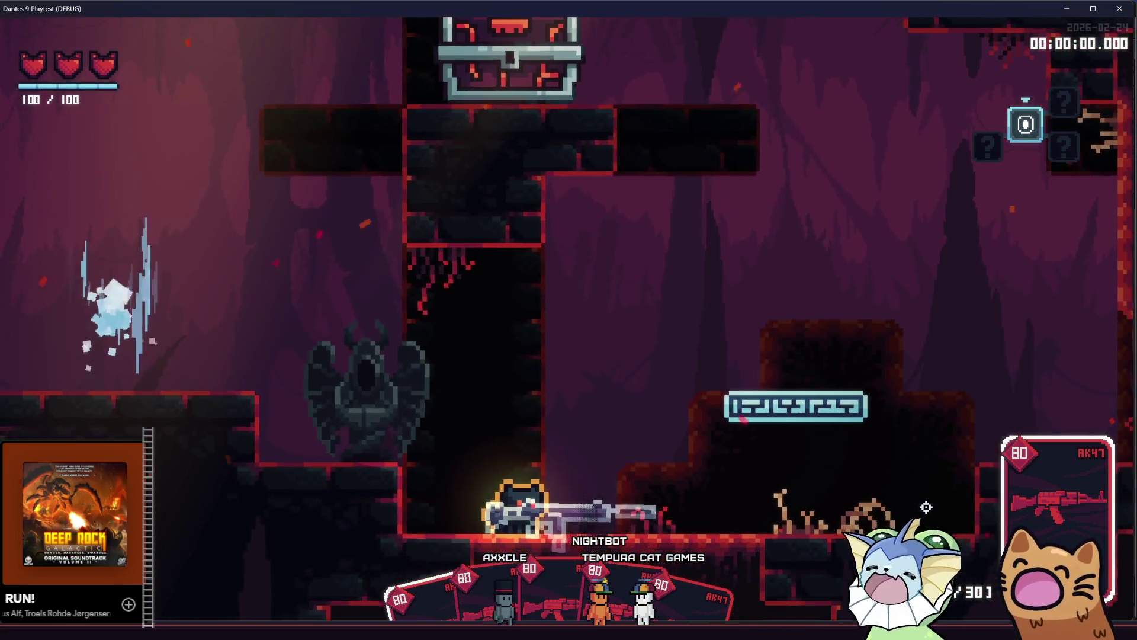
Jump up the ledges onto the chest, firing the rifle twice on the way
key(space)
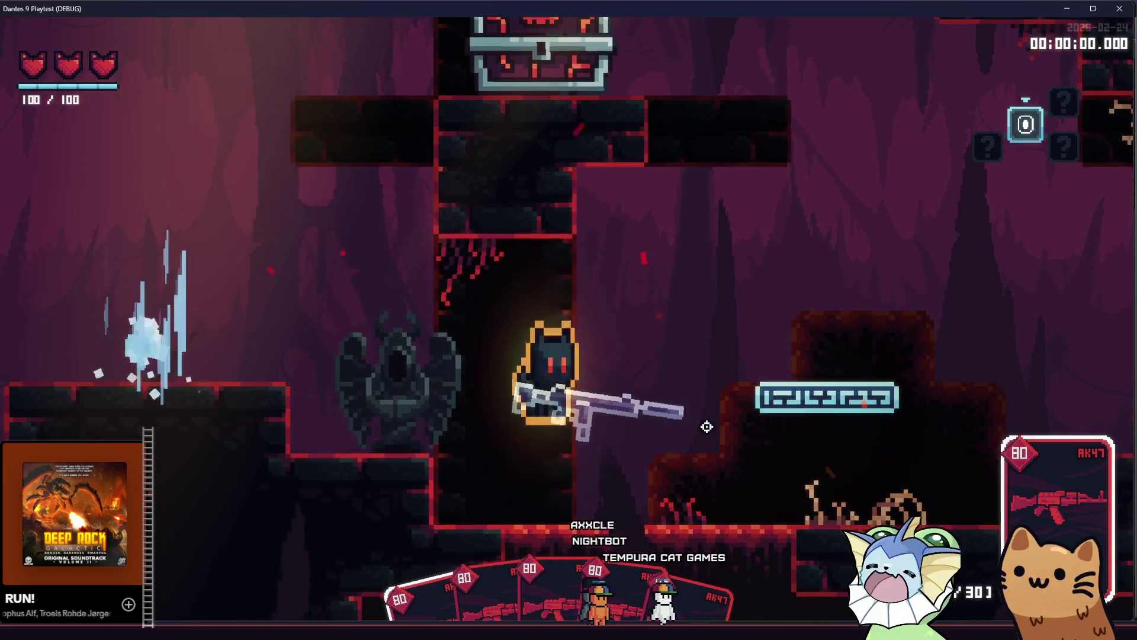
key(a)
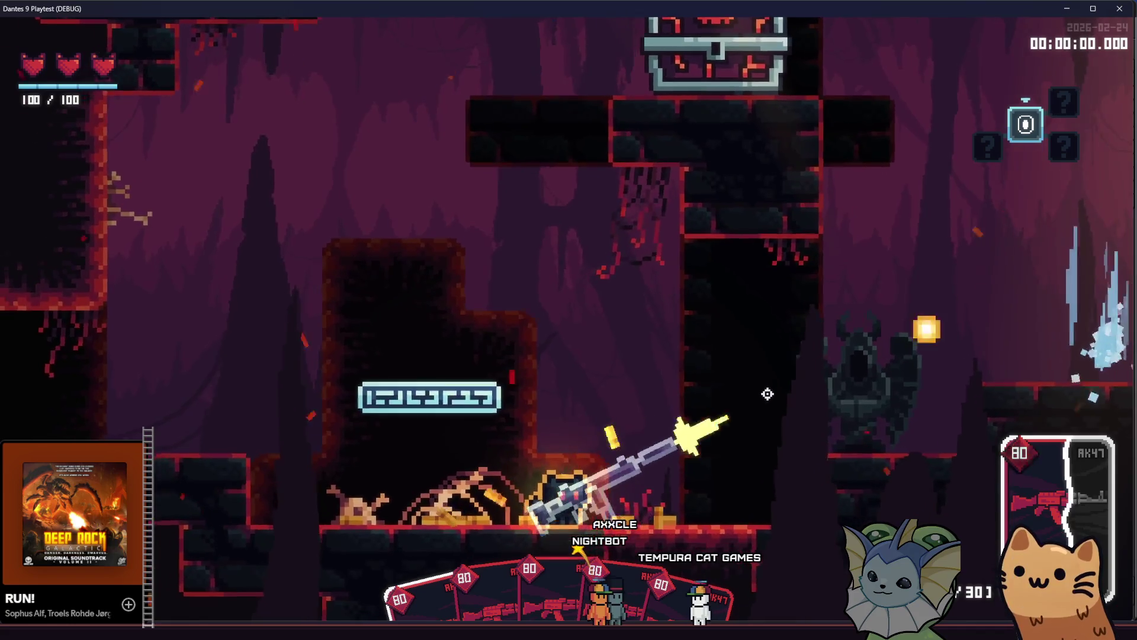
click(766, 392)
click(823, 385)
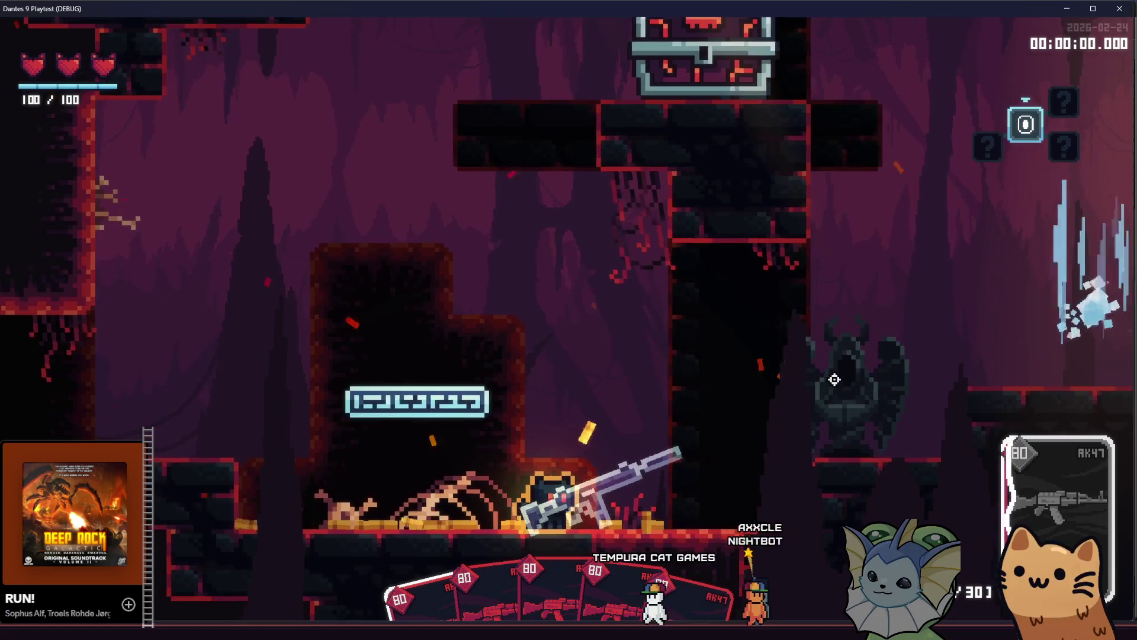
key(a)
key(space)
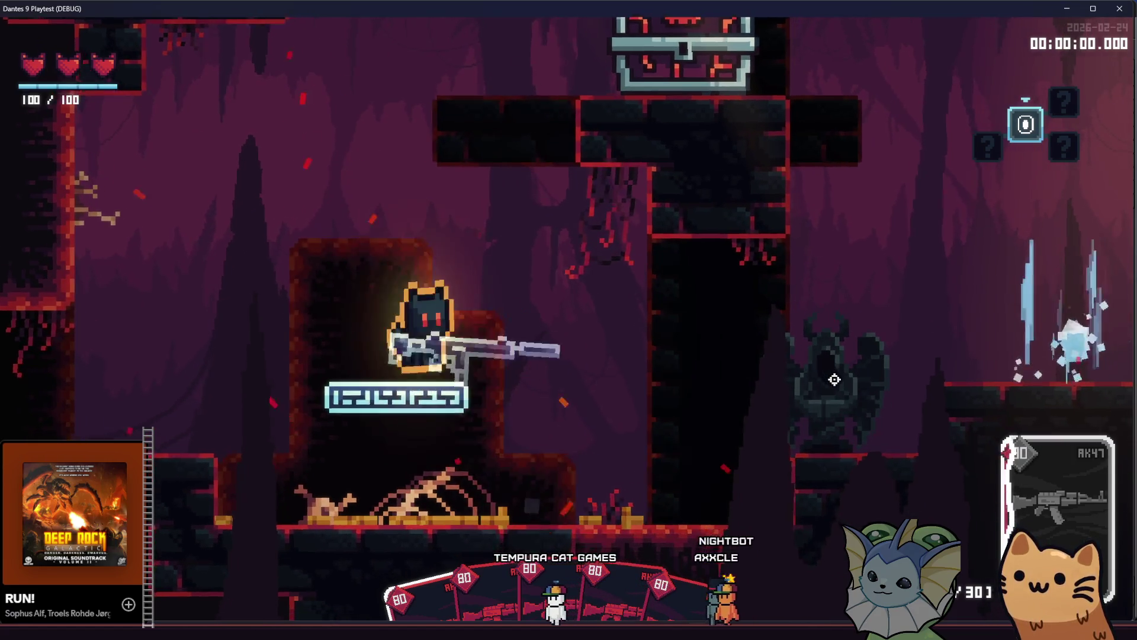
key(space)
key(d)
key(space)
key(d)
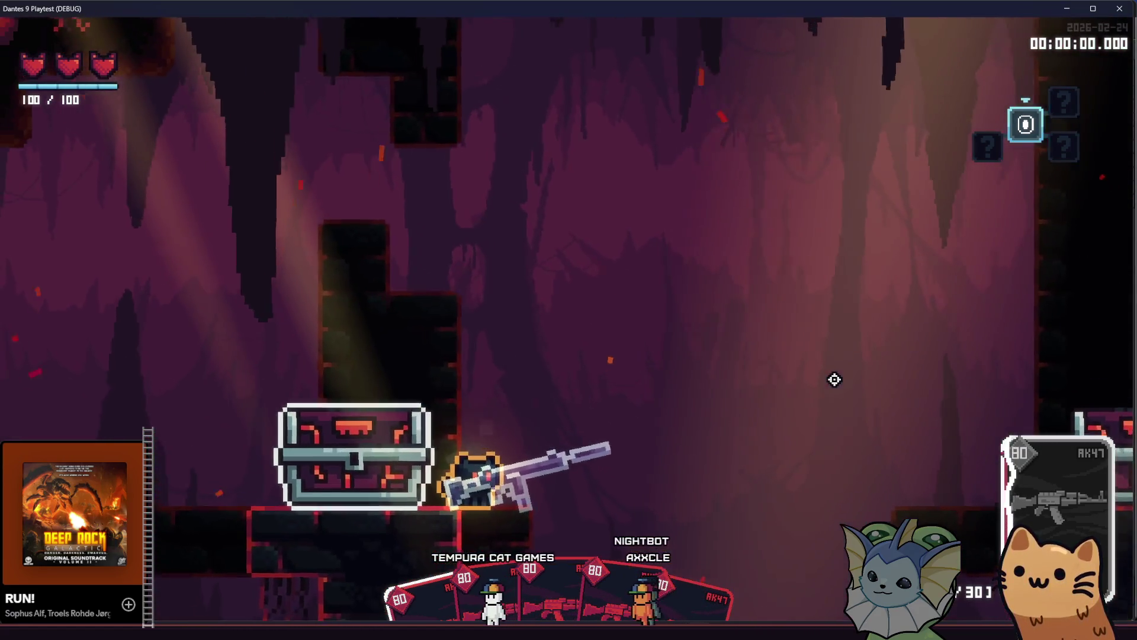
Fire the AK47 continuously around the chest, then jump and open the debug menu
click(791, 391)
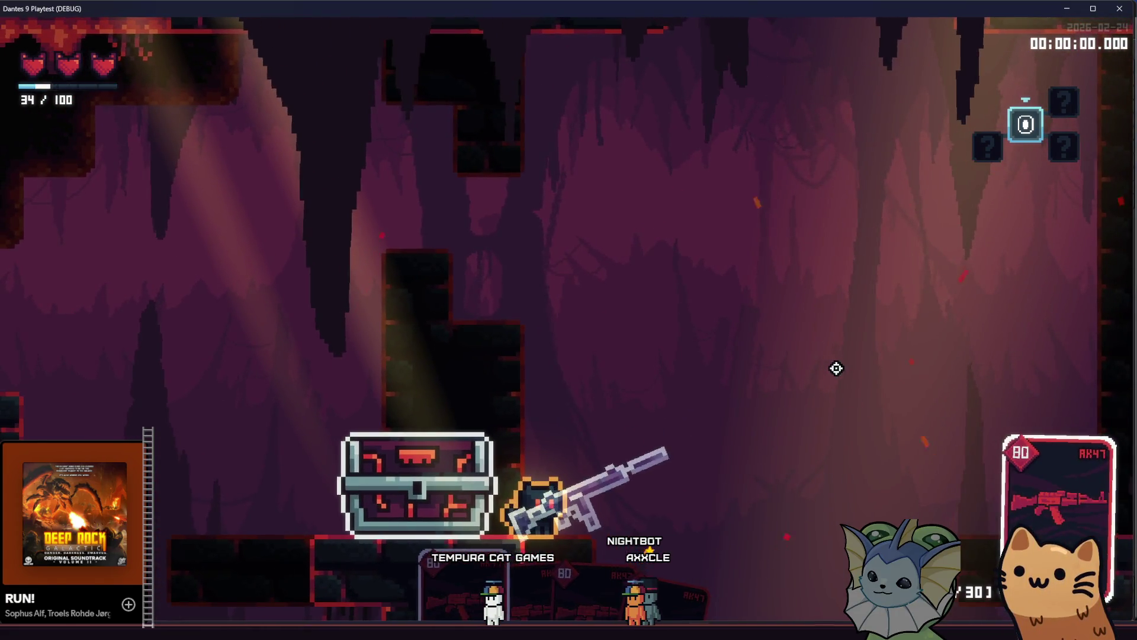
click(835, 368)
mouse_move(854, 396)
mouse_down()
mouse_move(827, 399)
mouse_move(858, 414)
mouse_move(839, 427)
mouse_move(353, 373)
mouse_move(327, 383)
mouse_move(338, 376)
mouse_up()
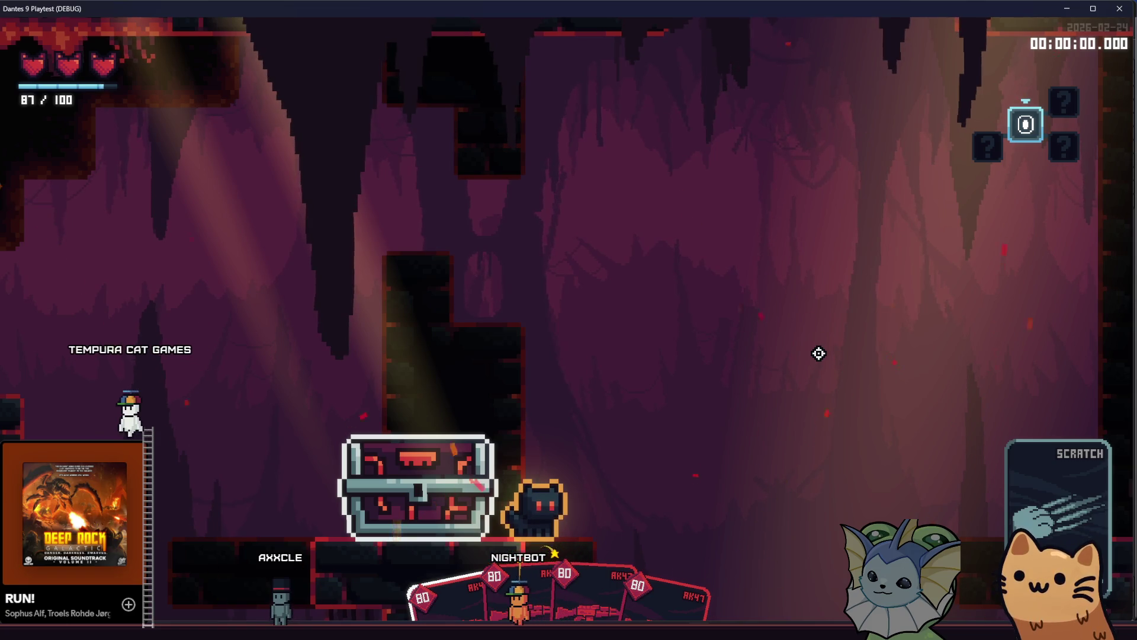
mouse_move(818, 353)
mouse_down()
mouse_move(805, 373)
mouse_move(817, 374)
mouse_move(794, 381)
mouse_up()
mouse_move(762, 469)
mouse_down()
mouse_move(832, 379)
mouse_move(817, 388)
mouse_up()
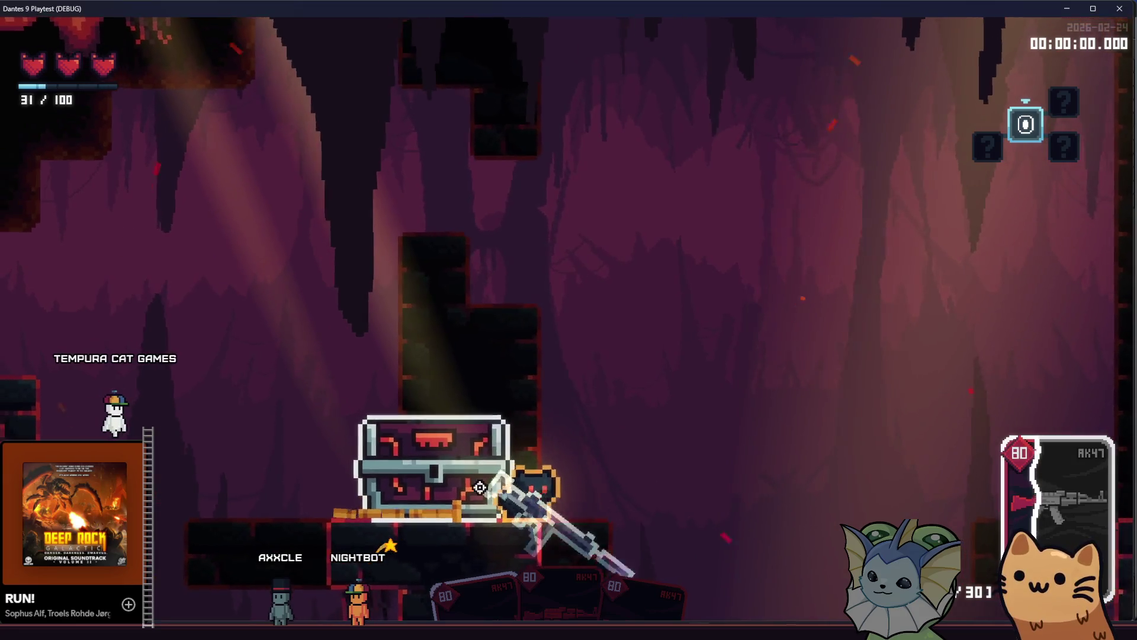
drag(358, 460, 345, 465)
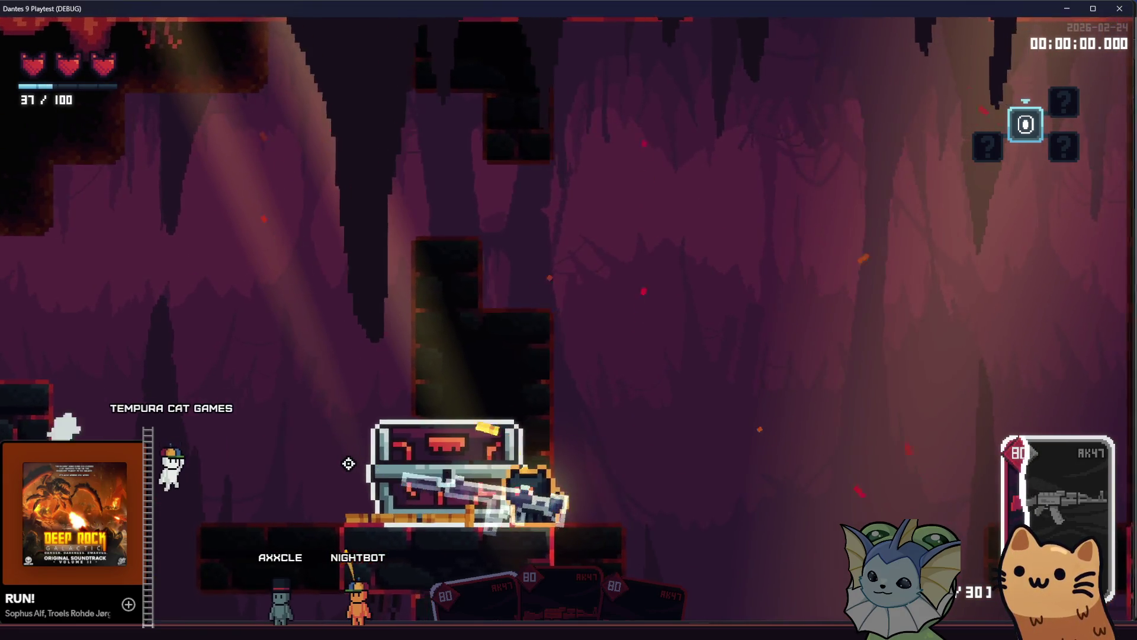
key(space)
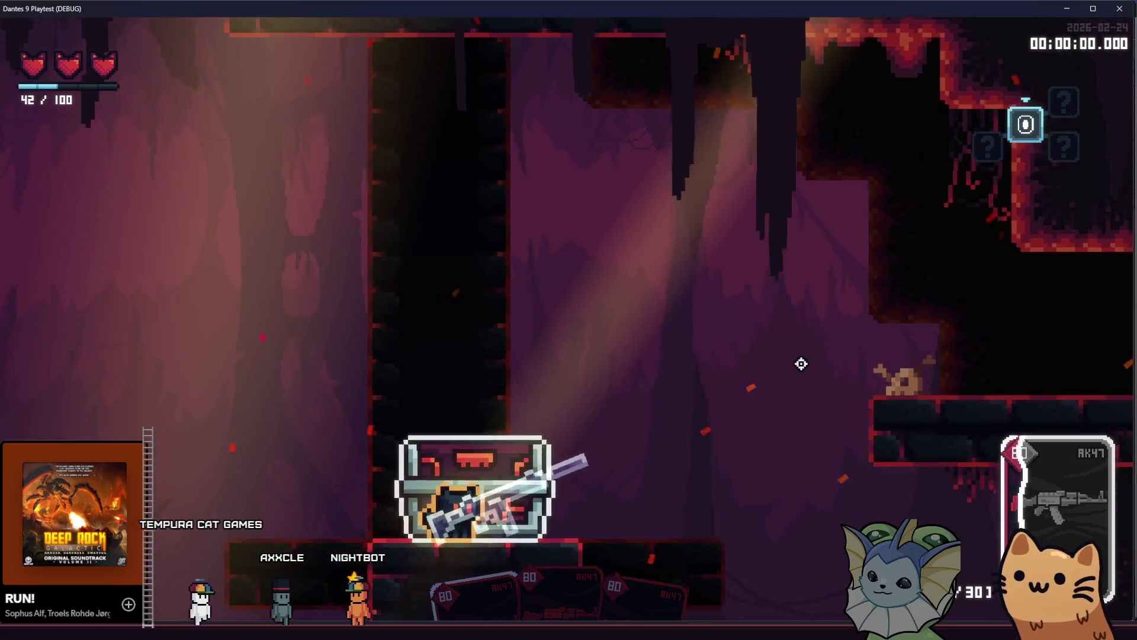
key(F1)
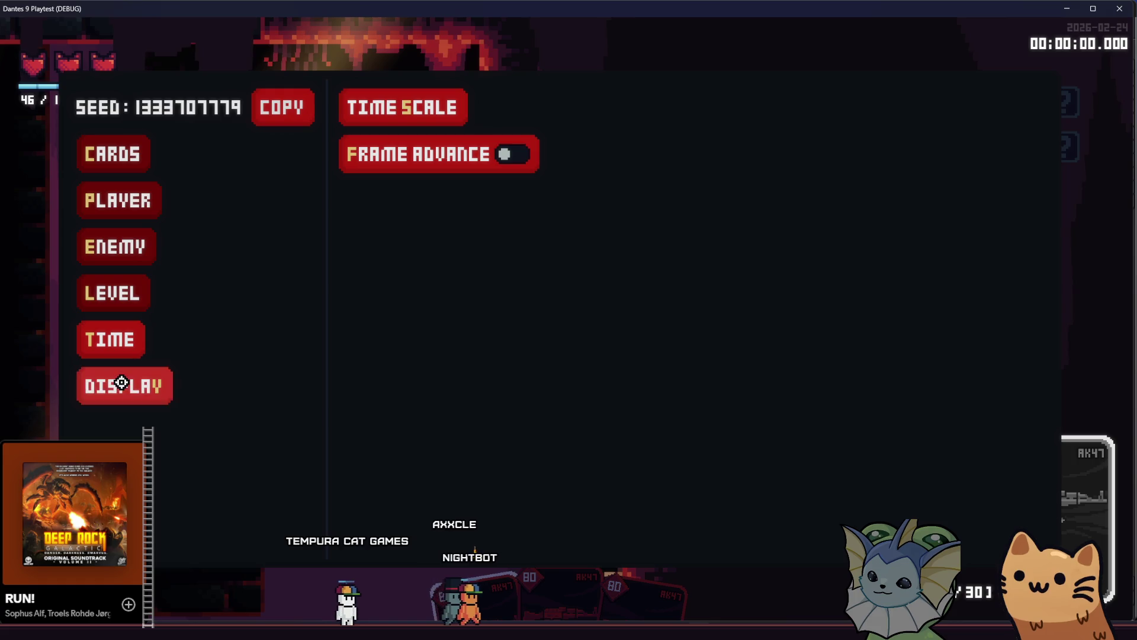
Set the camera zoom to 1X, play until an enemy is hit, then close the game and File Explorer
click(430, 202)
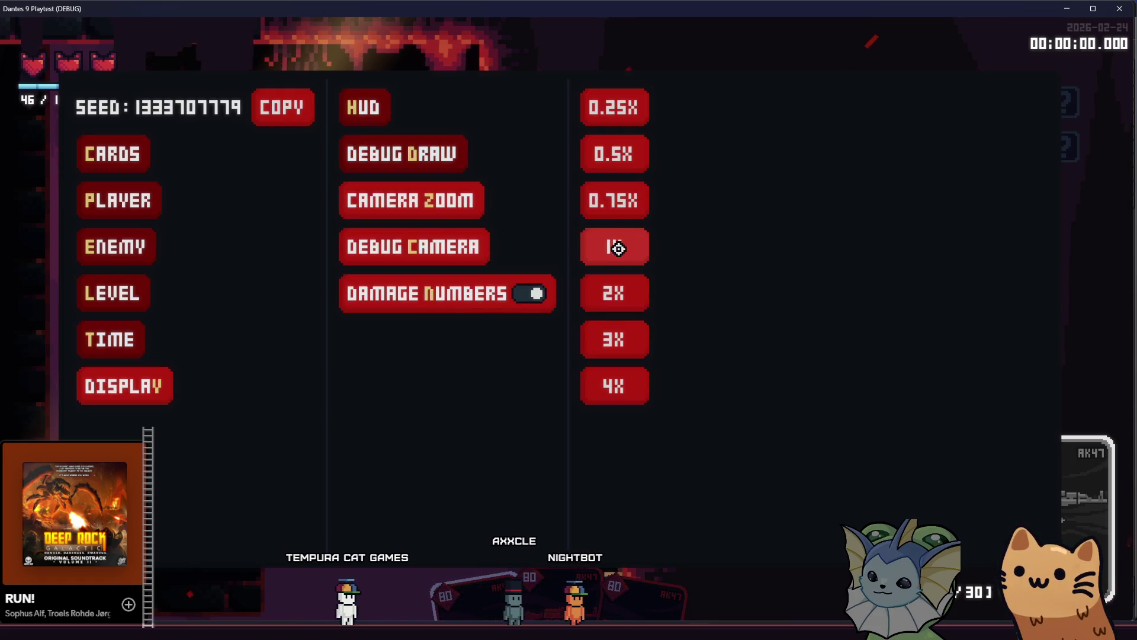
click(618, 248)
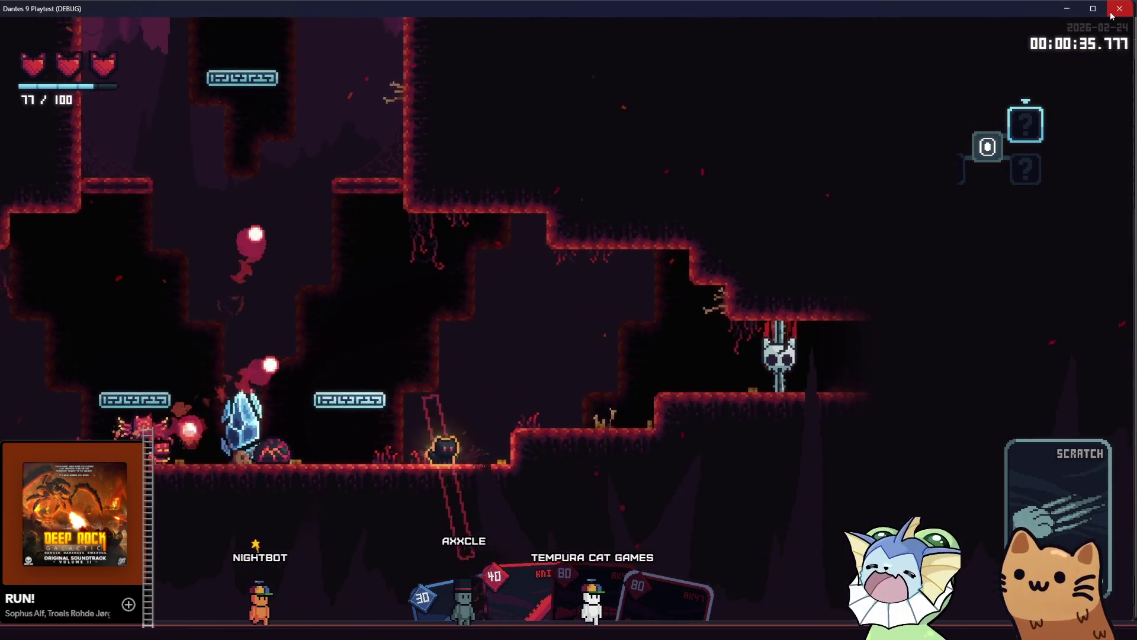
click(1119, 8)
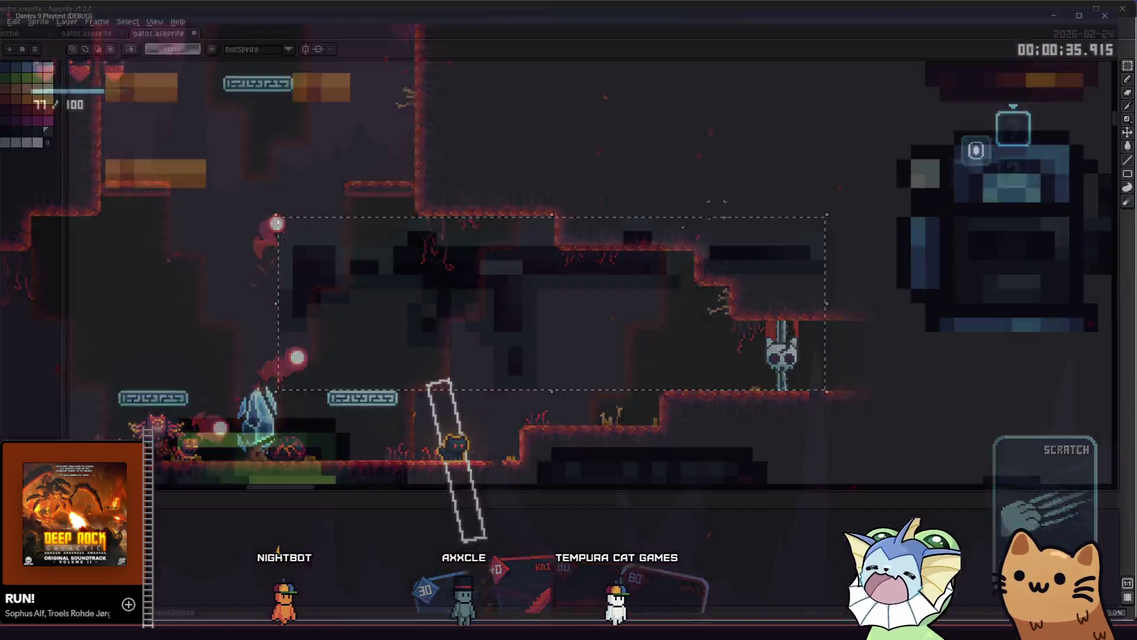
click(227, 160)
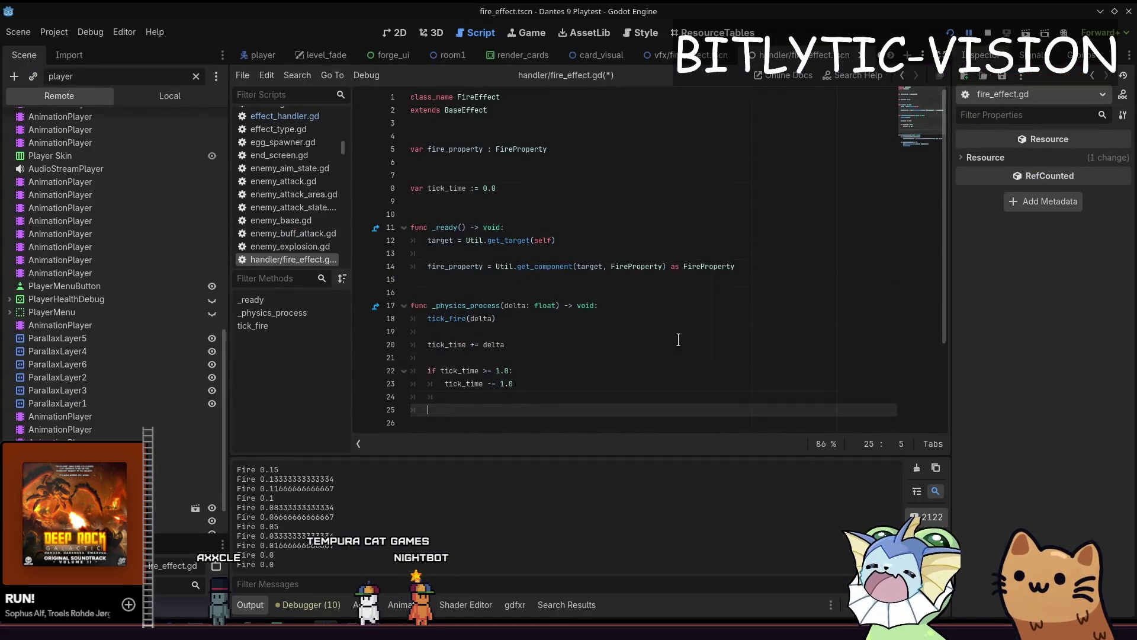
Save the scene and script, then open blank lines inside the tick check and at the script end
key(Down)
key(ctrl+s)
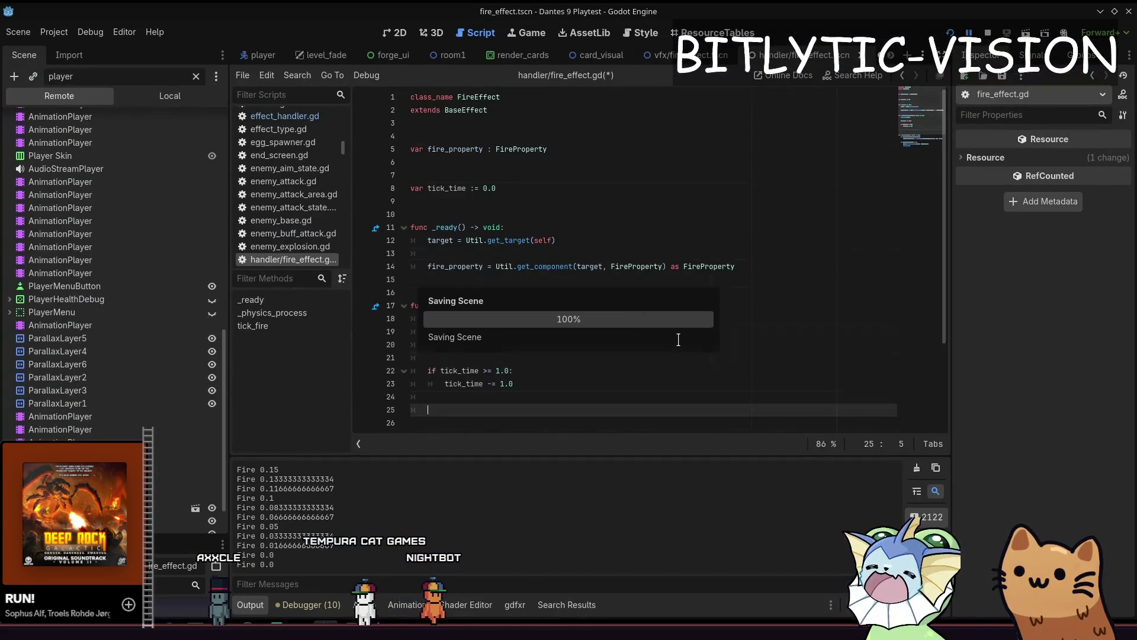
scroll(678, 340, down, 2)
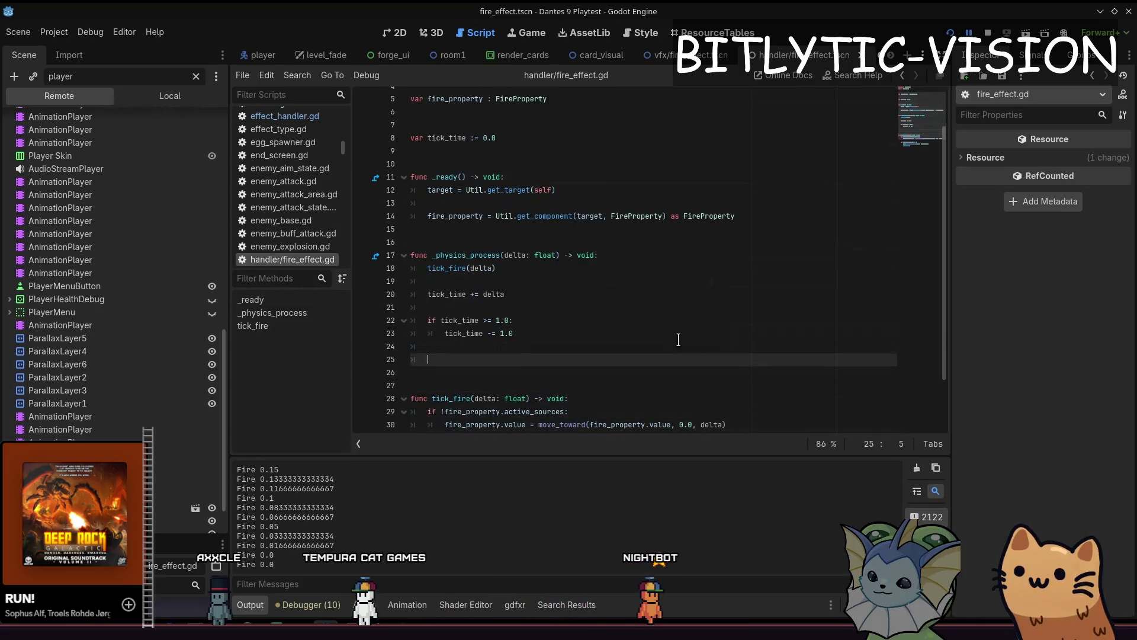
key(Up)
key(Up)
key(End)
key(Return)
key(Down)
key(Down)
key(Down)
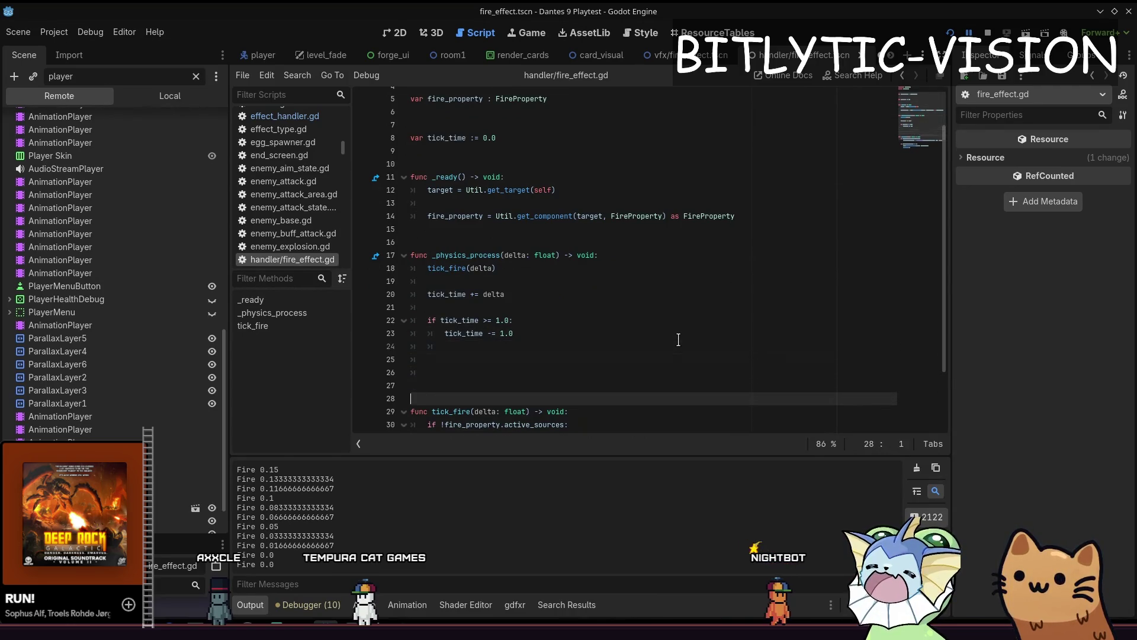
key(Down)
key(Down)
key(Down)
key(Down)
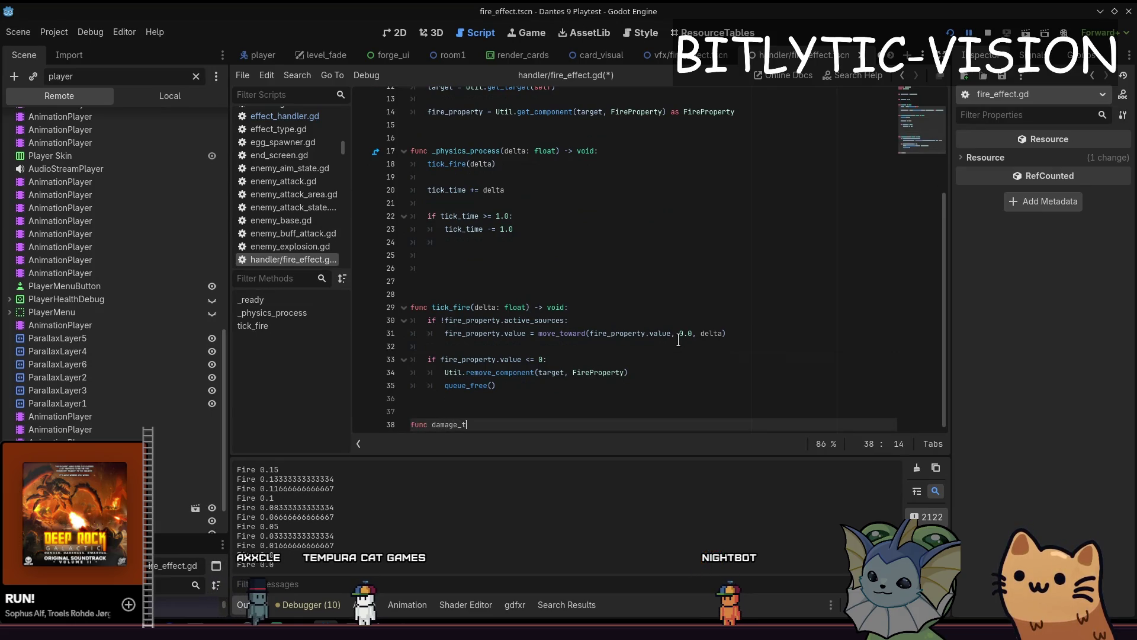
Declare damage_target() -> void with a pass body and start its call in the tick check
text(-> void:)
key(Return)
text(pass)
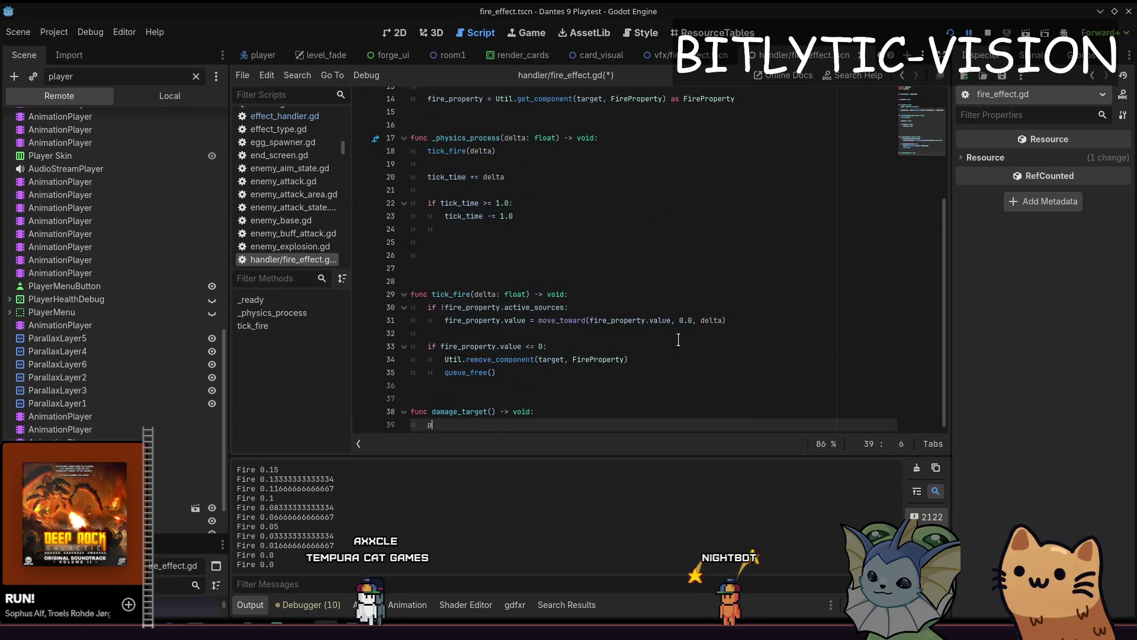
key(Up)
key(Up)
key(Up)
key(Up)
key(Up)
key(Up)
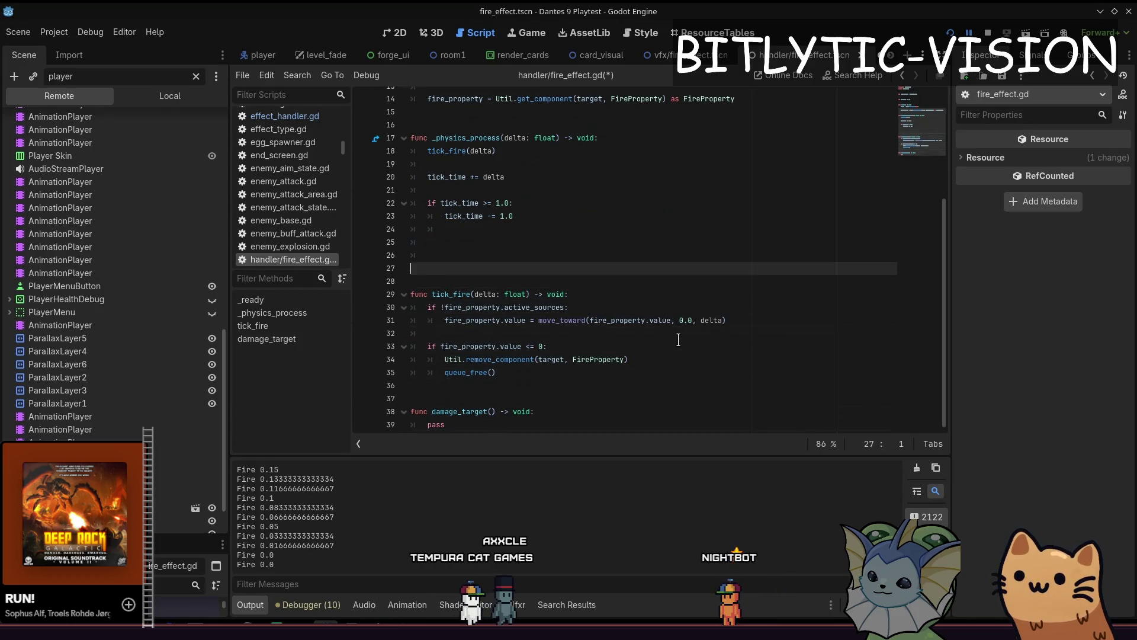
key(alt+Up)
text(ge_target()
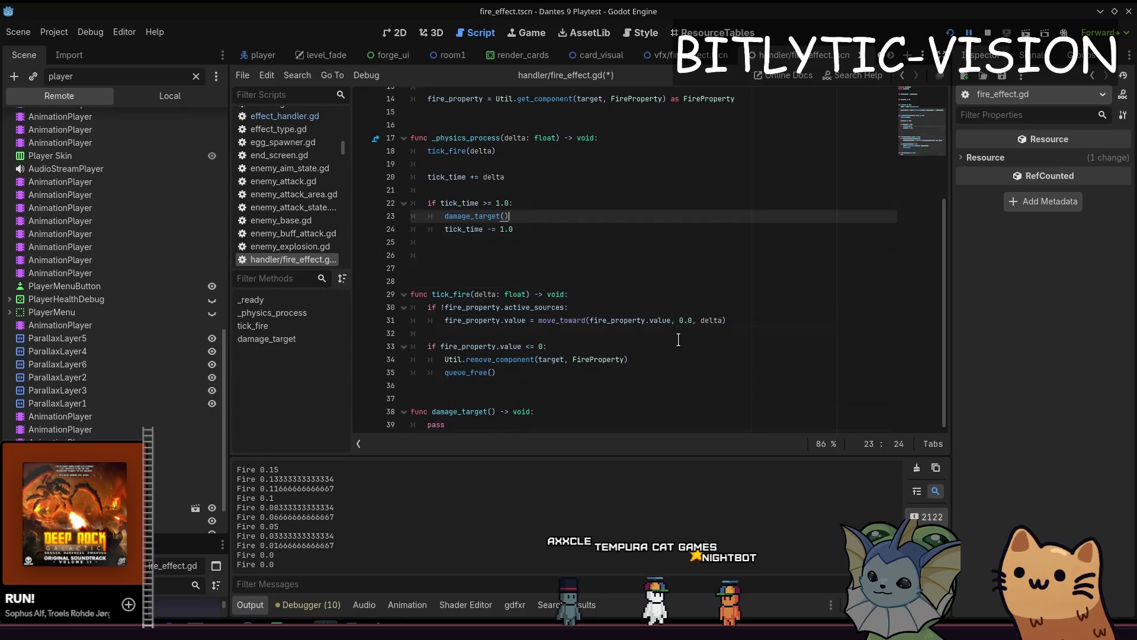
In damage_target, fetch the target's HealthComponent with Util.get_component(target, HealthComponent)
key(ctrl+End)
key(Up)
key(Down)
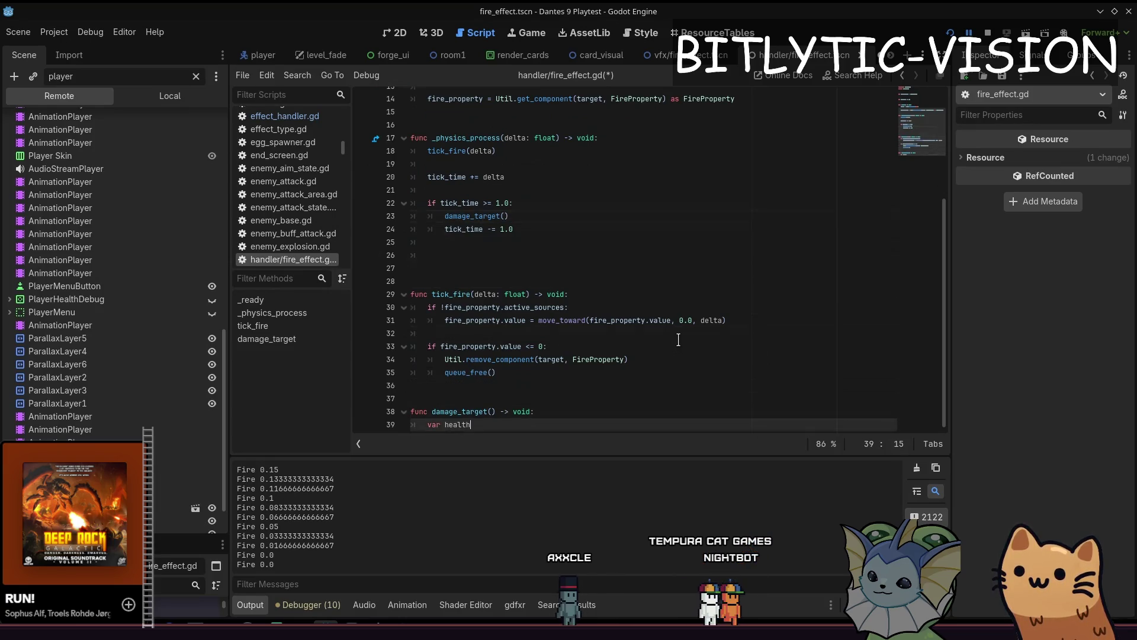
text(Util.g)
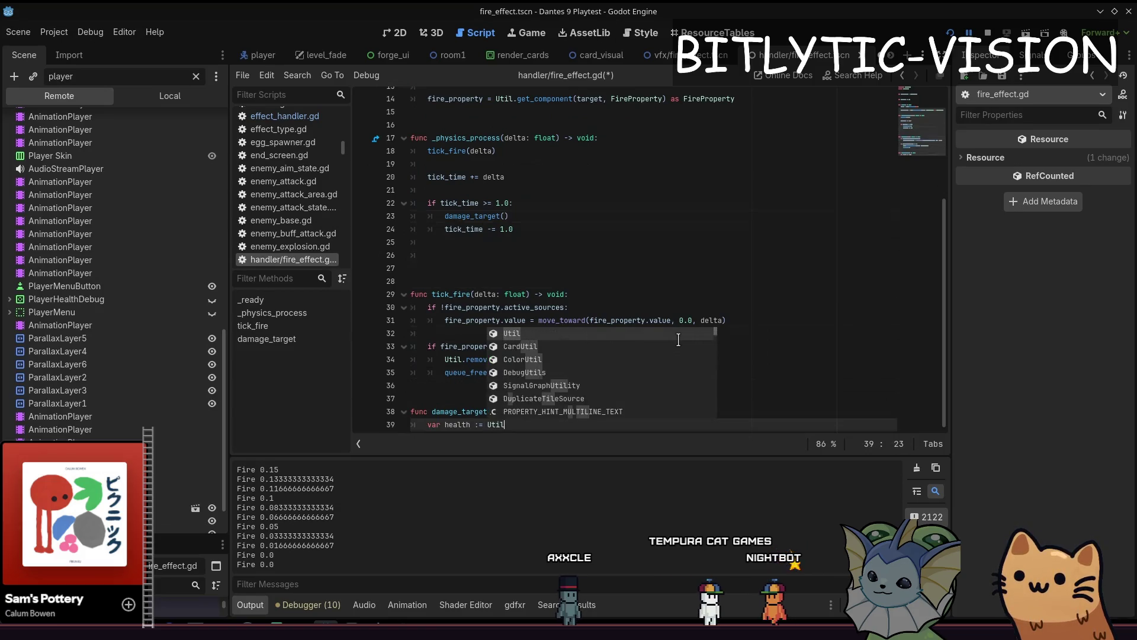
text(et_componen)
key(Return)
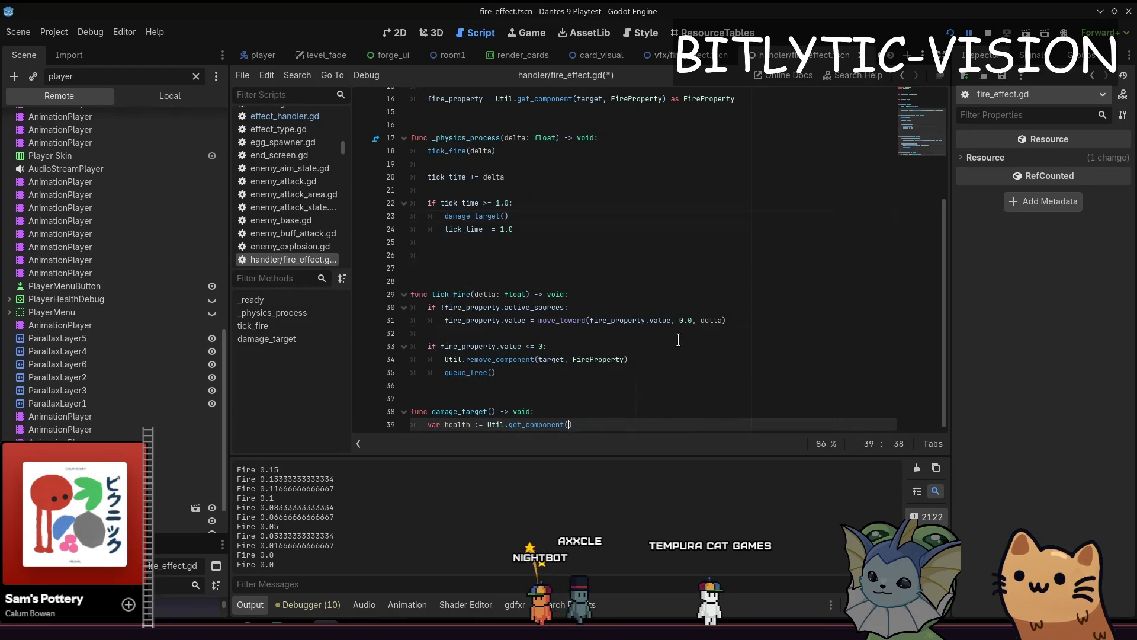
key(ctrl+BackSpace)
key(ctrl+BackSpace)
text(target)
key(BackSpace)
key(BackSpace)
key(BackSpace)
text(())
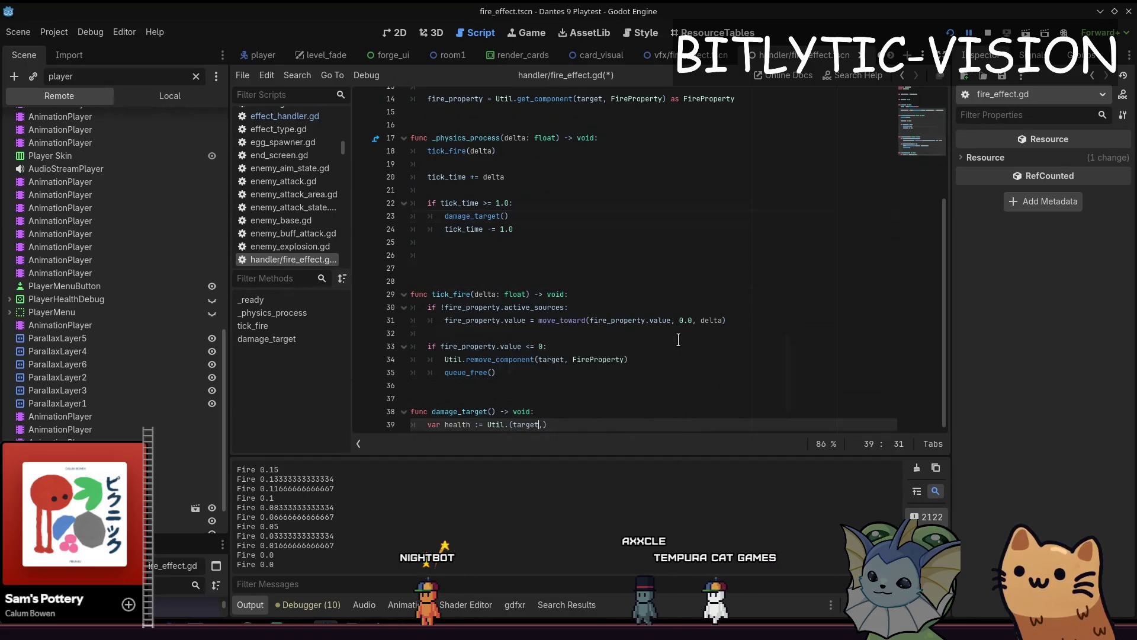
text(get_compo)
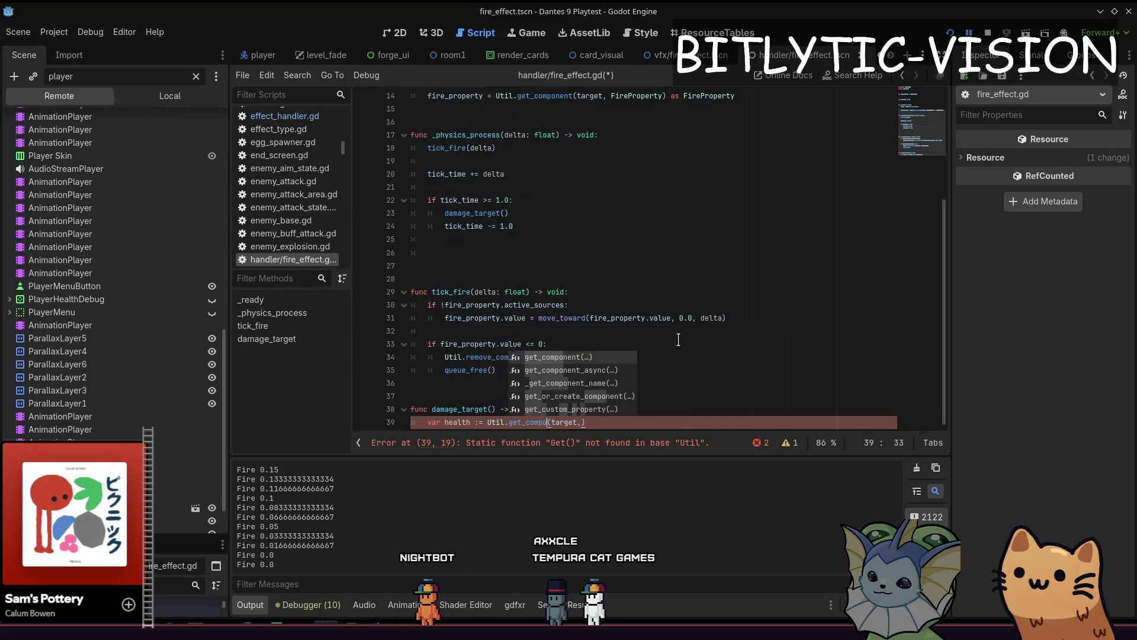
key(Return)
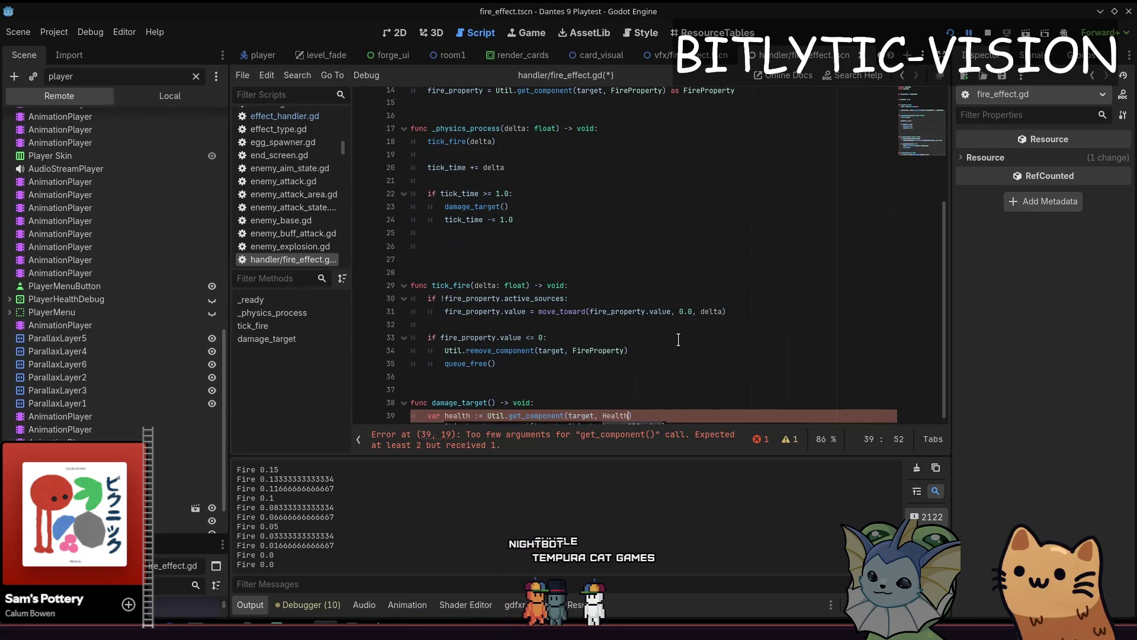
text())
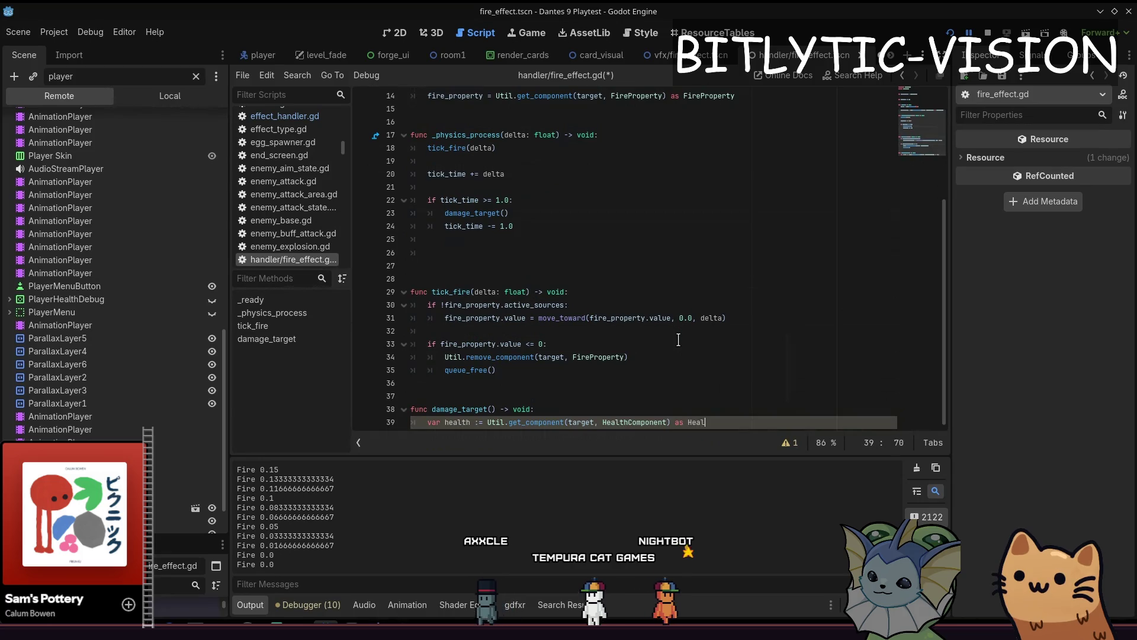
key(Return)
key(Return)
key(Return)
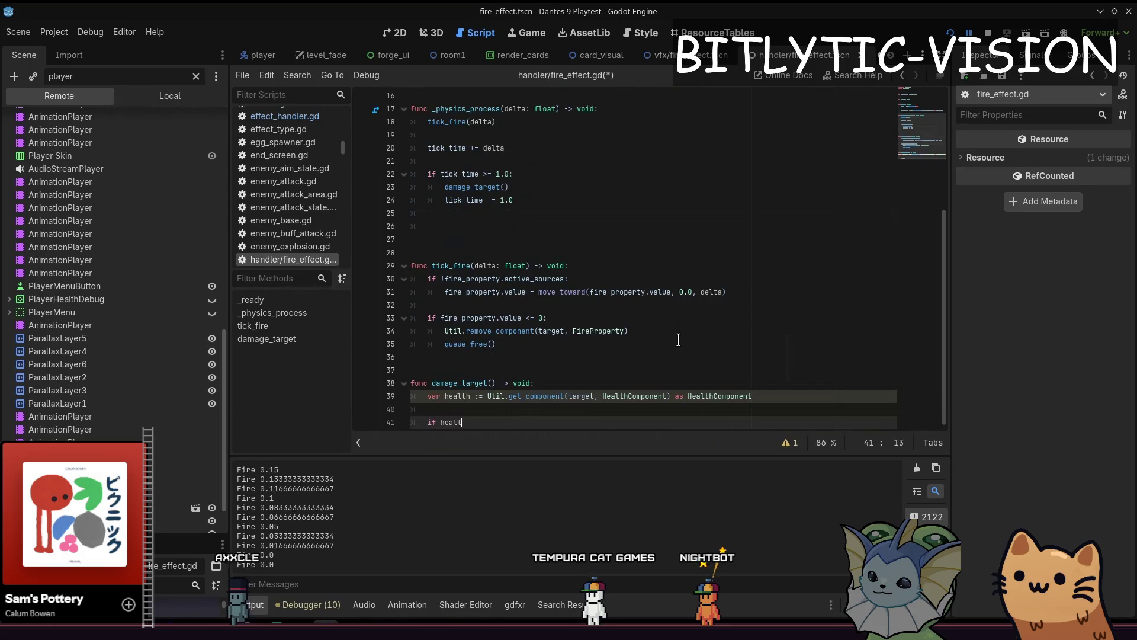
Add an 'if health:' check that calls health.damage() on the component
text(th:)
key(Return)
text(.)
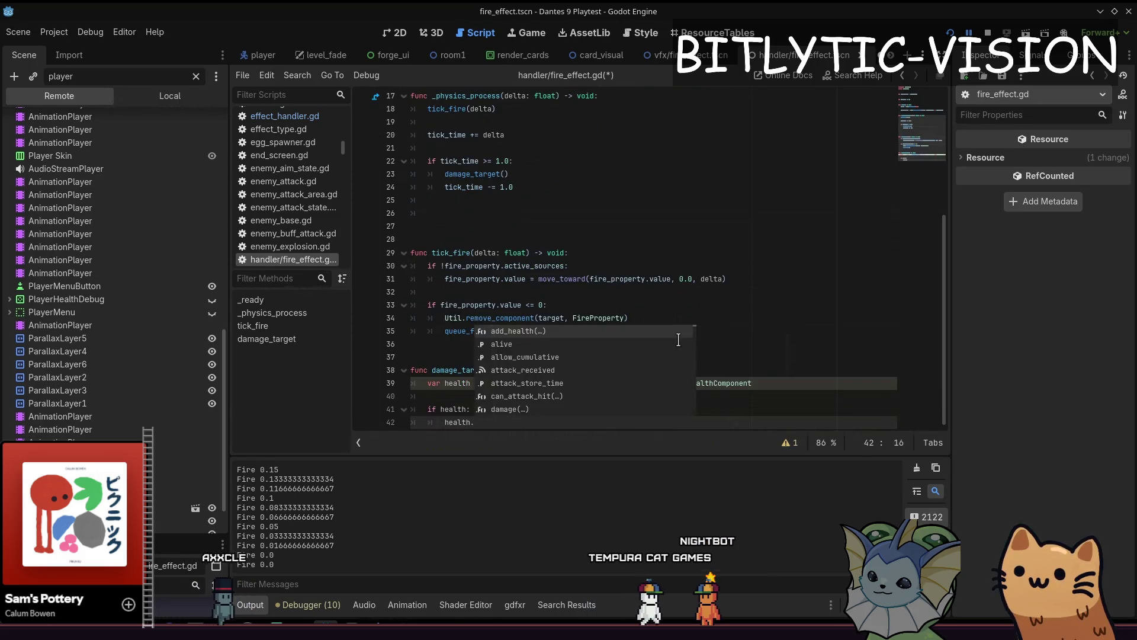
text(dam)
key(Return)
key(Right)
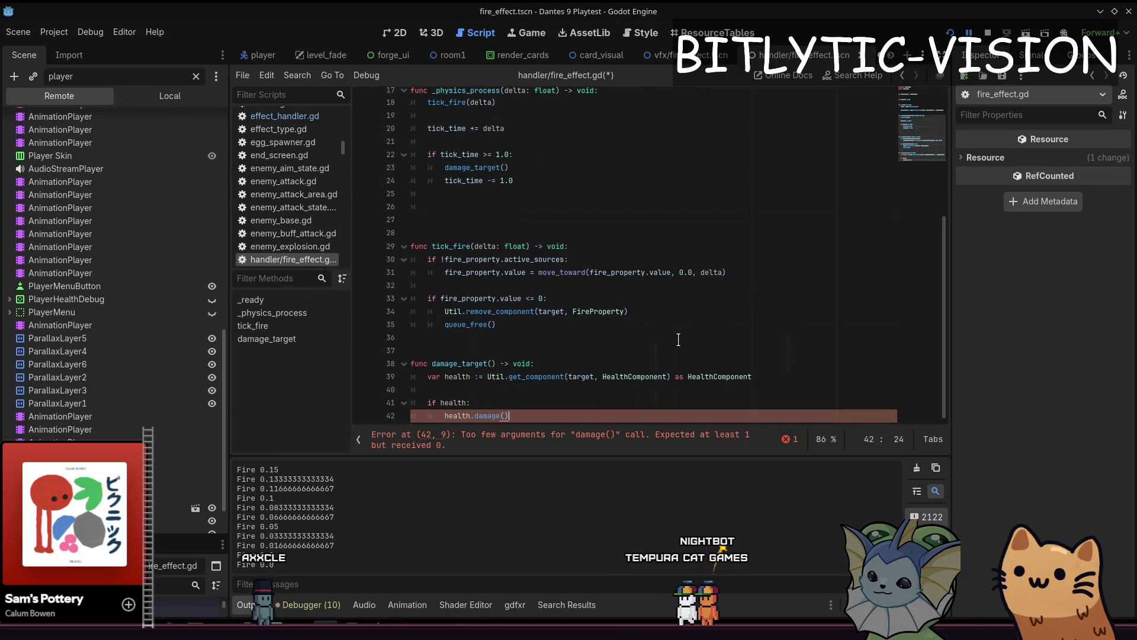
key(Return)
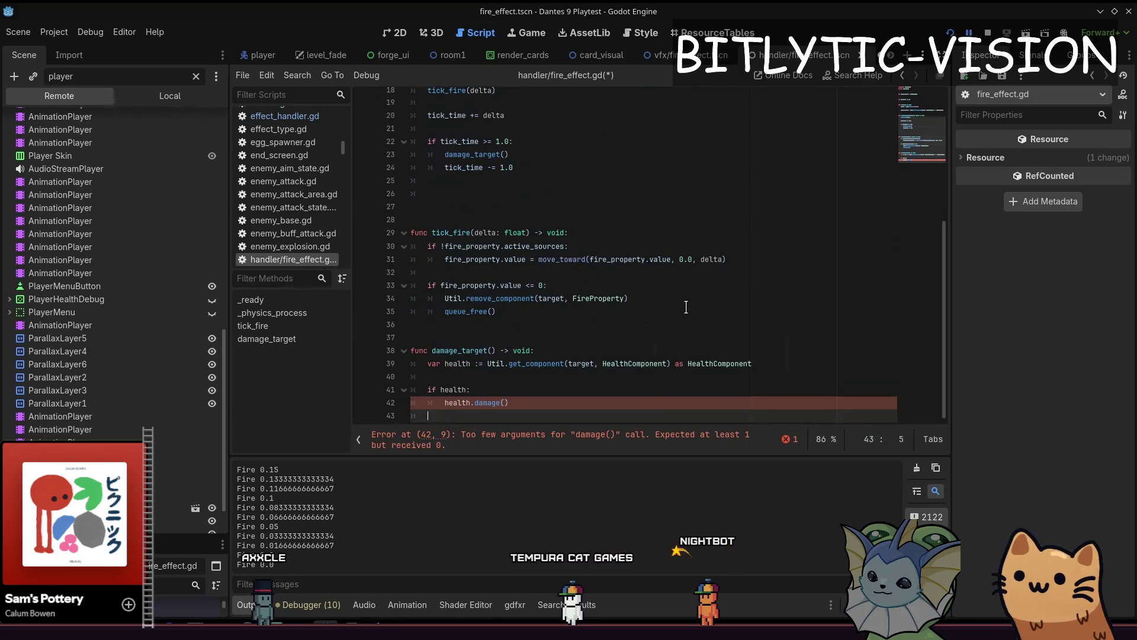
key(BackSpace)
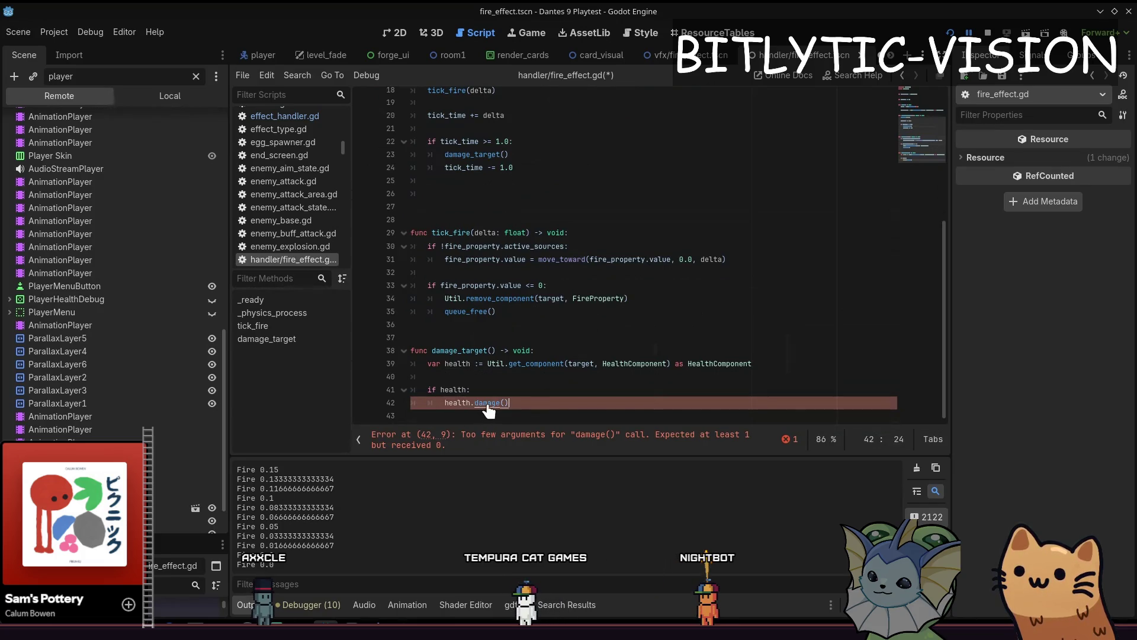
Jump to damage in health_component.gd and fold damage, add_health, set_health, die, can_attack_hit, store_attack, remove_attack and _ready
ctrl+click(487, 404)
click(406, 96)
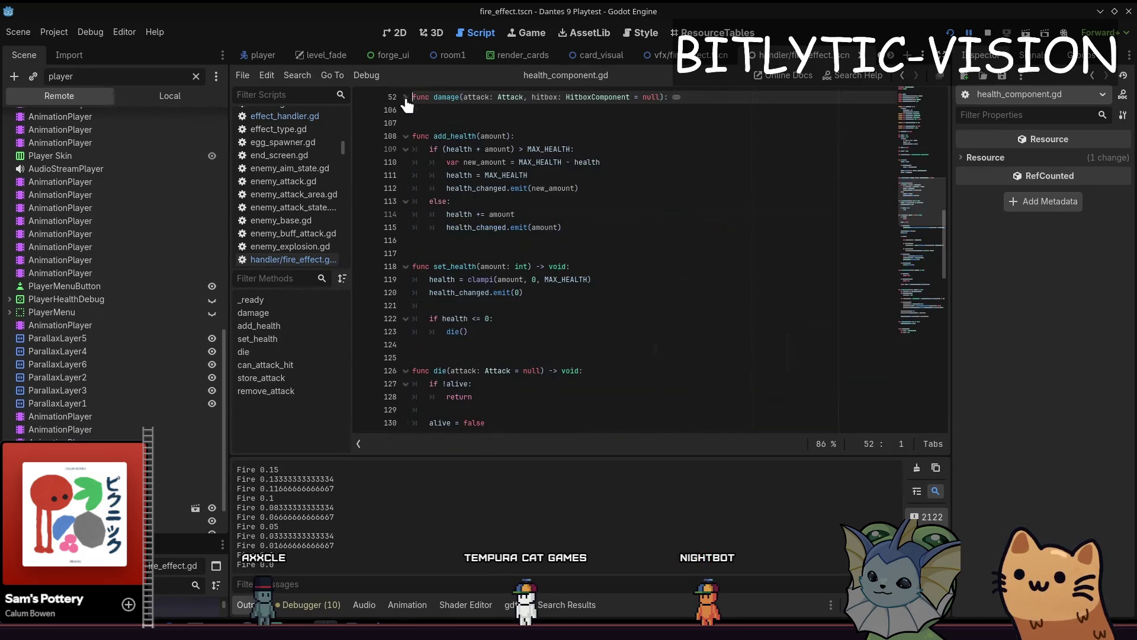
click(404, 135)
click(403, 175)
click(404, 227)
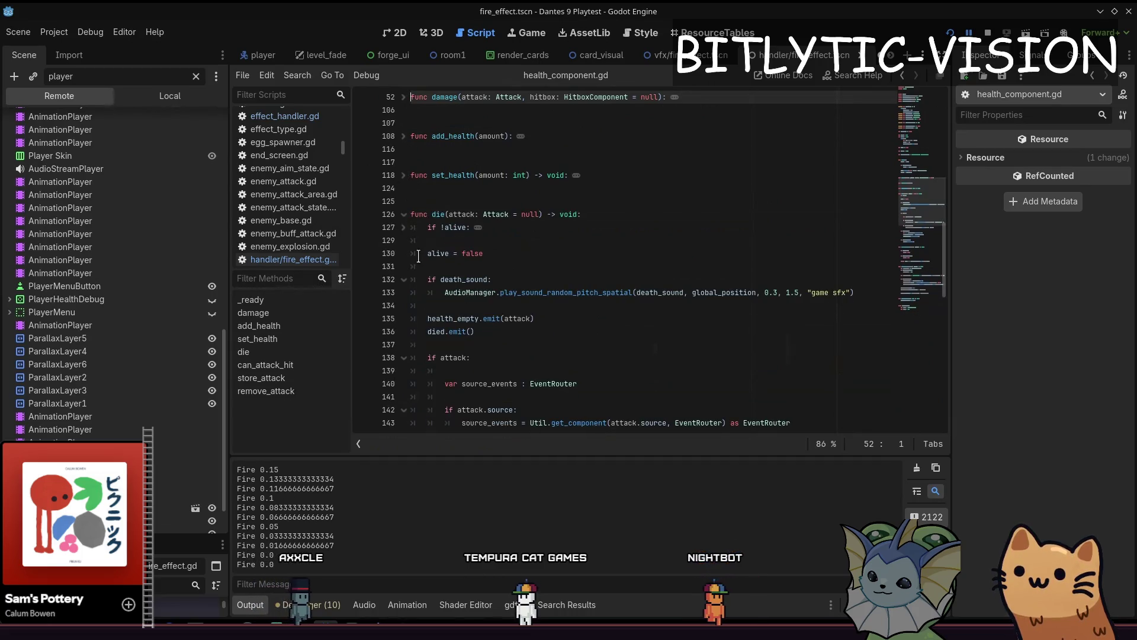
click(403, 214)
click(405, 253)
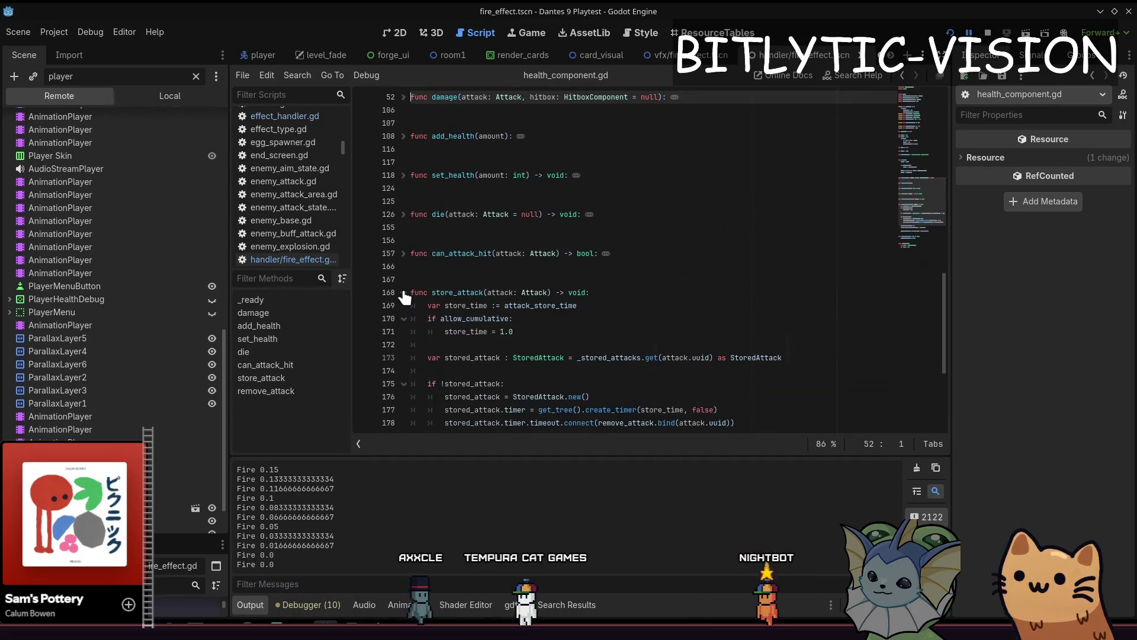
click(403, 290)
click(404, 321)
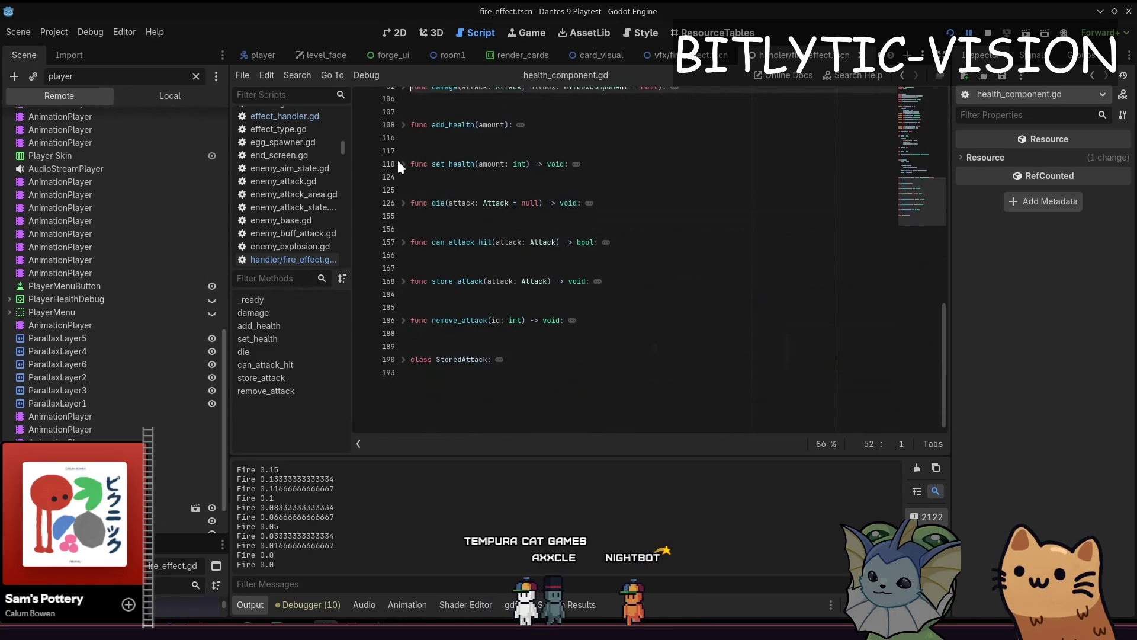
scroll(397, 158, up, 4)
click(404, 125)
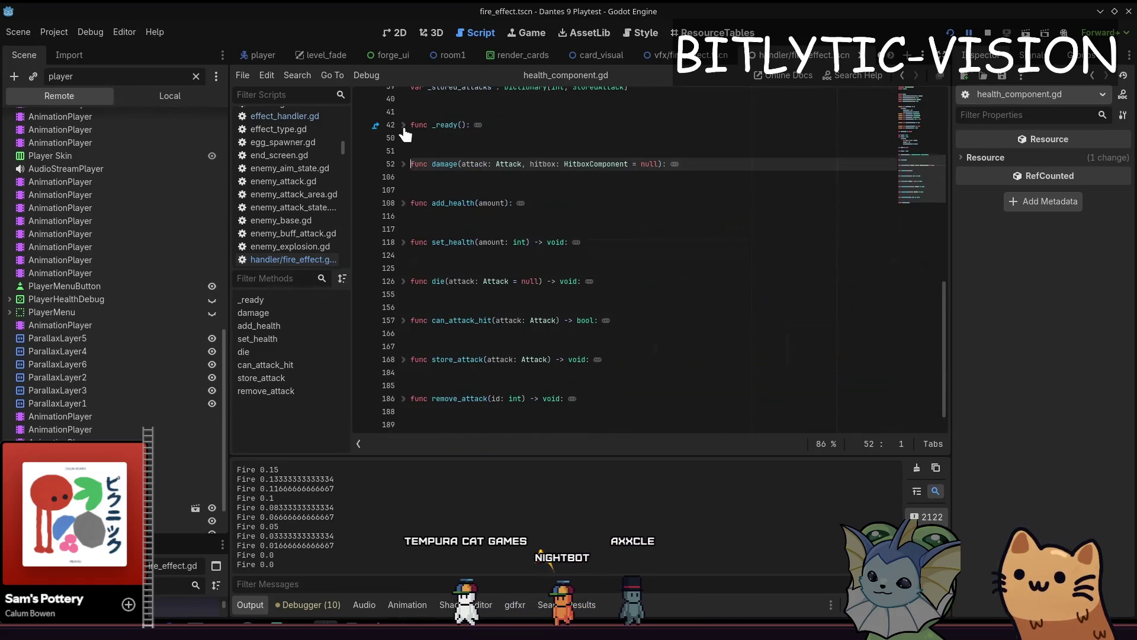
Unfold add_health, highlight its amount, MAX_HEALTH check and new_amount, then return to fire_effect.gd
click(403, 164)
click(404, 164)
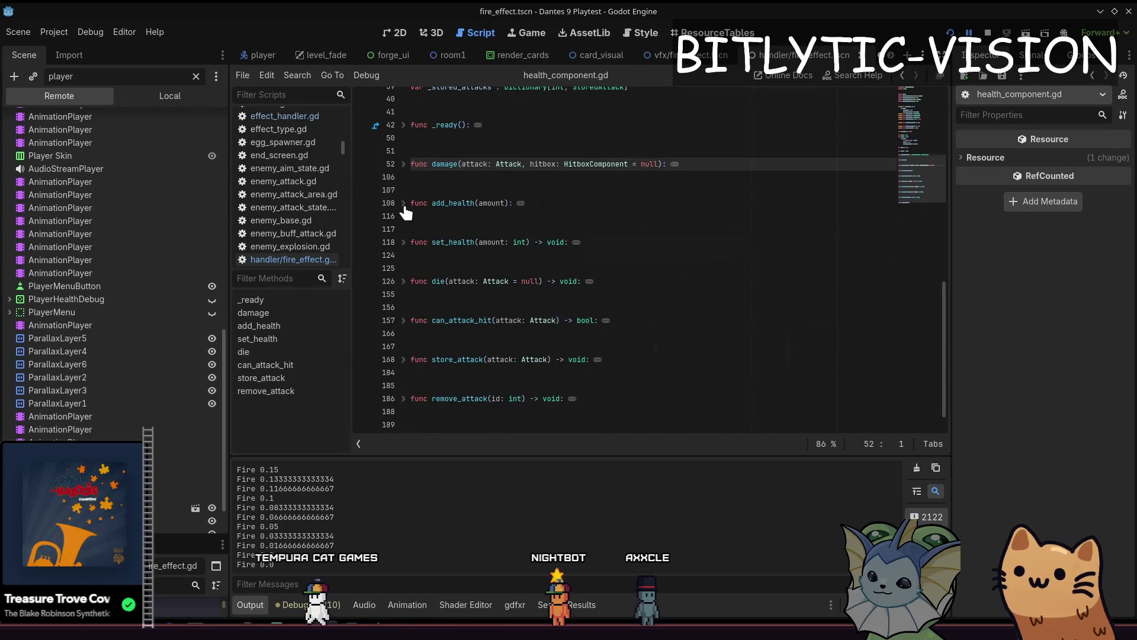
click(404, 203)
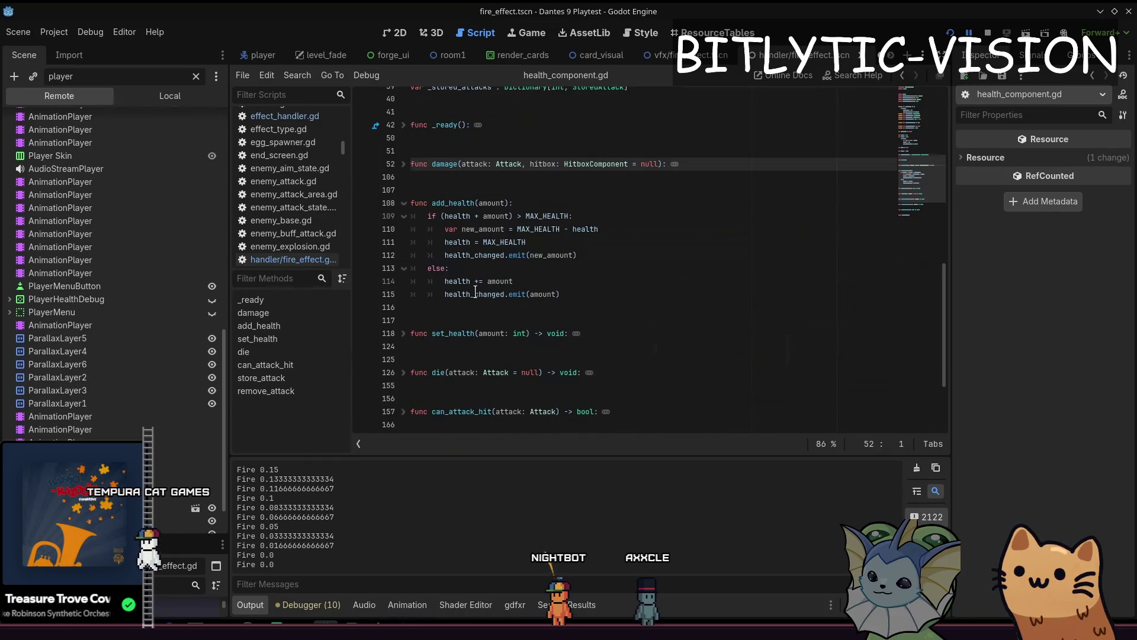
double_click(500, 280)
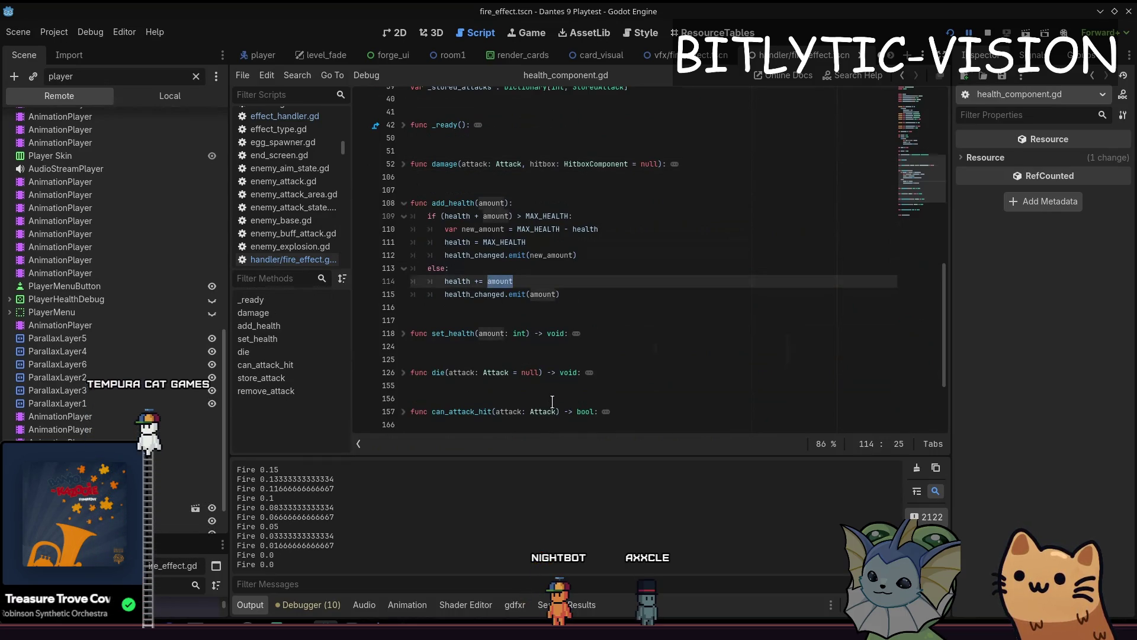
double_click(447, 205)
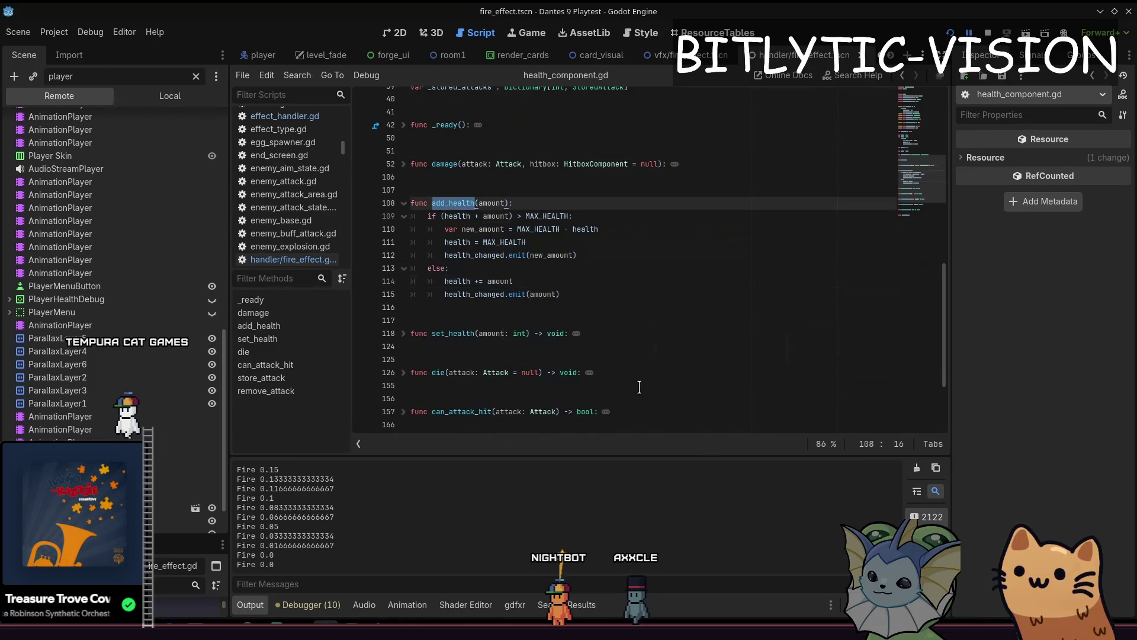
drag(577, 216, 445, 216)
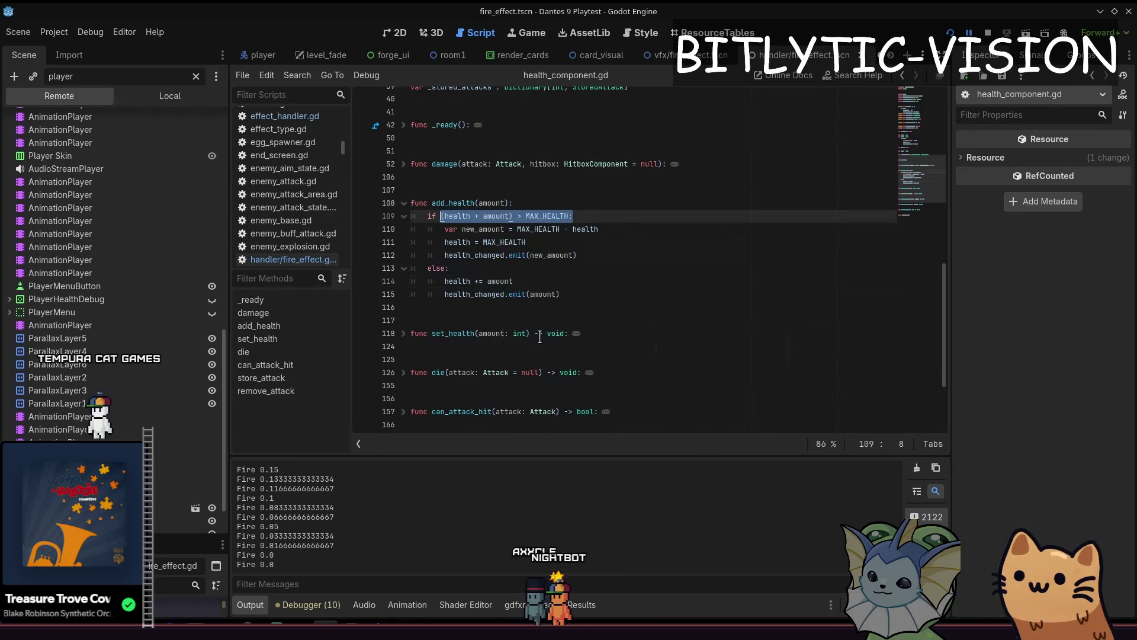
double_click(586, 229)
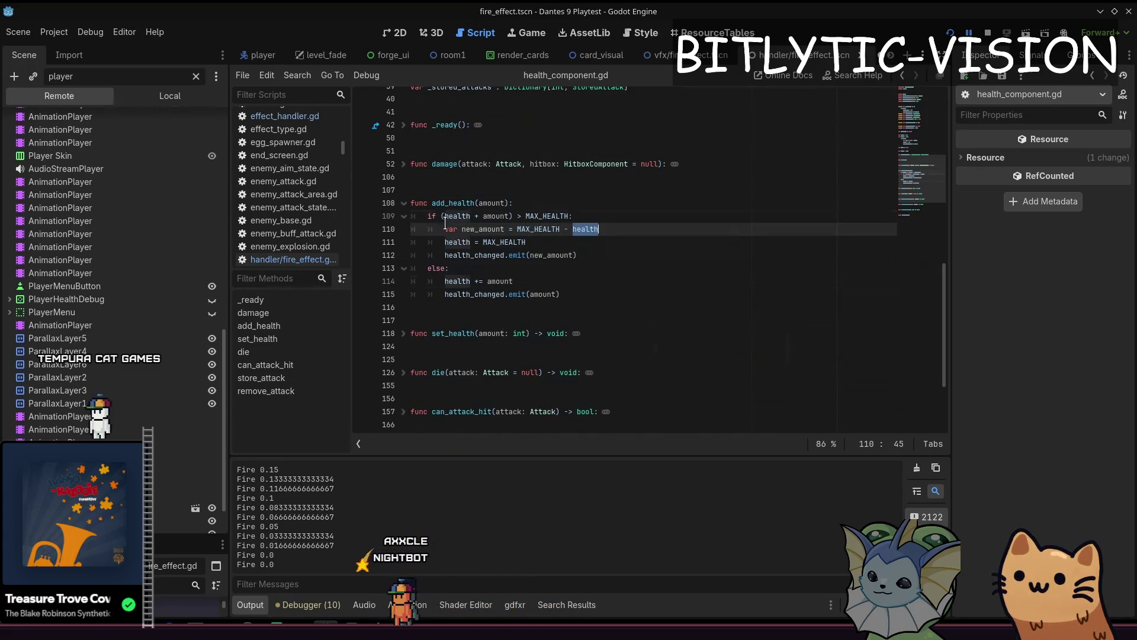
double_click(481, 228)
double_click(546, 253)
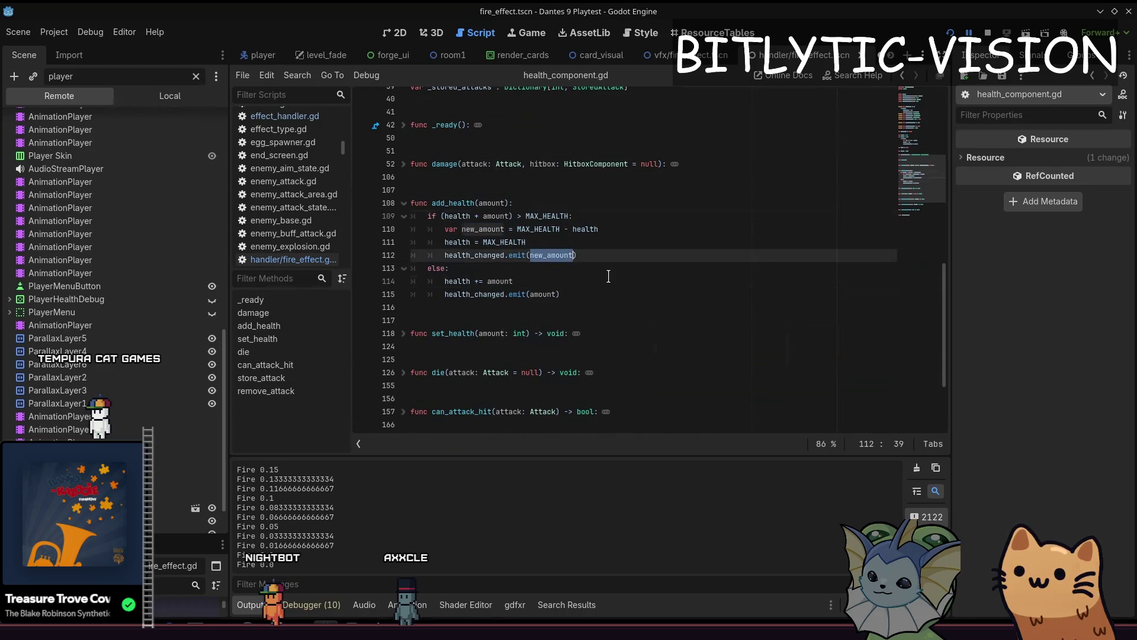
key(ctrl+Home)
scroll(626, 304, down, 15)
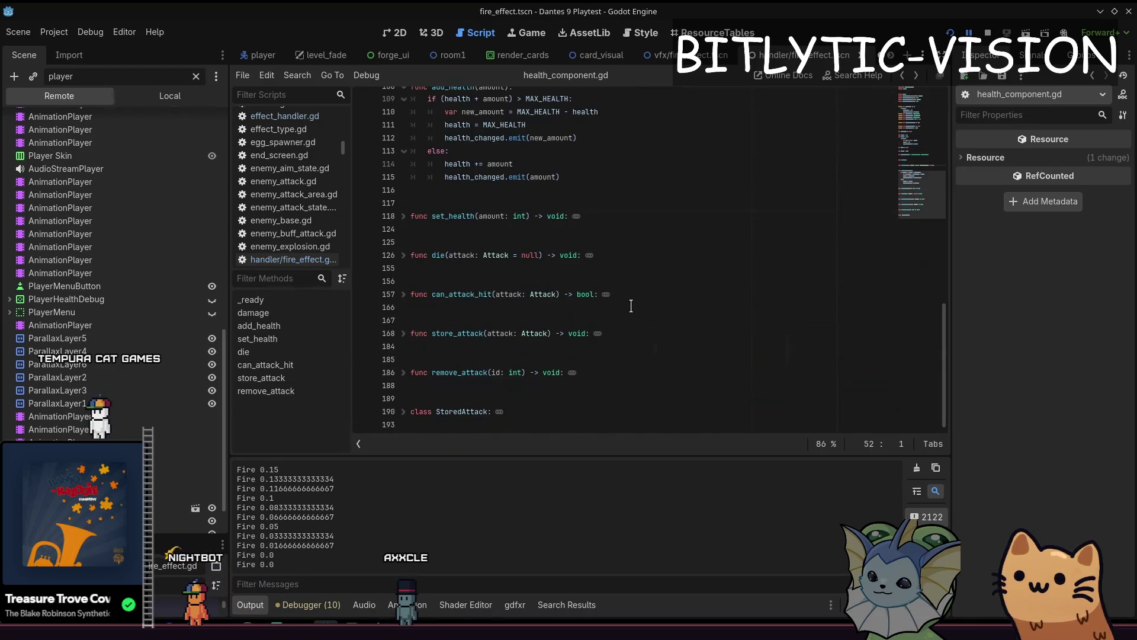
key(alt+Left)
Replace health.damage() with health.add_health(-1), append a '# ?' comment, and save
double_click(491, 409)
text(add_h)
key(Return)
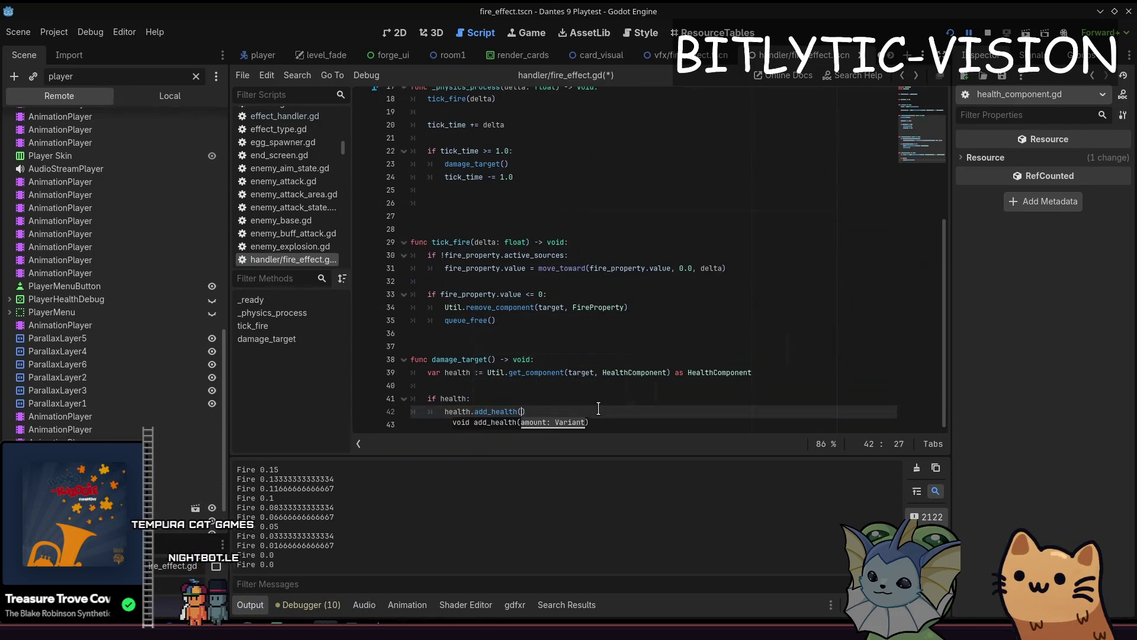
key(End)
text(# ?)
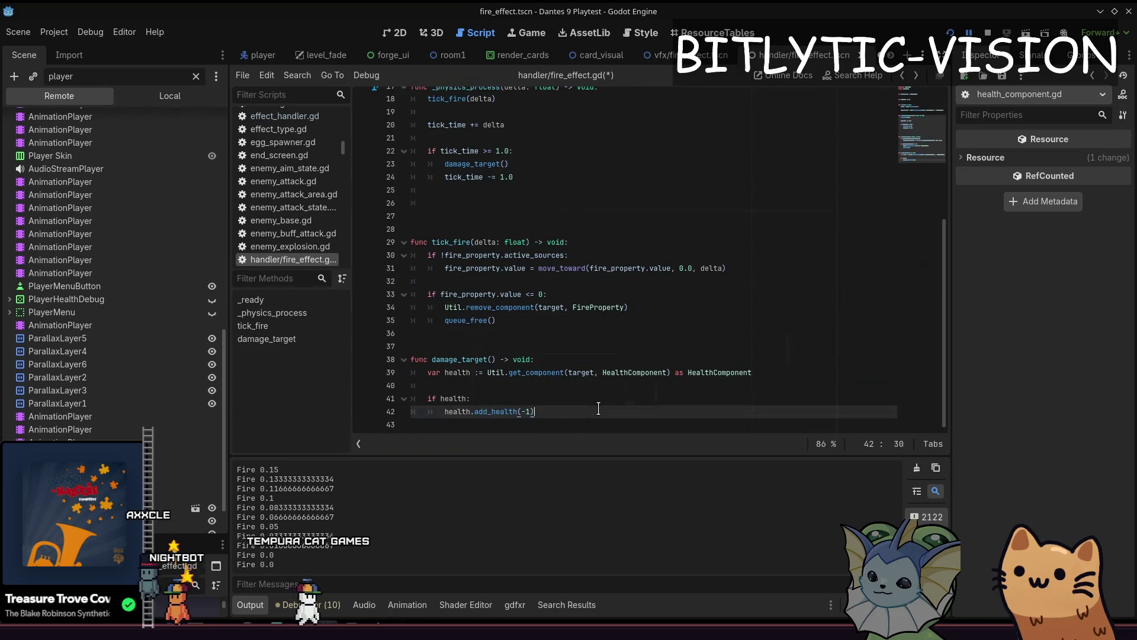
key(Up)
key(Home)
key(ctrl+s)
Delete the spare empty lines below the tick check in fire_effect.gd
key(Up)
key(Up)
key(shift+End)
key(Down)
key(Down)
key(End)
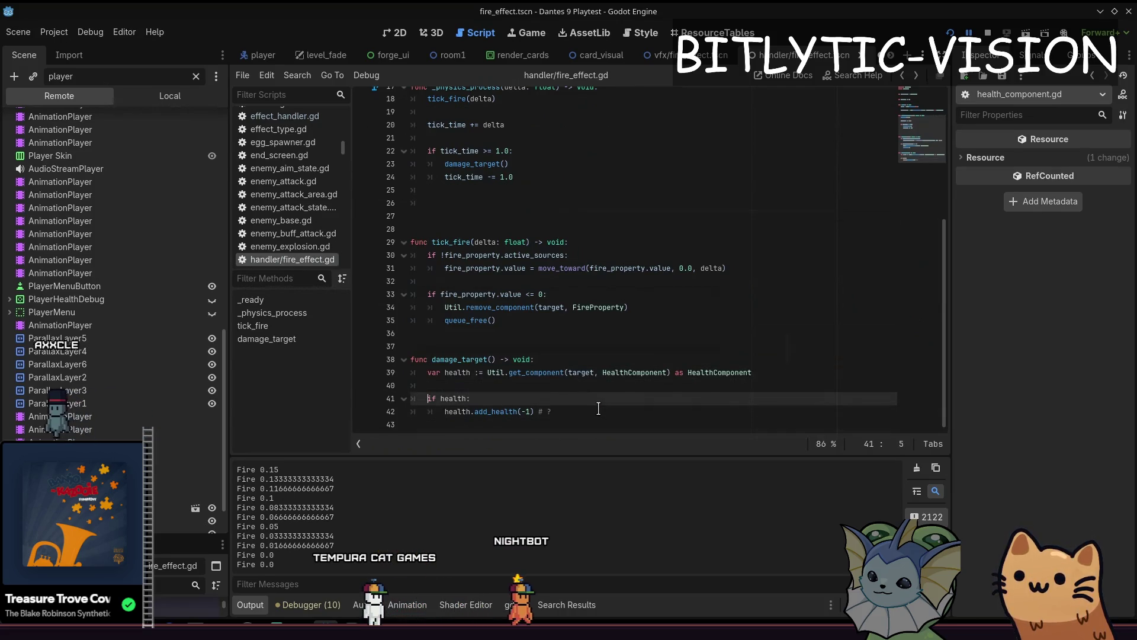
key(Up)
key(Up)
key(Up)
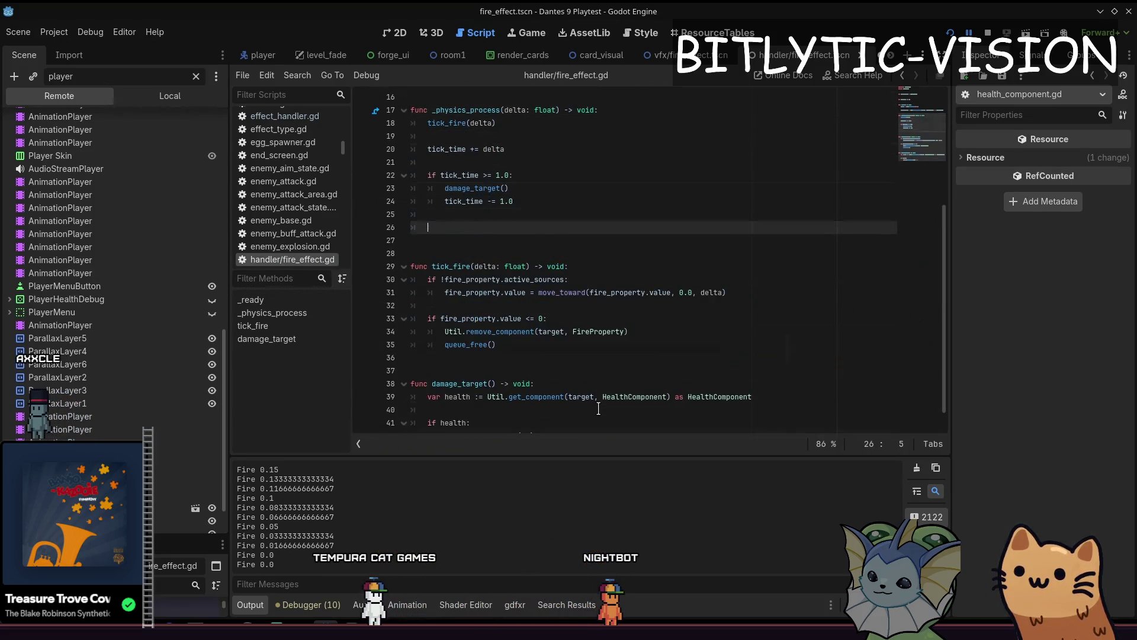
key(BackSpace)
key(BackSpace)
key(BackSpace)
key(Up)
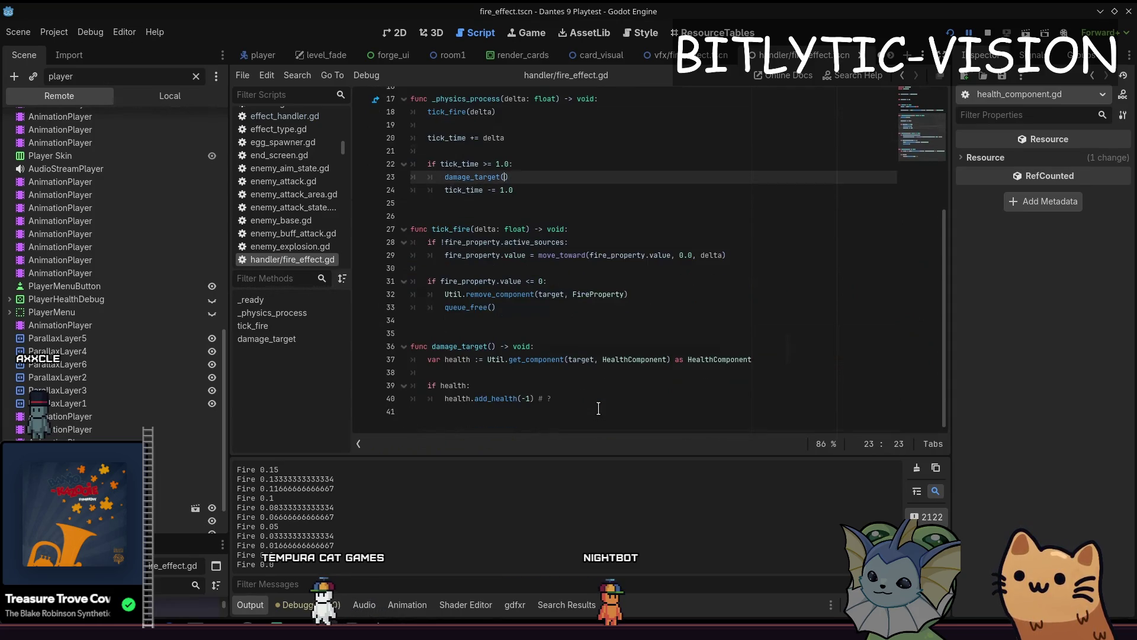
click(598, 409)
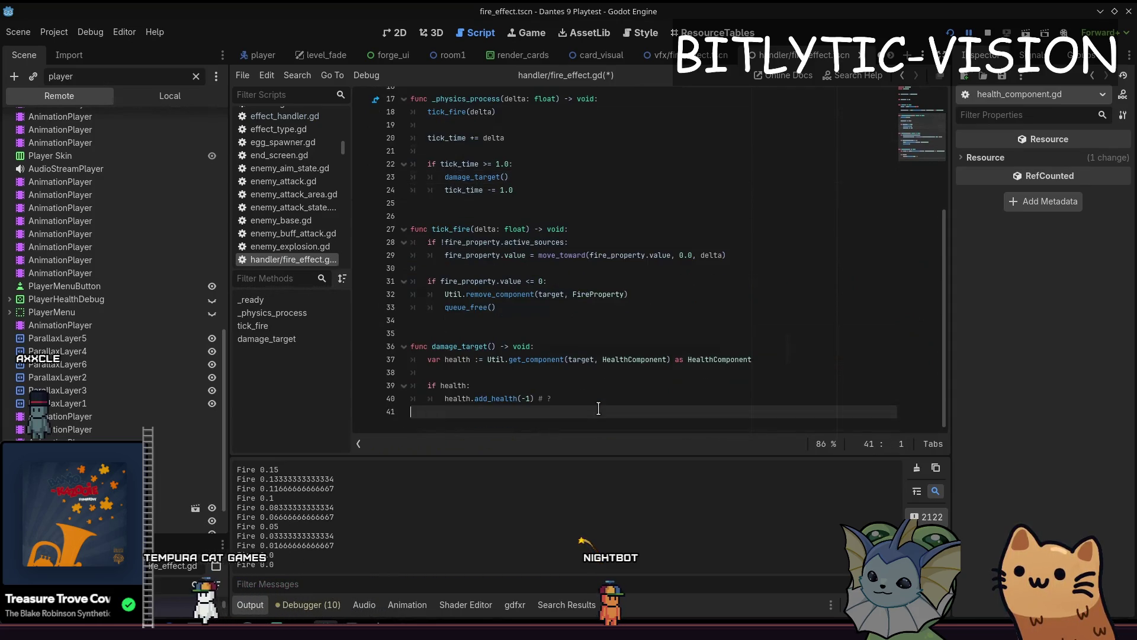
Select the if health block and the HealthComponent lookup line, then save fire_effect.gd
key(Left)
key(shift+Home)
key(shift+Up)
key(shift+Home)
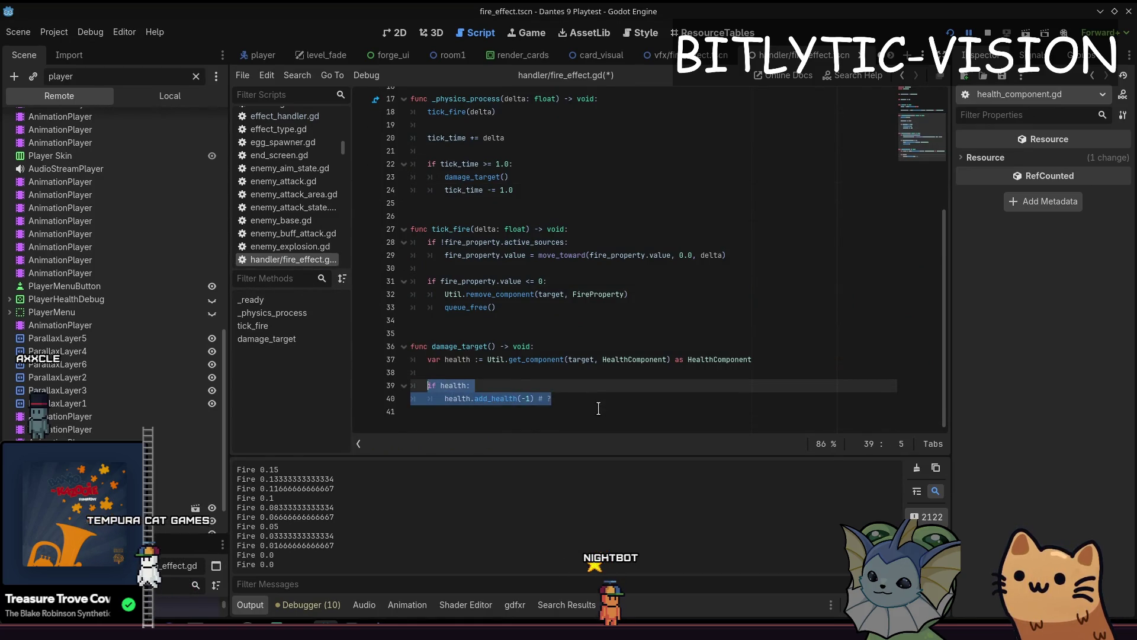
key(Up)
key(Up)
key(Home)
key(shift+End)
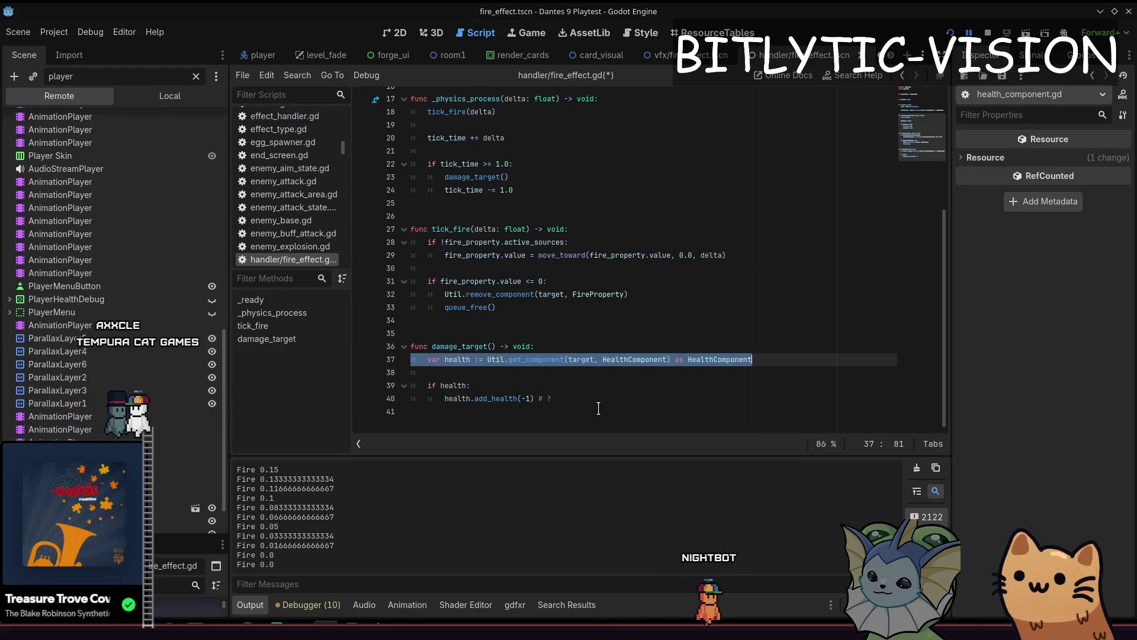
key(ctrl+s)
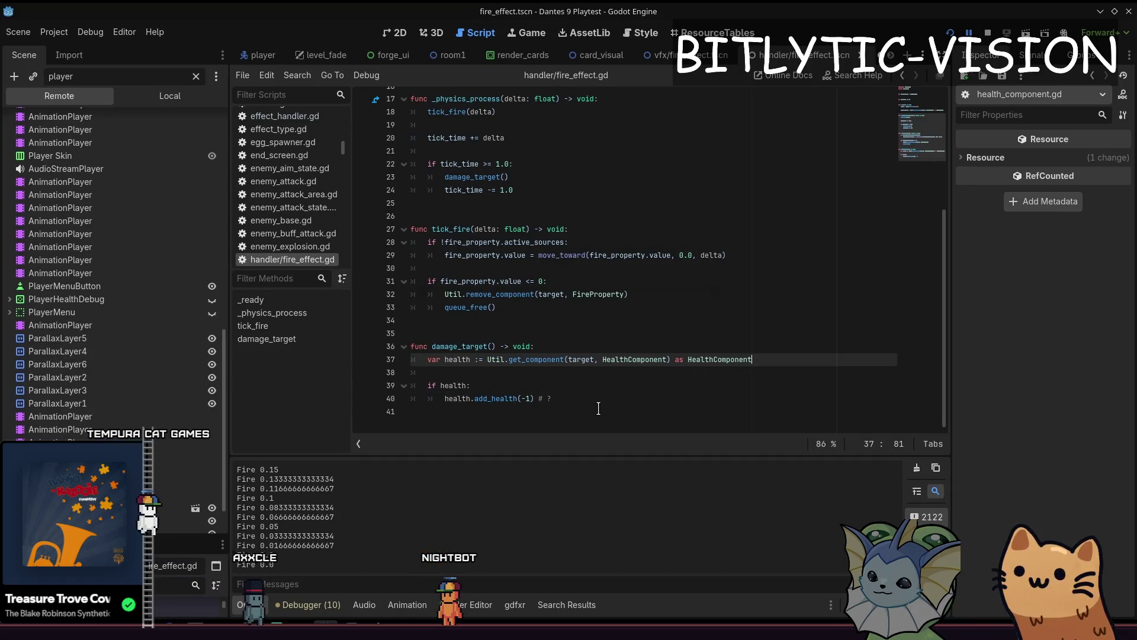
Run the project with F5 and toggle the F1 debug menu while fire ticks on the player
key(F5)
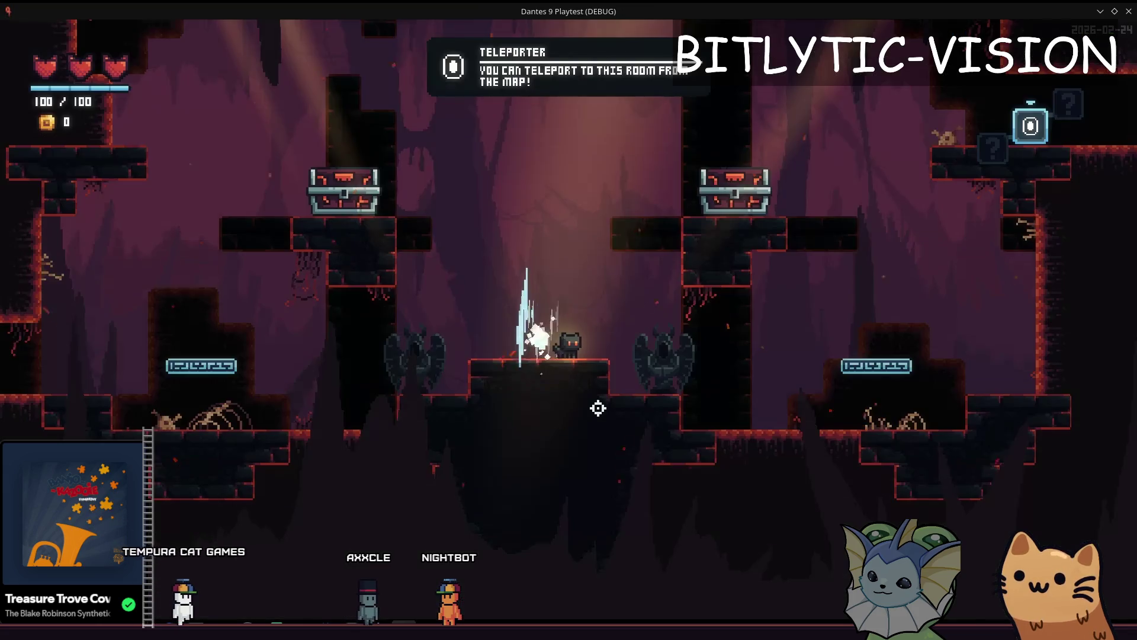
key(F1)
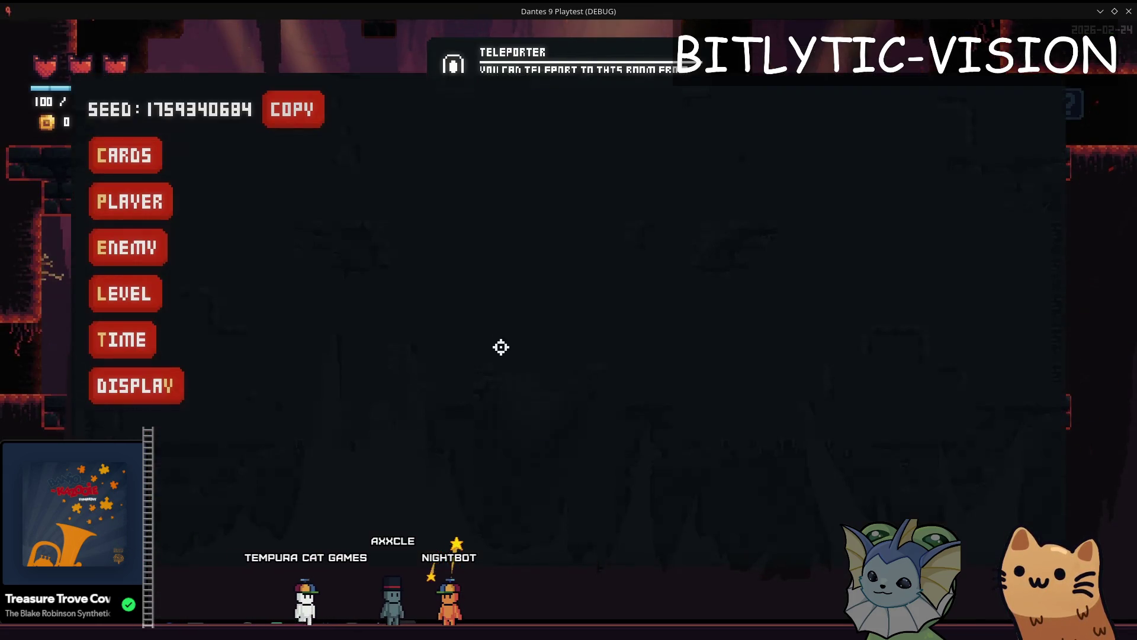
key(F1)
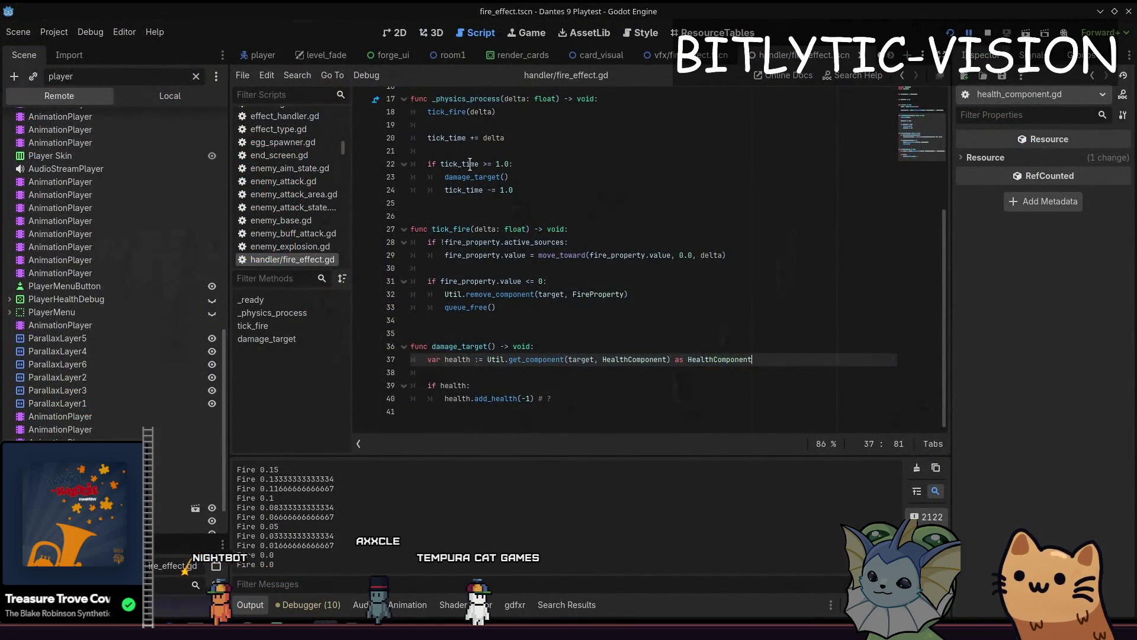
Place the caret around tick_time += delta and select the tick logic on lines 20–24
click(469, 165)
scroll(504, 237, up, 3)
click(538, 278)
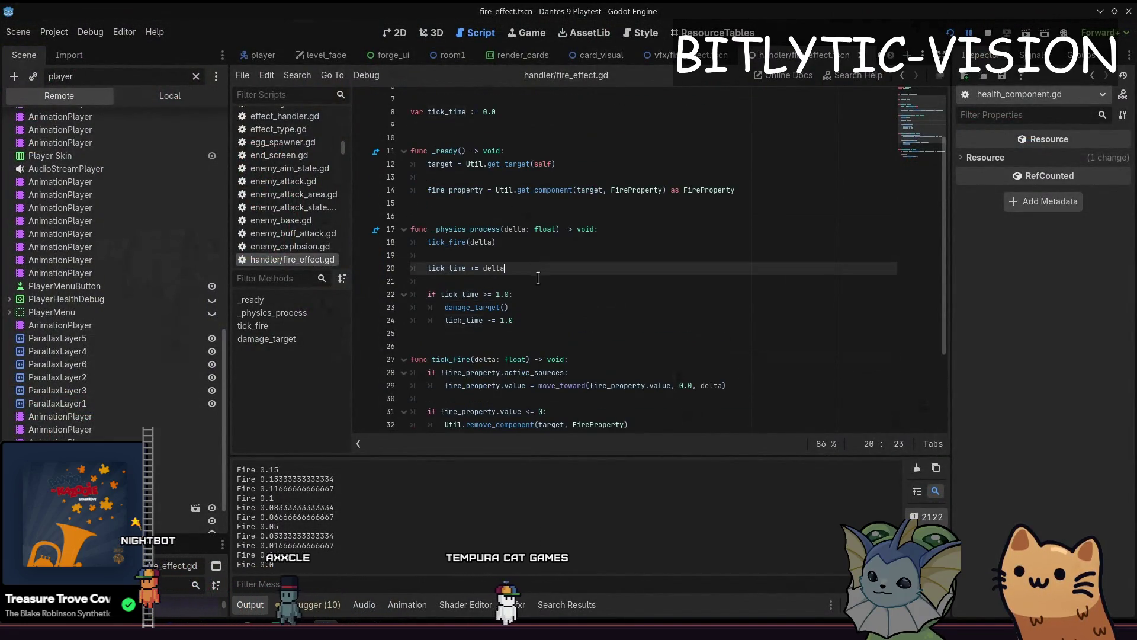
scroll(538, 278, down, 2)
key(Up)
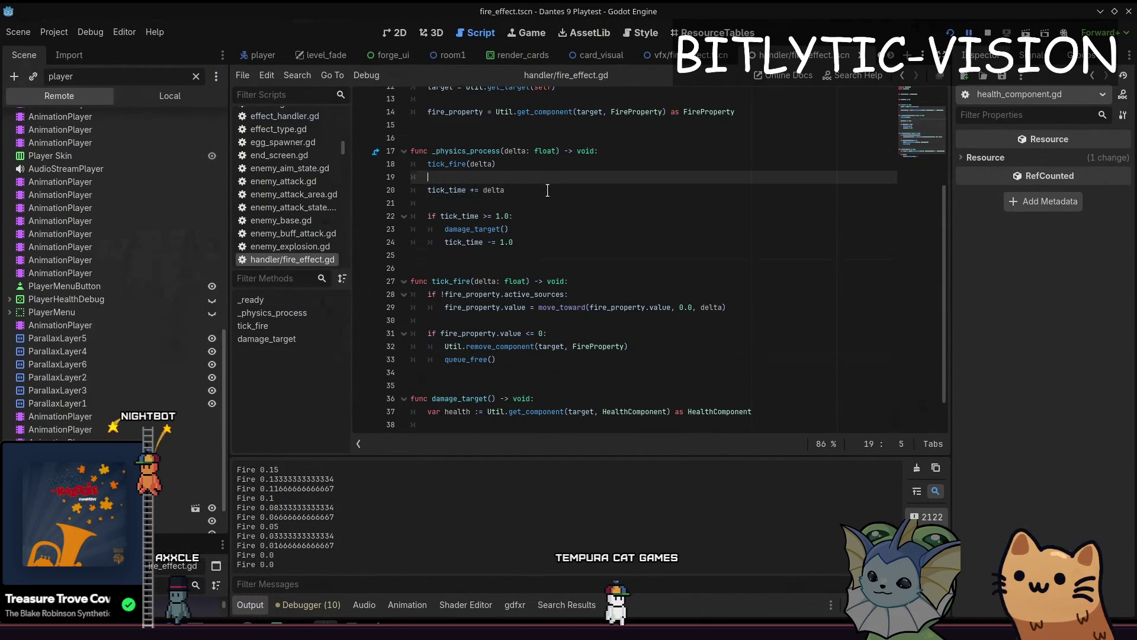
click(535, 191)
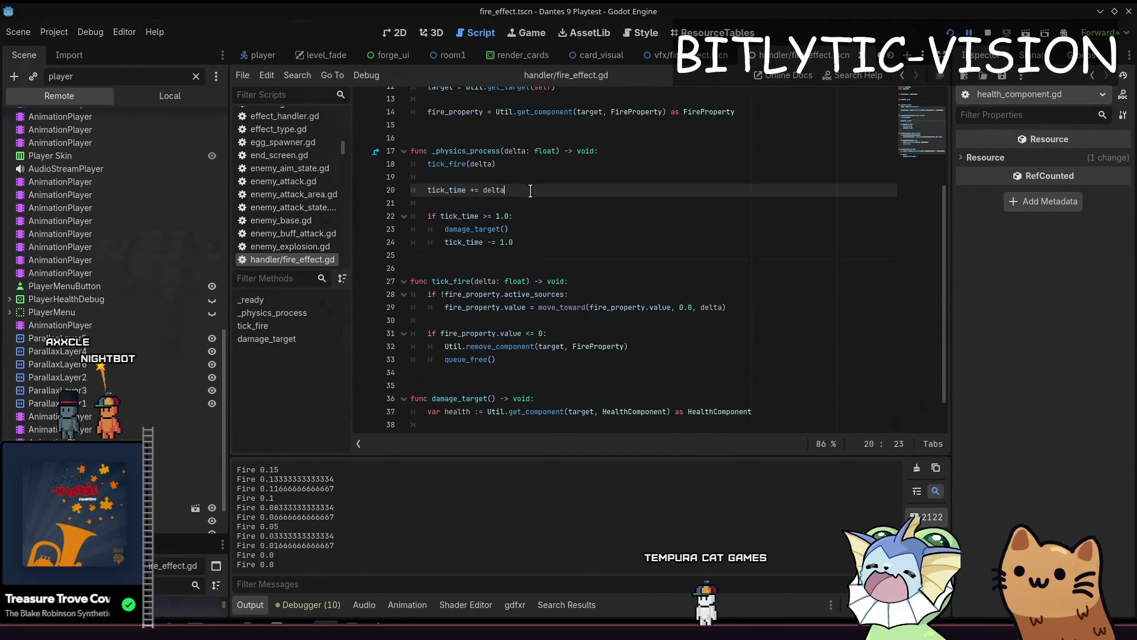
click(526, 242)
drag(528, 241, 444, 193)
Insert blank lines above tick_time += delta in _physics_process
click(523, 243)
click(518, 190)
key(Up)
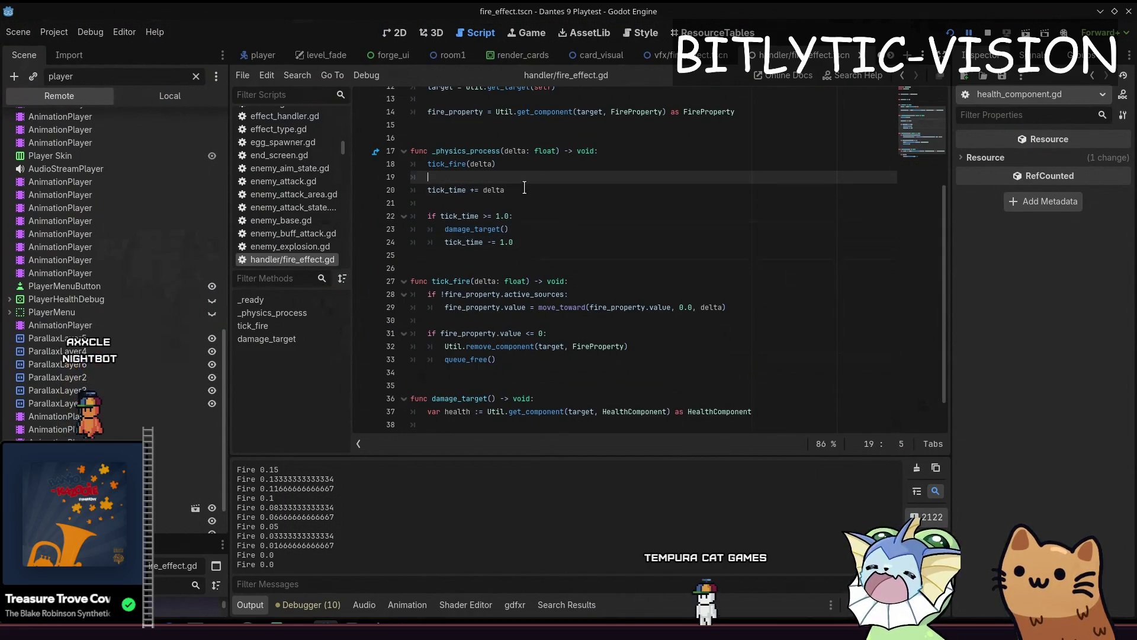
key(Down)
key(Return)
key(Return)
key(Up)
key(Up)
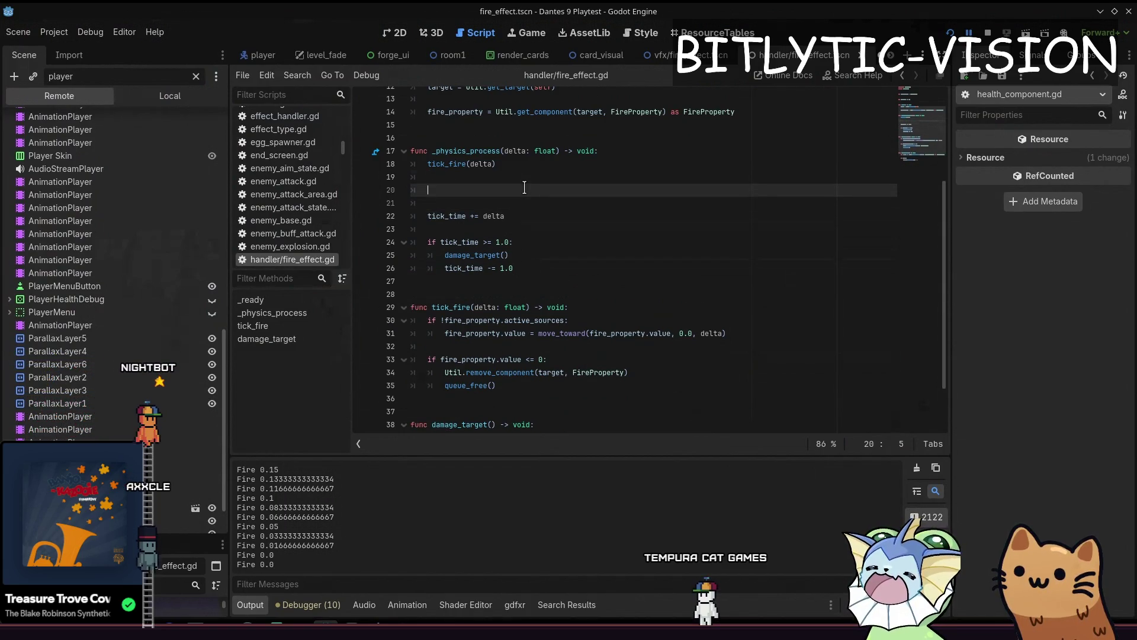
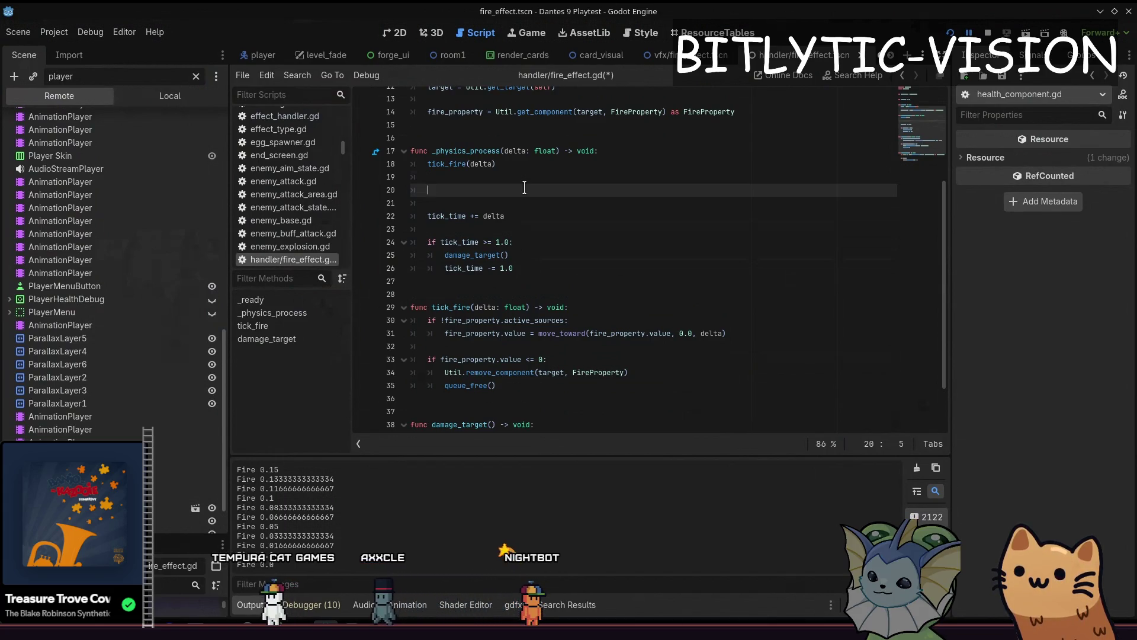
Declare var is_player := false under the tick_time variable in fire_effect.gd
key(Up)
key(Up)
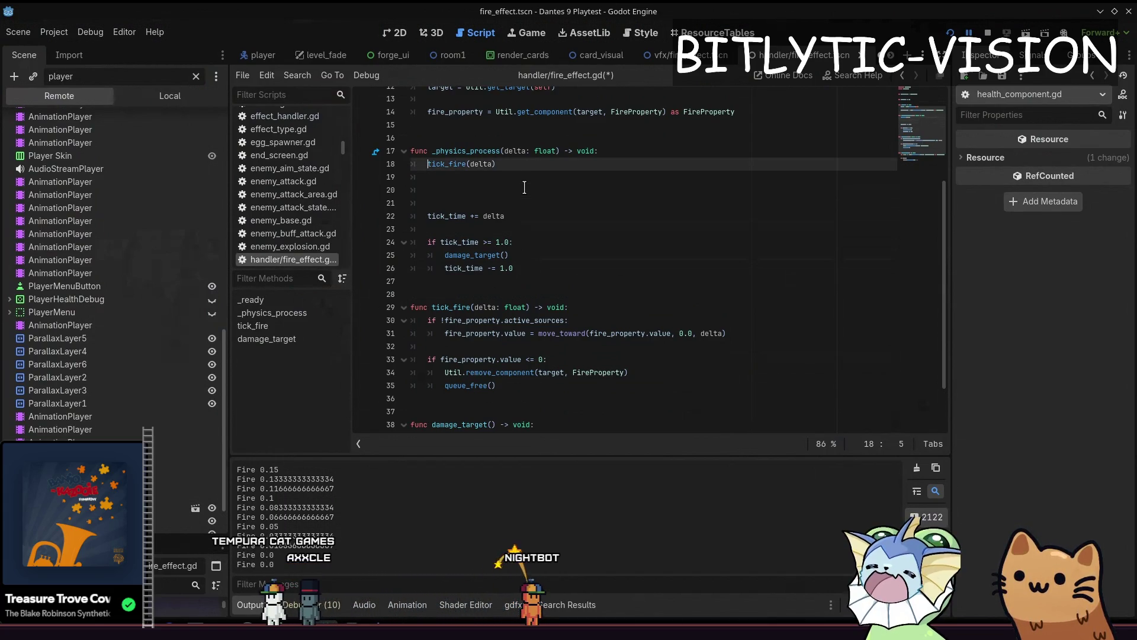
key(Up)
key(Up)
key(Up)
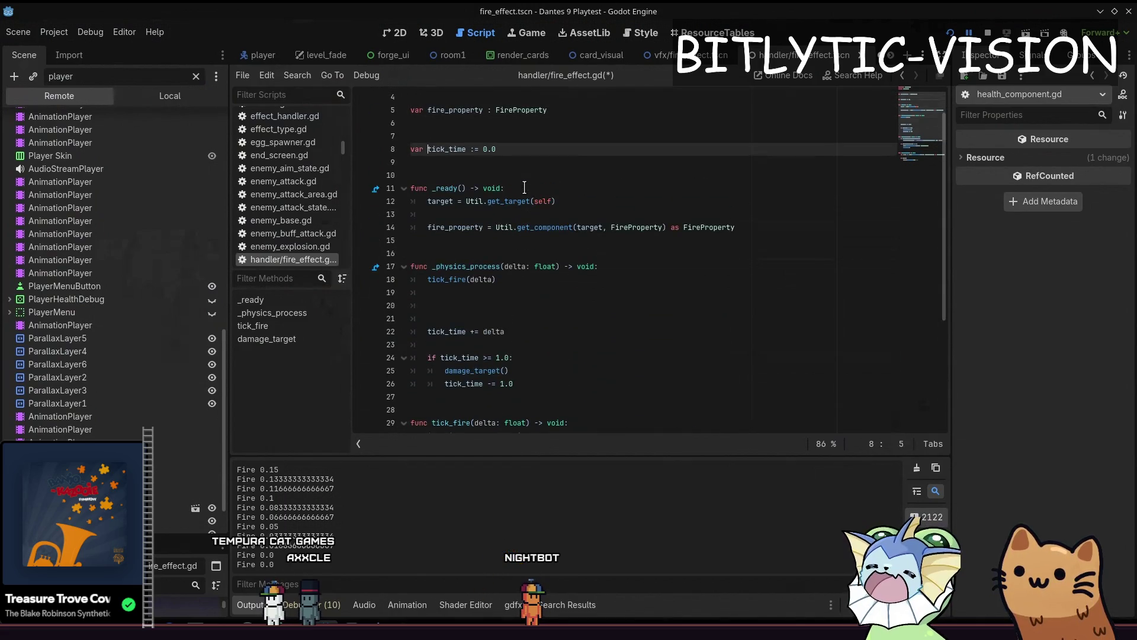
key(Return)
text(var is_enem)
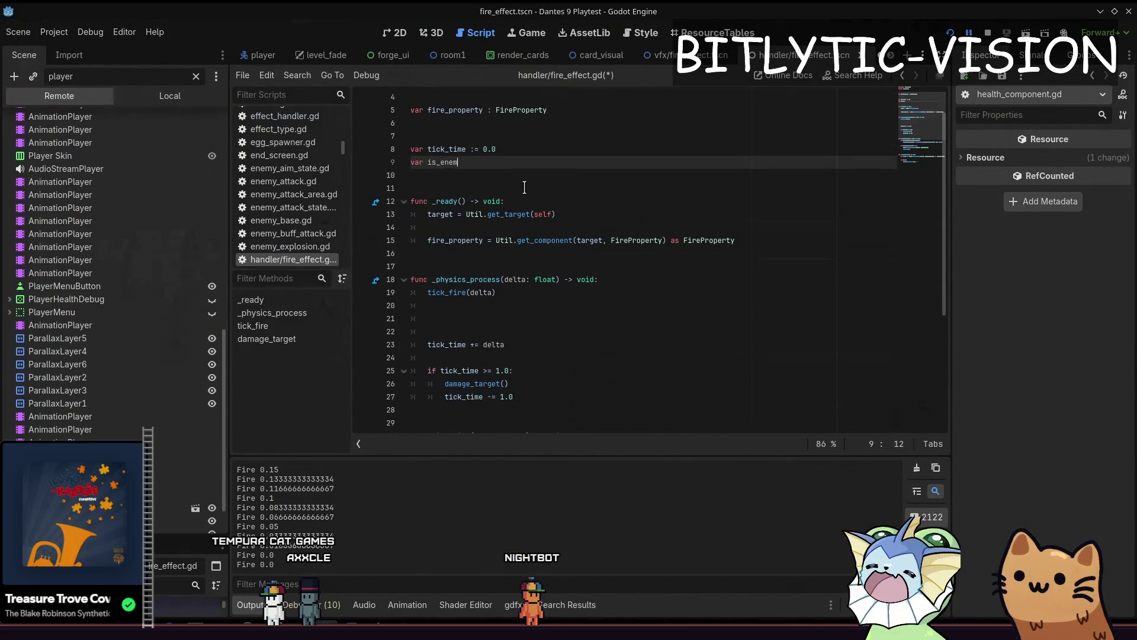
key(BackSpace)
key(BackSpace)
key(BackSpace)
text(player)
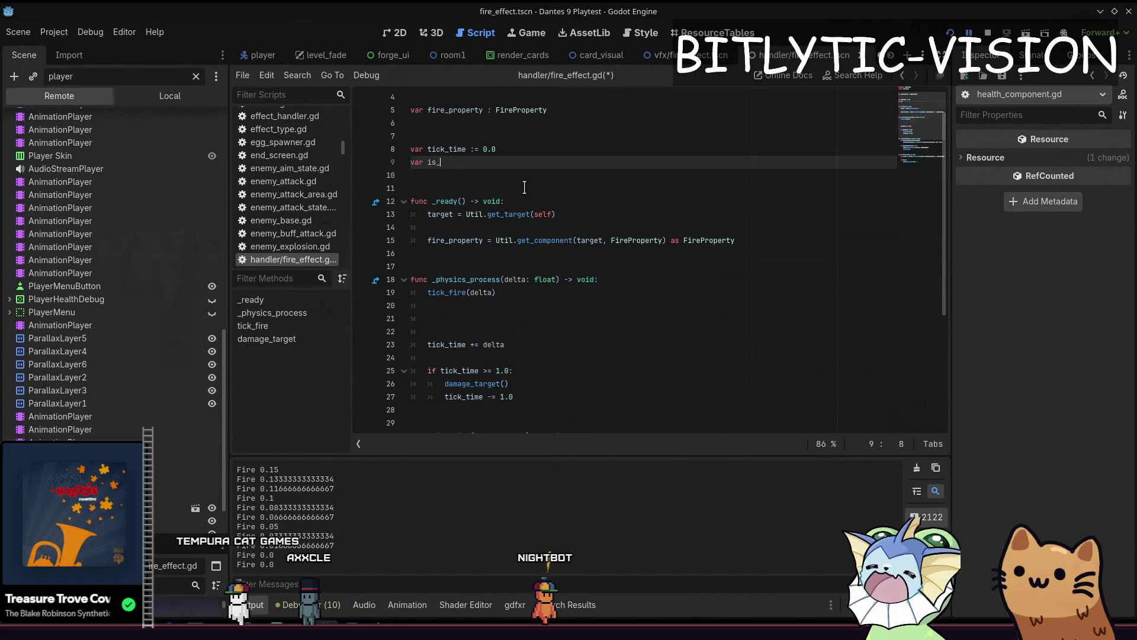
text( := false)
In _ready, set is_player = true when the target is Player
key(Down)
key(Down)
key(Down)
key(End)
key(Return)
key(Return)
text(if target is)
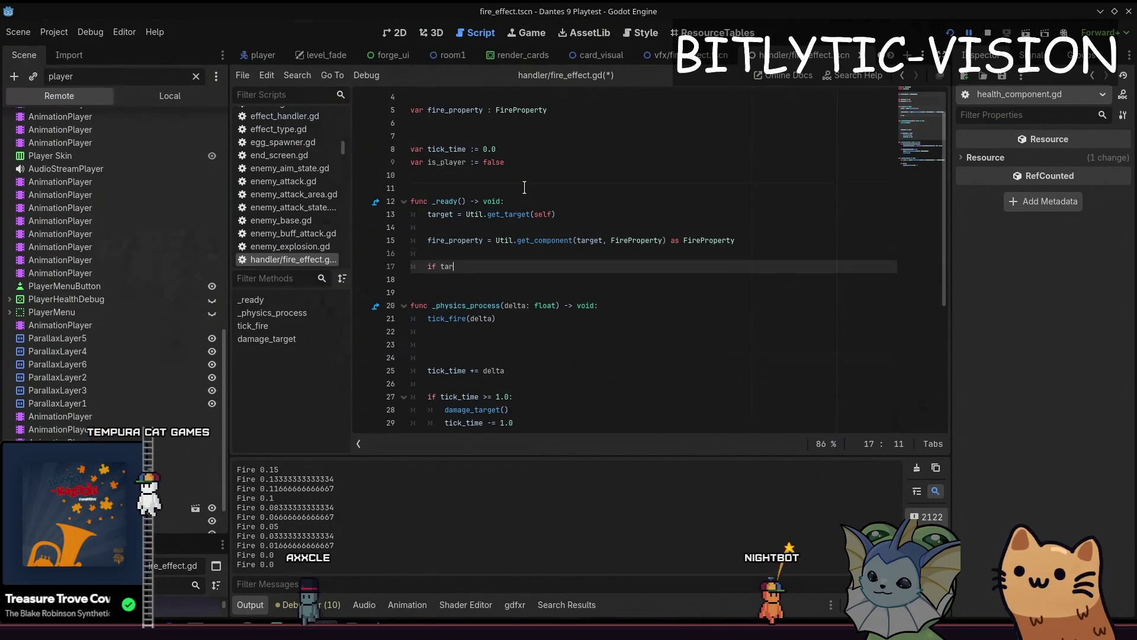
text( Player:)
key(Return)
text(is_player)
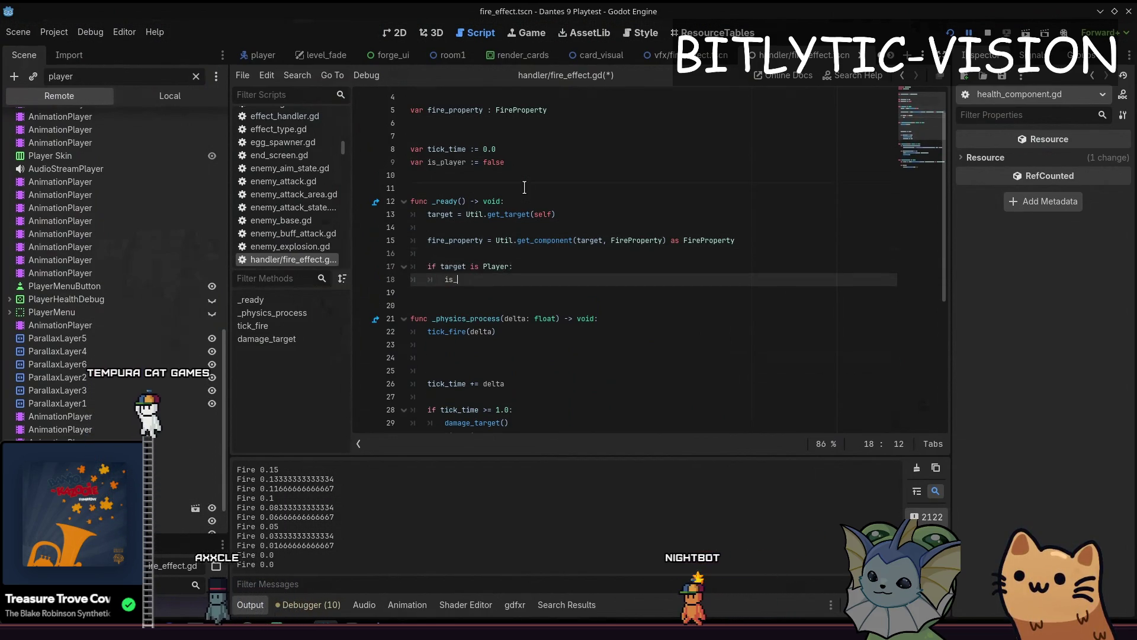
text( = true)
Add an is_player check with an else branch in _physics_process
key(Down)
key(Down)
key(Down)
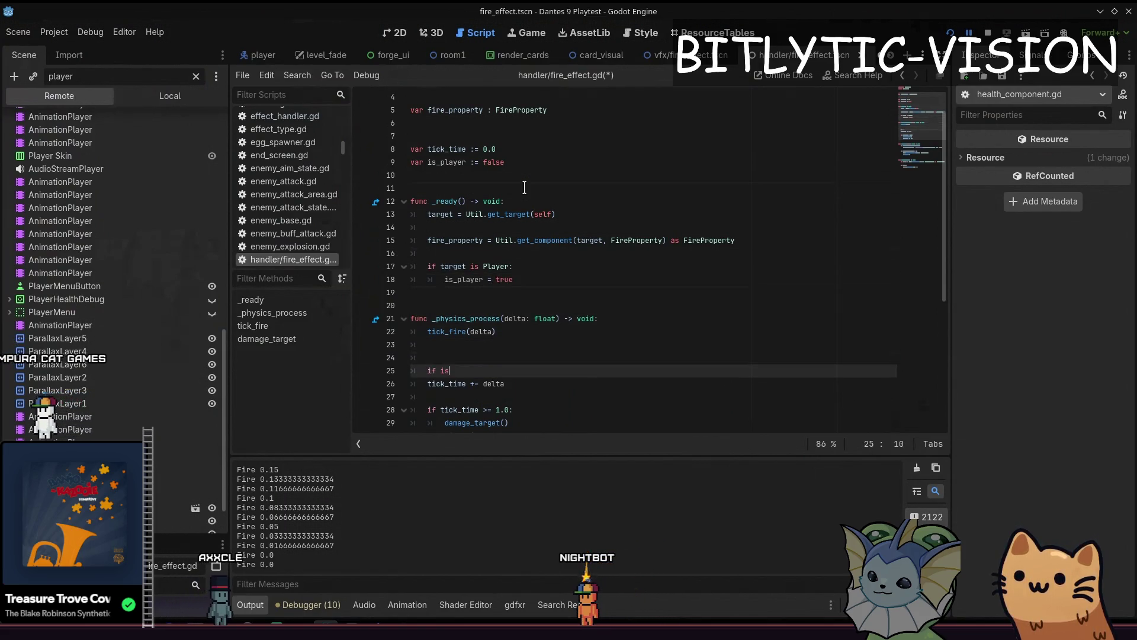
text(yer:)
key(Return)
key(Return)
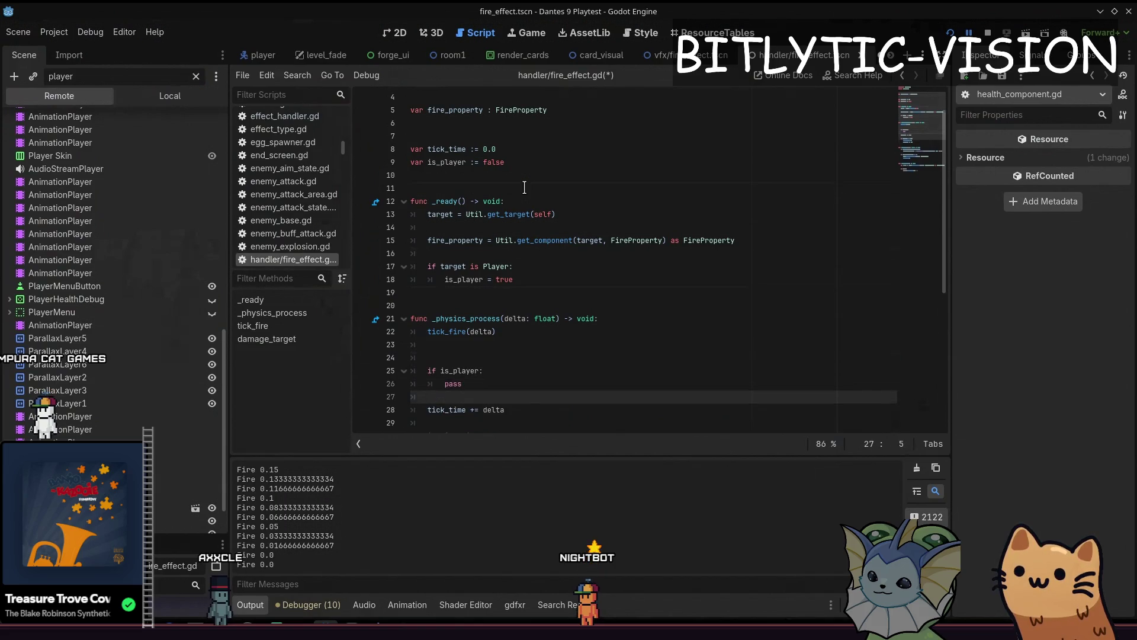
text(:)
key(Return)
Indent the timed damage code under else and remove the leftover empty line
key(Down)
key(shift+Down)
key(shift+Down)
key(shift+Down)
key(Tab)
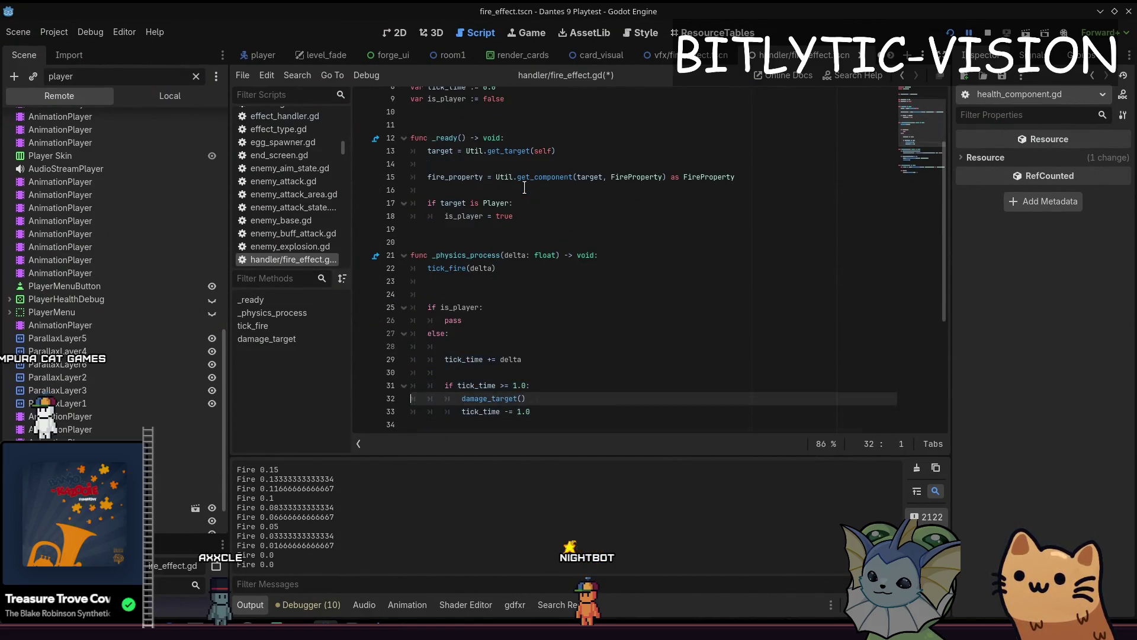
key(Left)
key(BackSpace)
key(Up)
key(Home)
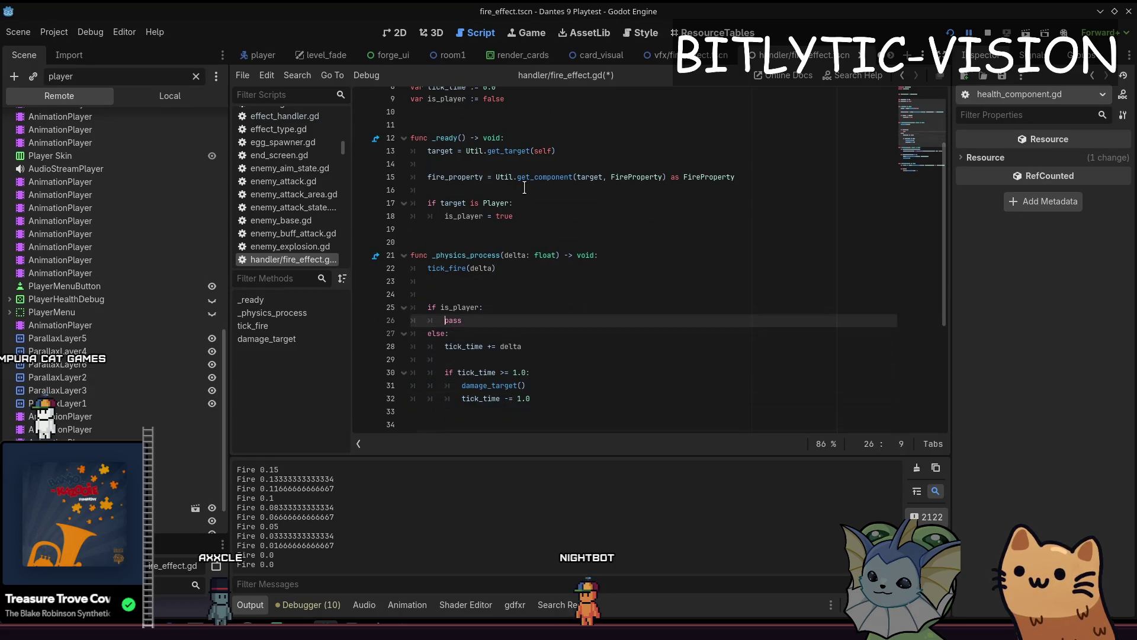
Add a fire value >= 4.0 check that calls damage_target and subtracts fire_property, then save
text(property.value )
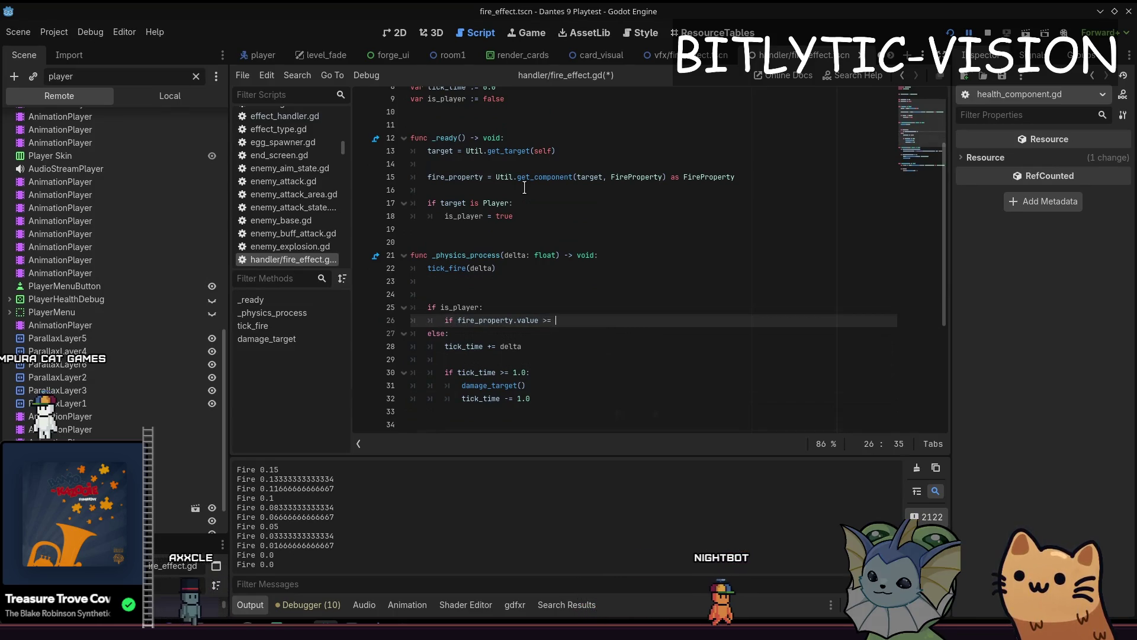
text( >= 4.0:)
key(Return)
text(pass)
key(BackSpace)
key(BackSpace)
key(BackSpace)
text(damage_ta)
key(Return)
key(Return)
text(fire_)
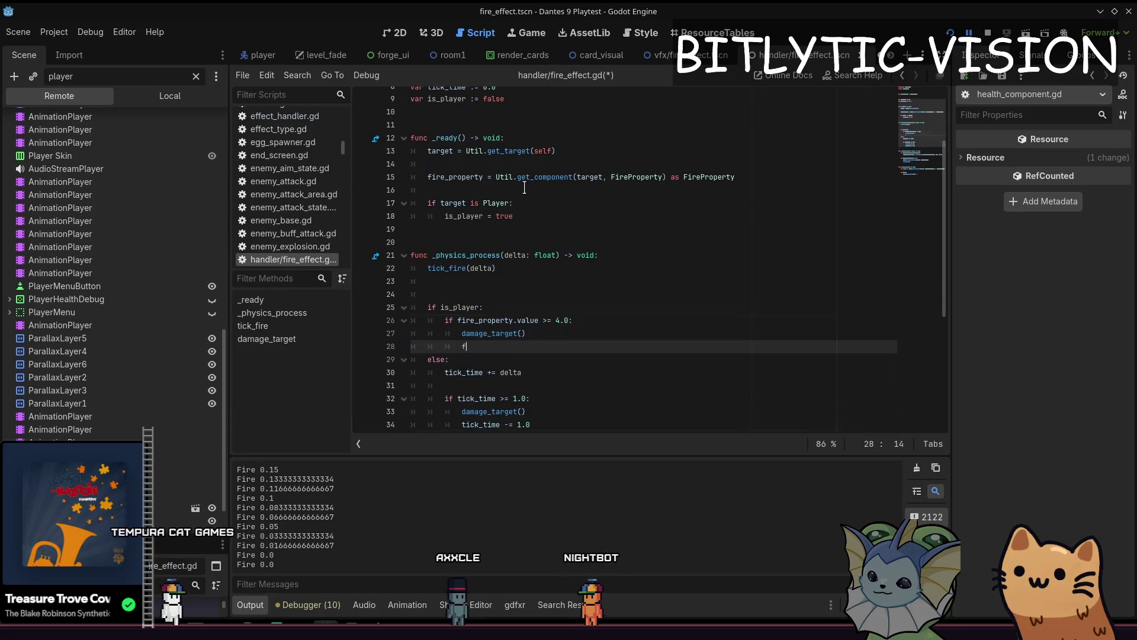
text(property.value -= 4.0)
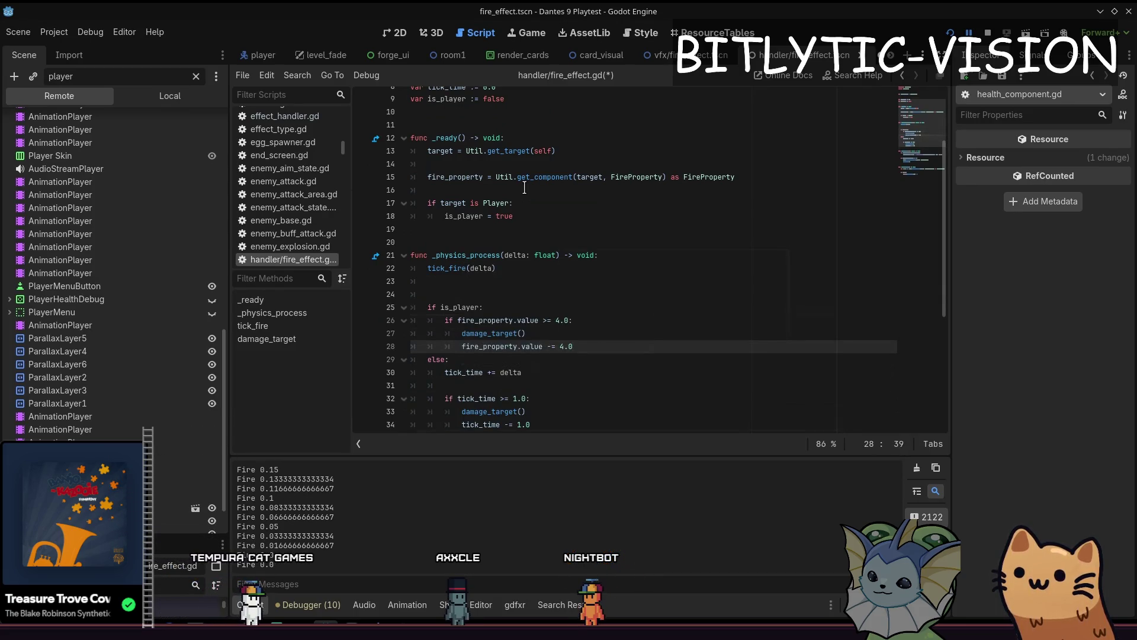
key(Page_Up)
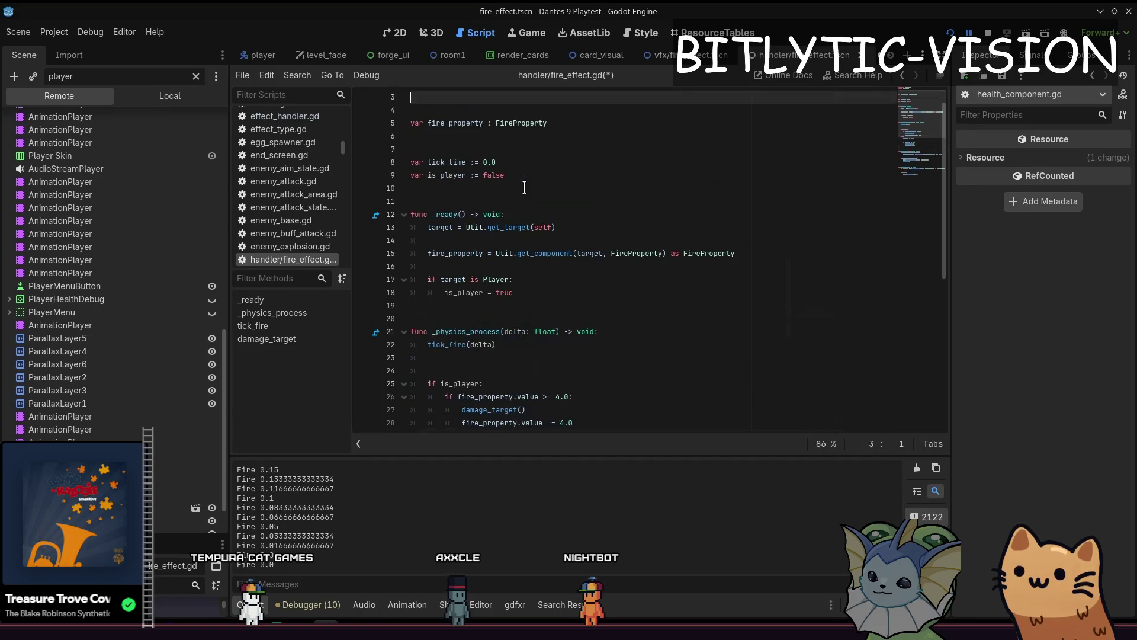
key(ctrl+End)
key(ctrl+s)
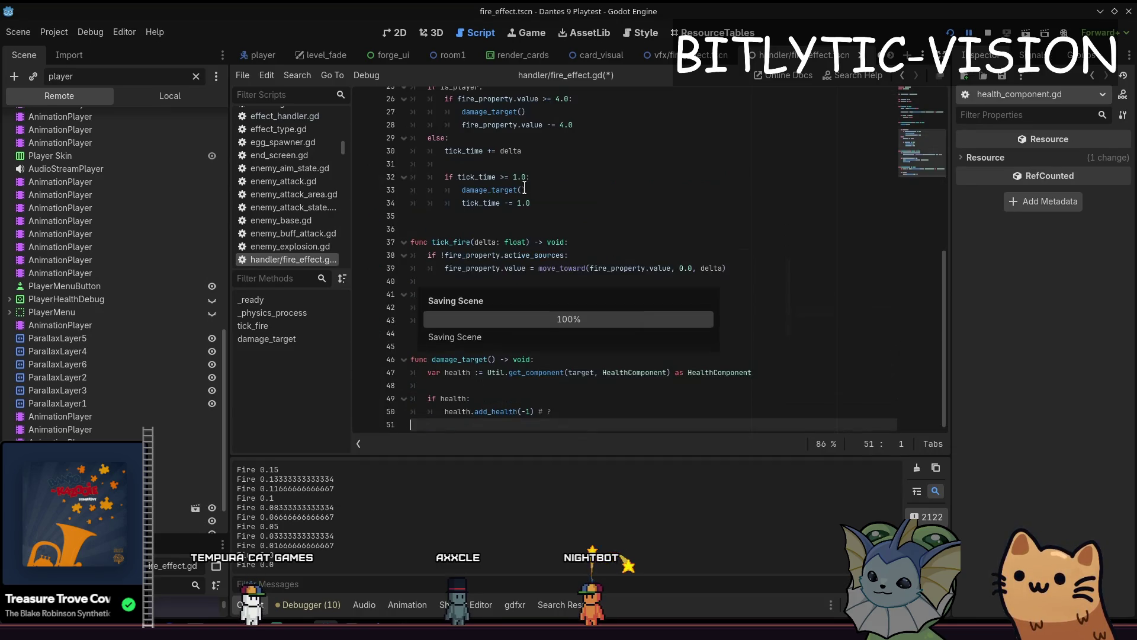
Review the fire value subtraction line under the 4.0 threshold and save the script again
key(Page_Up)
key(Down)
key(Down)
key(Down)
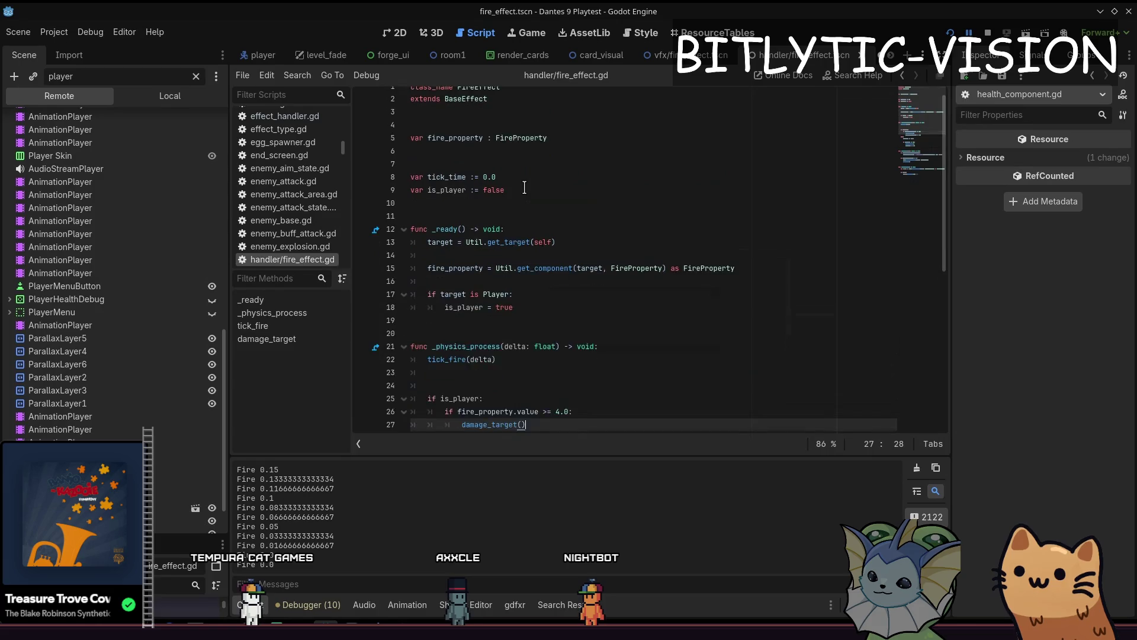
key(Up)
key(Up)
key(Up)
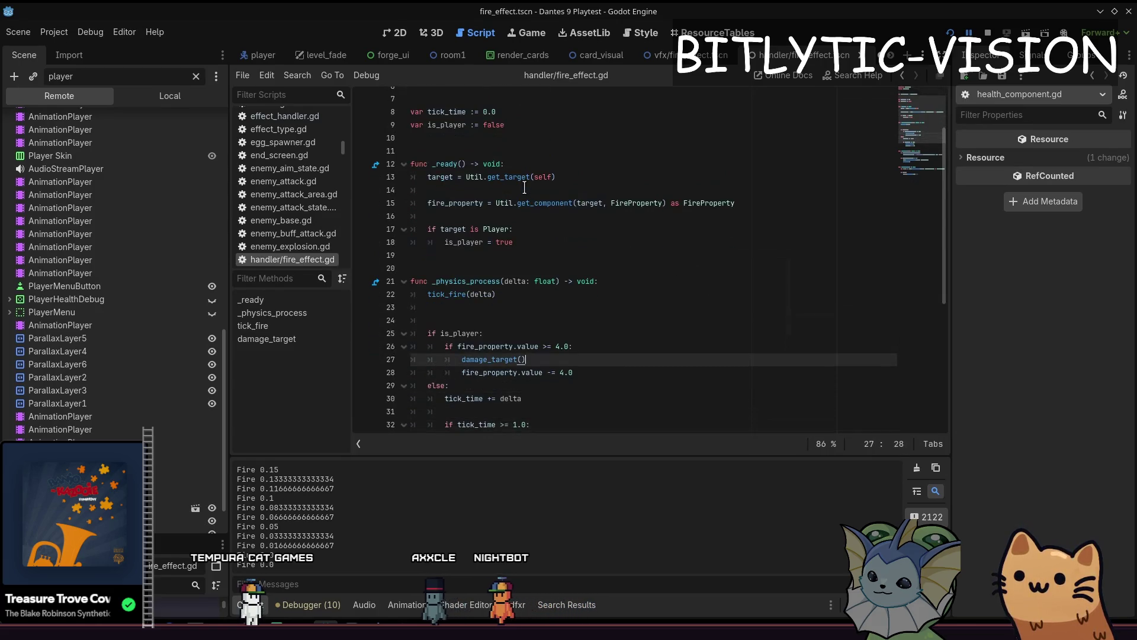
key(End)
key(Up)
key(Down)
key(Home)
key(shift+End)
key(Down)
key(Down)
key(Home)
key(shift+End)
key(ctrl+s)
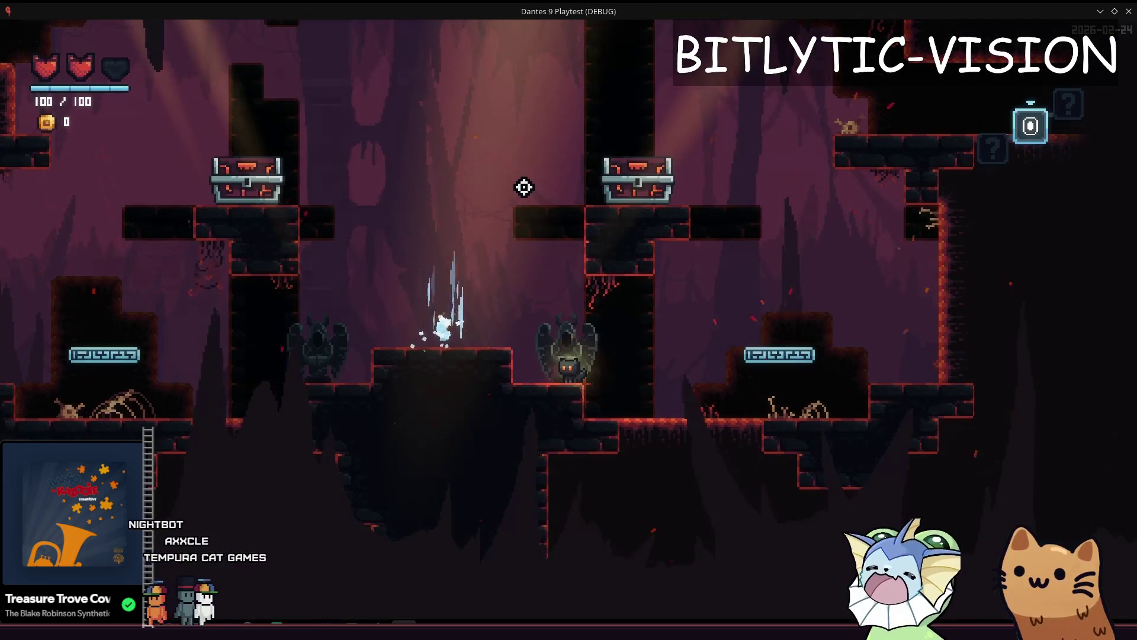
click(554, 357)
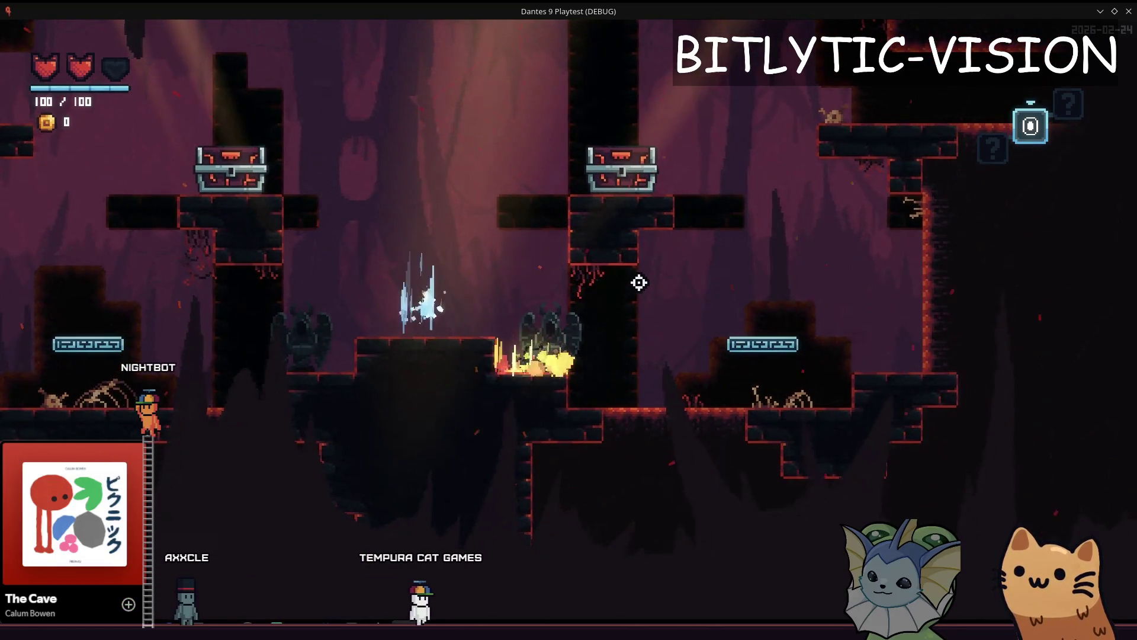
key(alt+Tab)
click(572, 346)
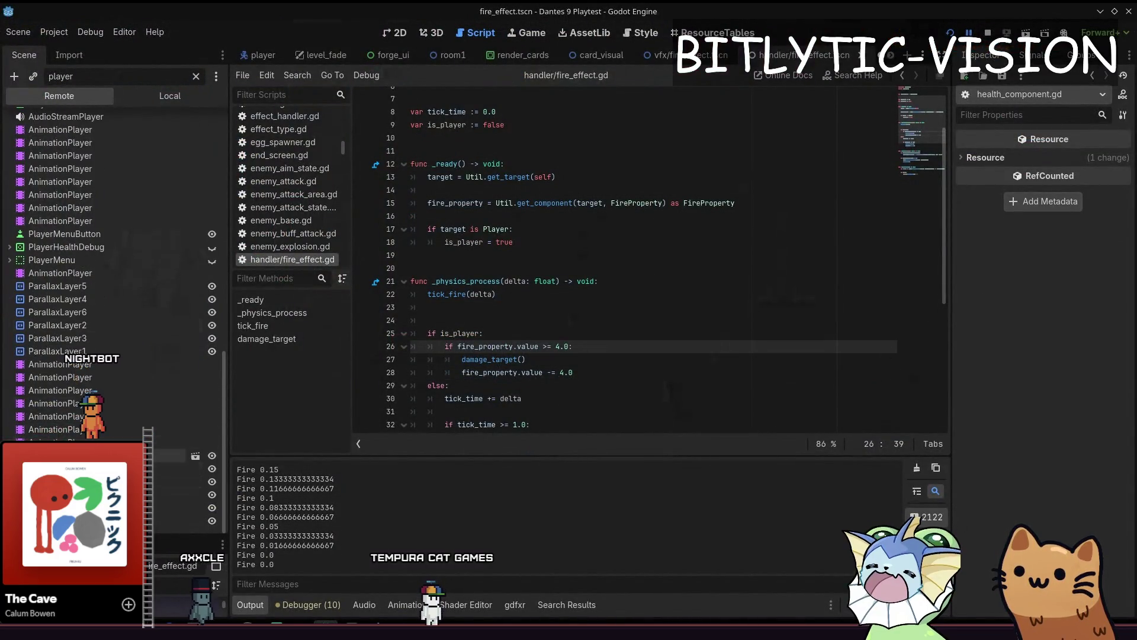
Inspect an AnimationPlayer node in the live remote scene
click(178, 442)
scroll(1007, 425, down, 10)
click(707, 306)
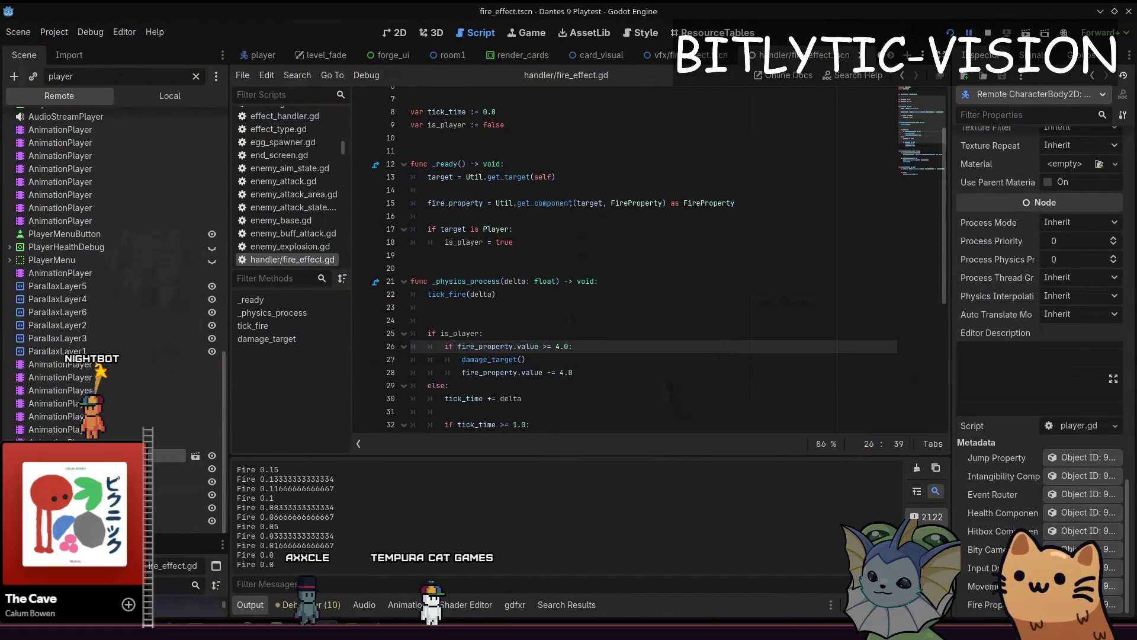
Change the apply_effect amount in vfx/fire_effect.gd from 2.5 to 4.0, save, then shoot the gargoyle and pause
key(shift+alt+o)
key(Return)
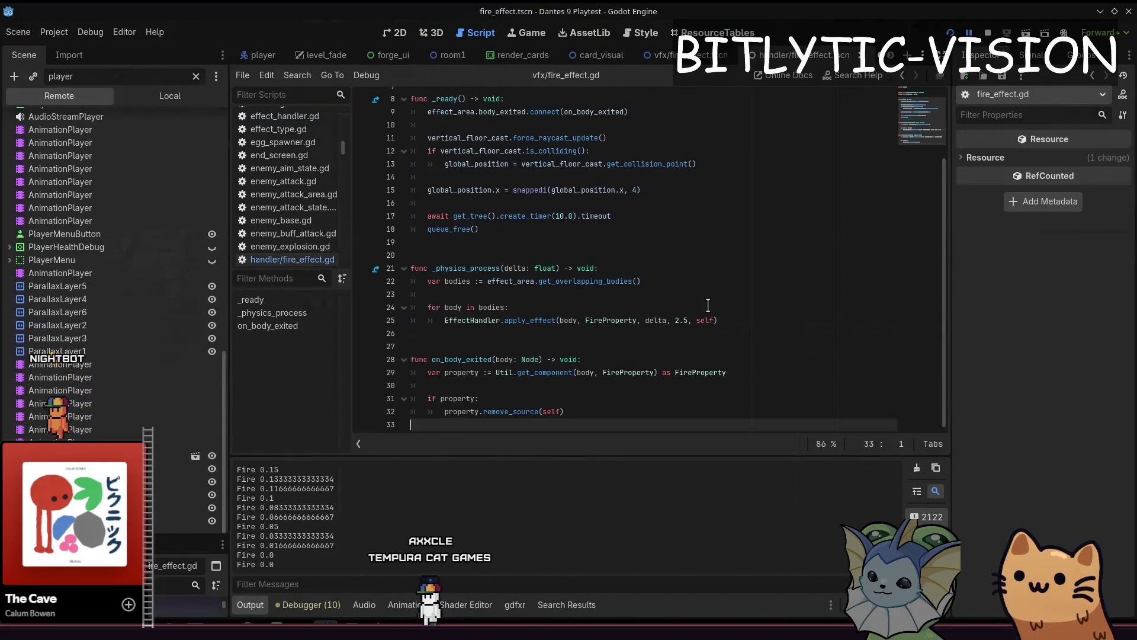
key(Up)
key(Up)
key(Up)
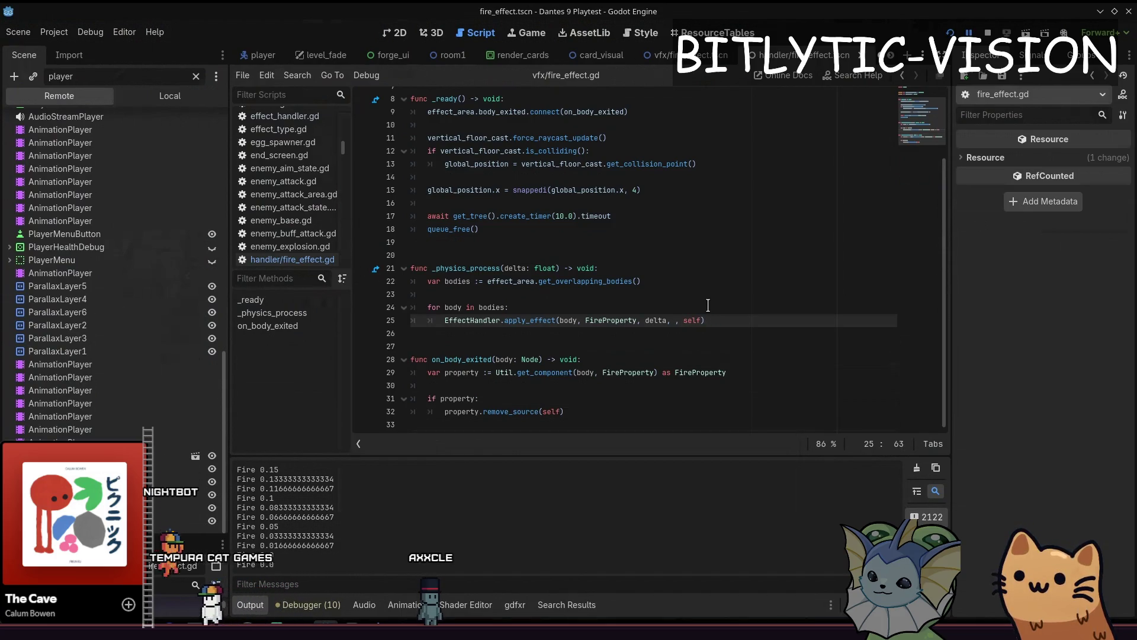
key(Delete)
key(BackSpace)
key(BackSpace)
text(4.0)
key(ctrl+s)
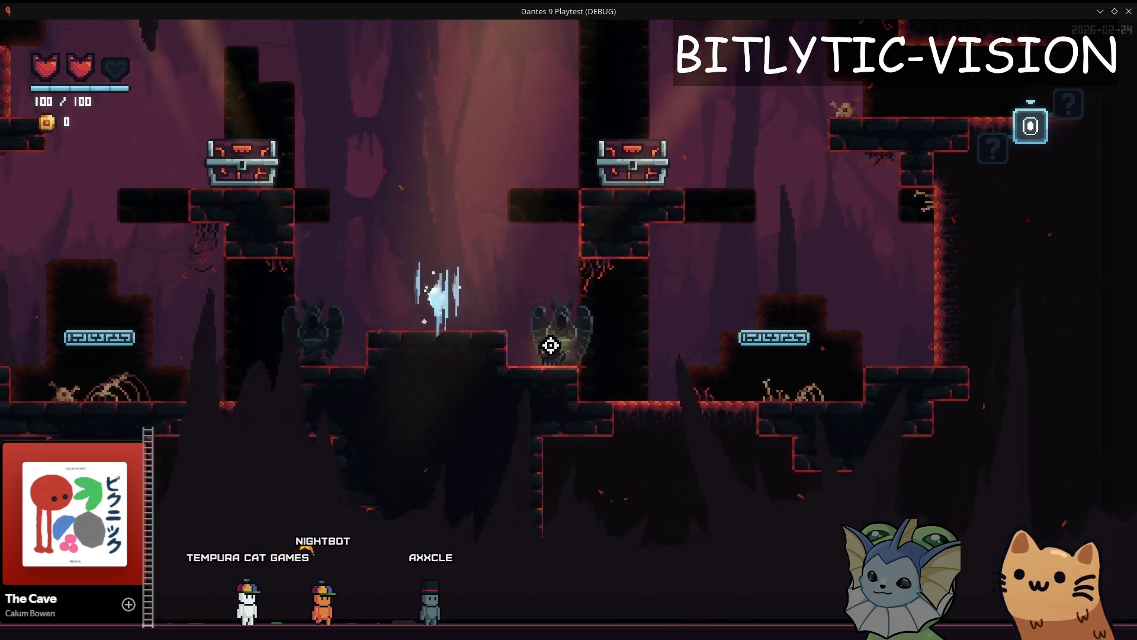
click(551, 345)
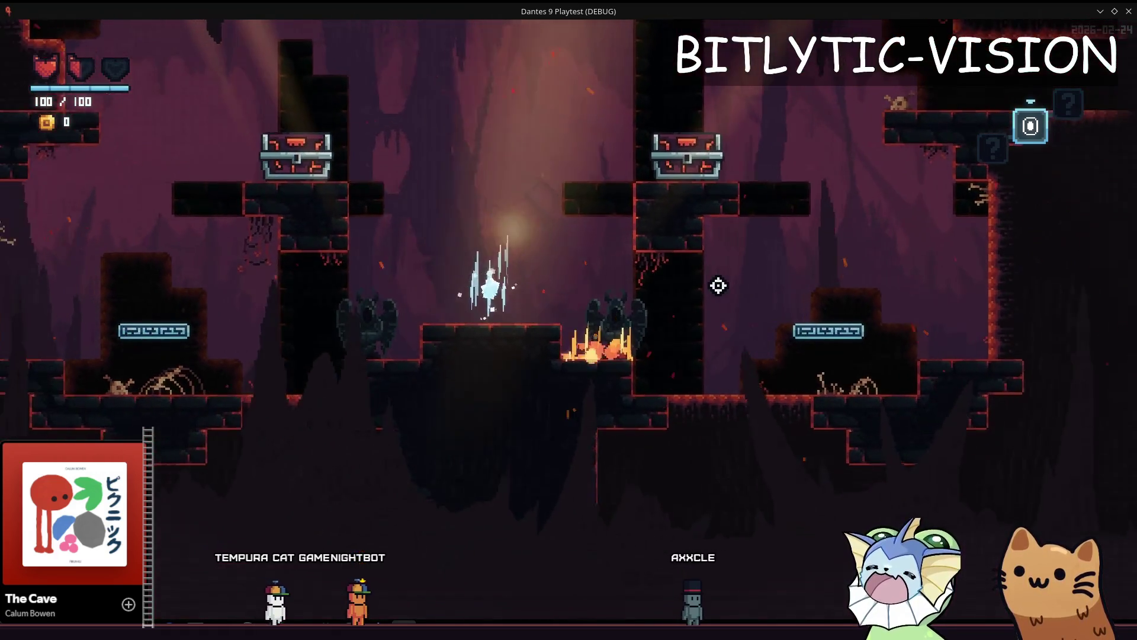
key(Escape)
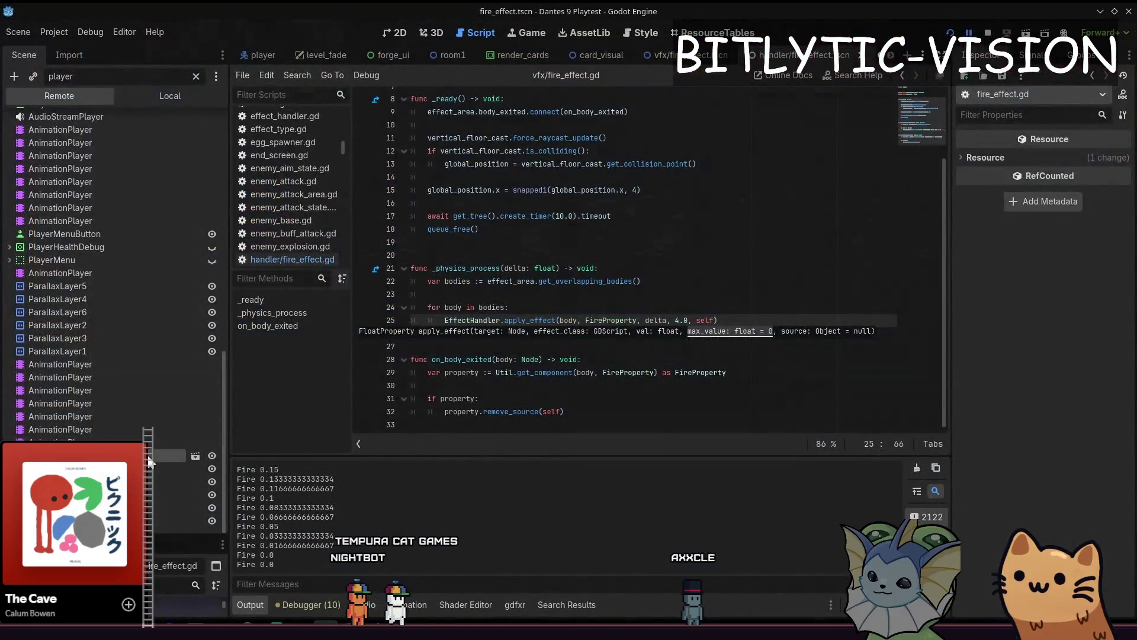
Watch the live fire_property value while walking the cat into the flames
scroll(1011, 299, down, 15)
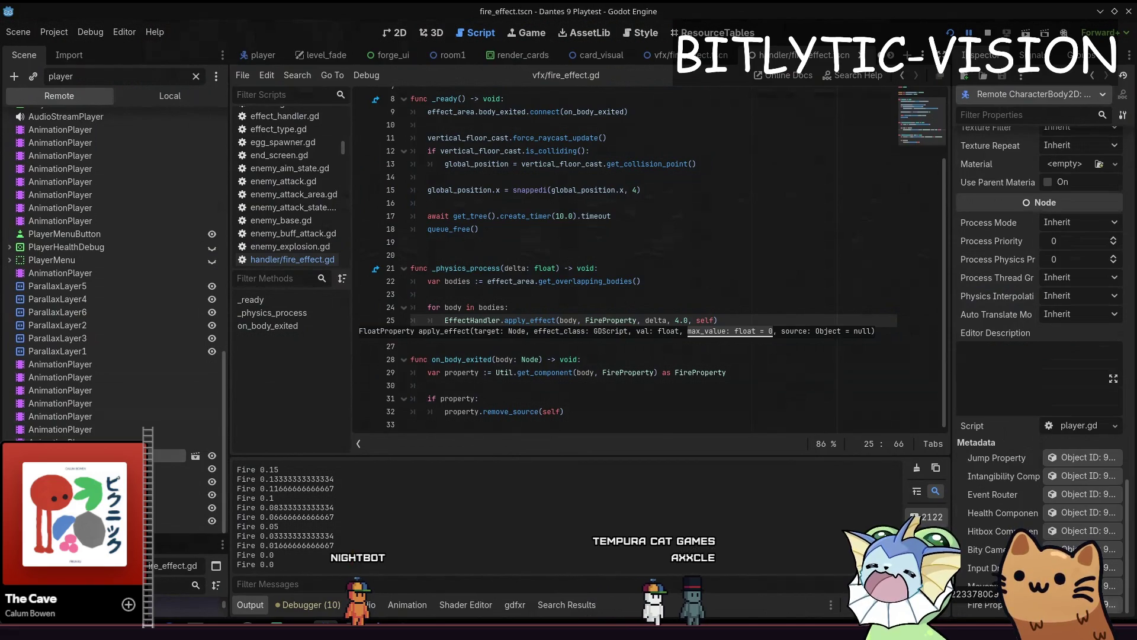
click(1079, 604)
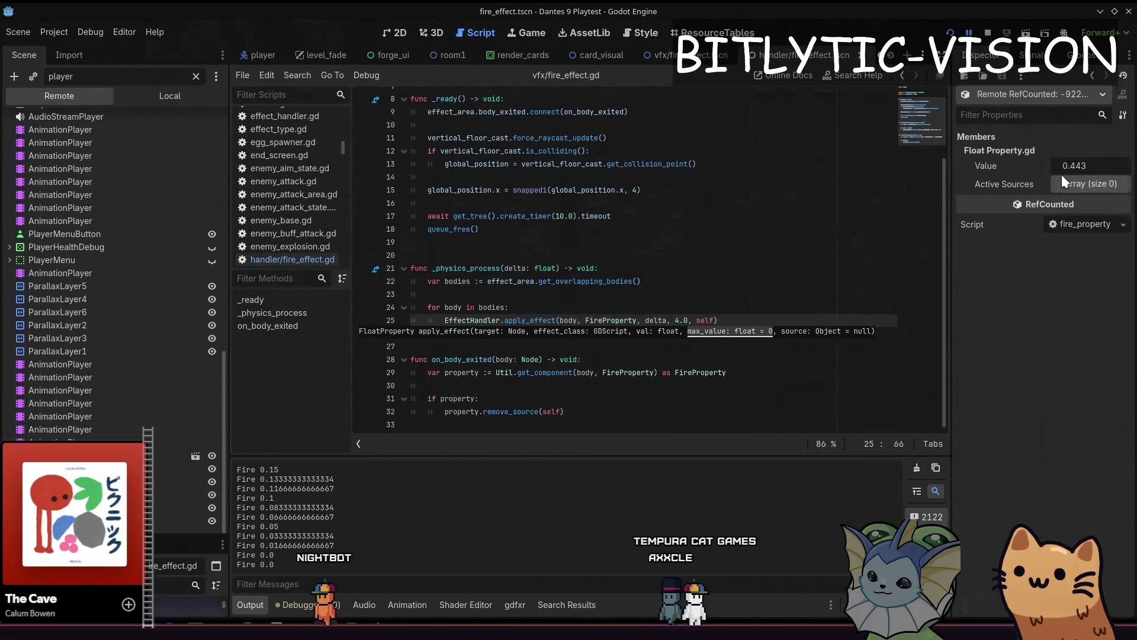
key(alt+Tab)
key(Escape)
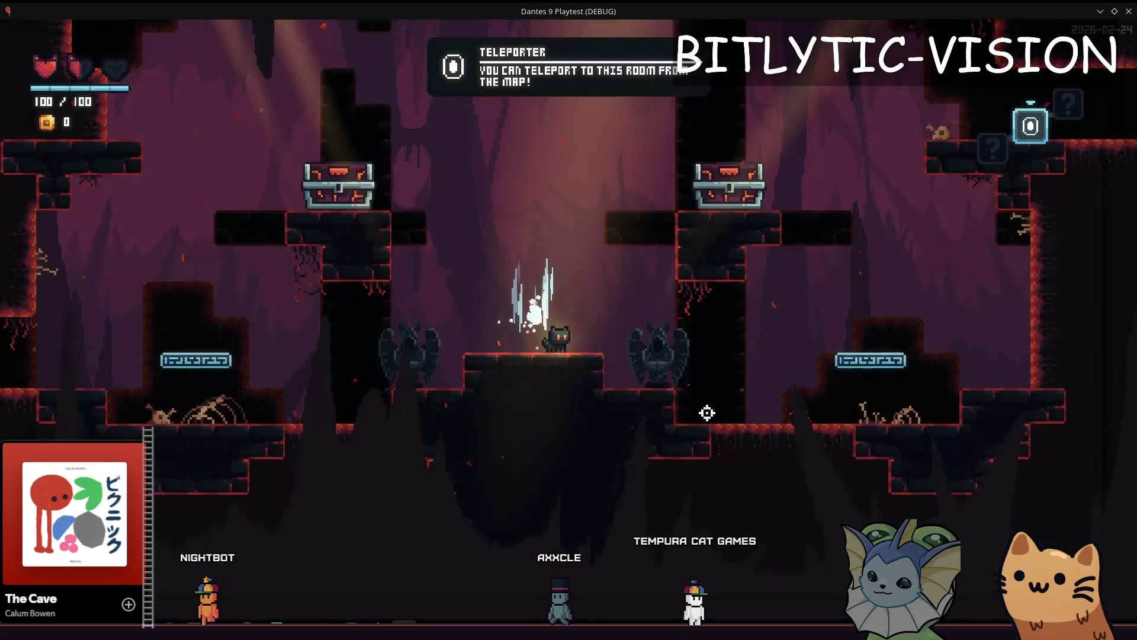
key(d)
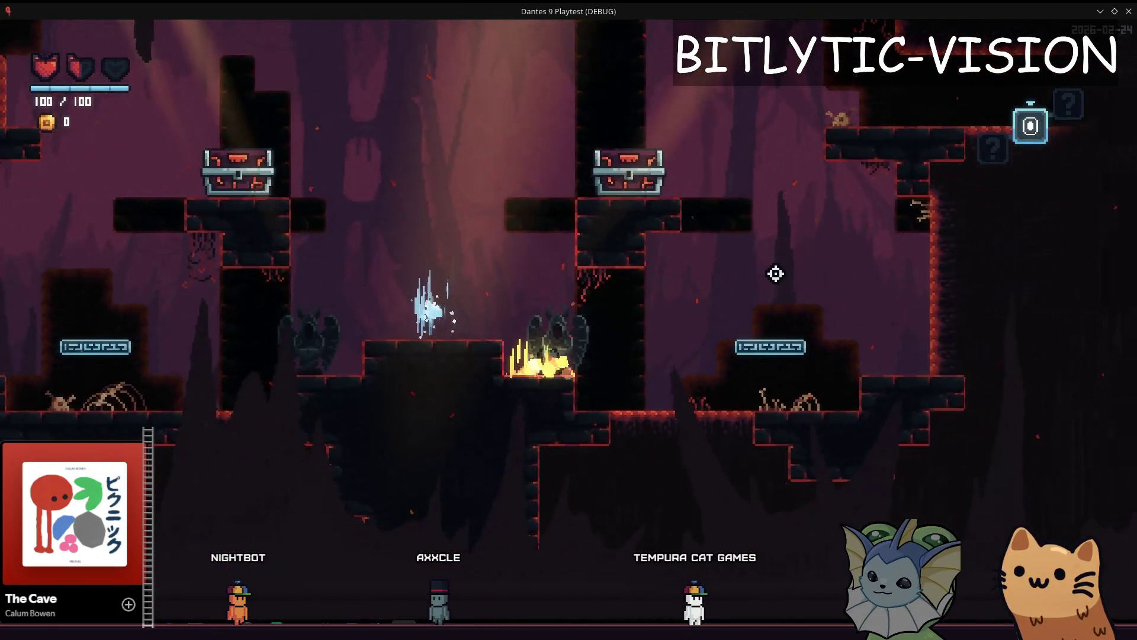
key(alt+Tab)
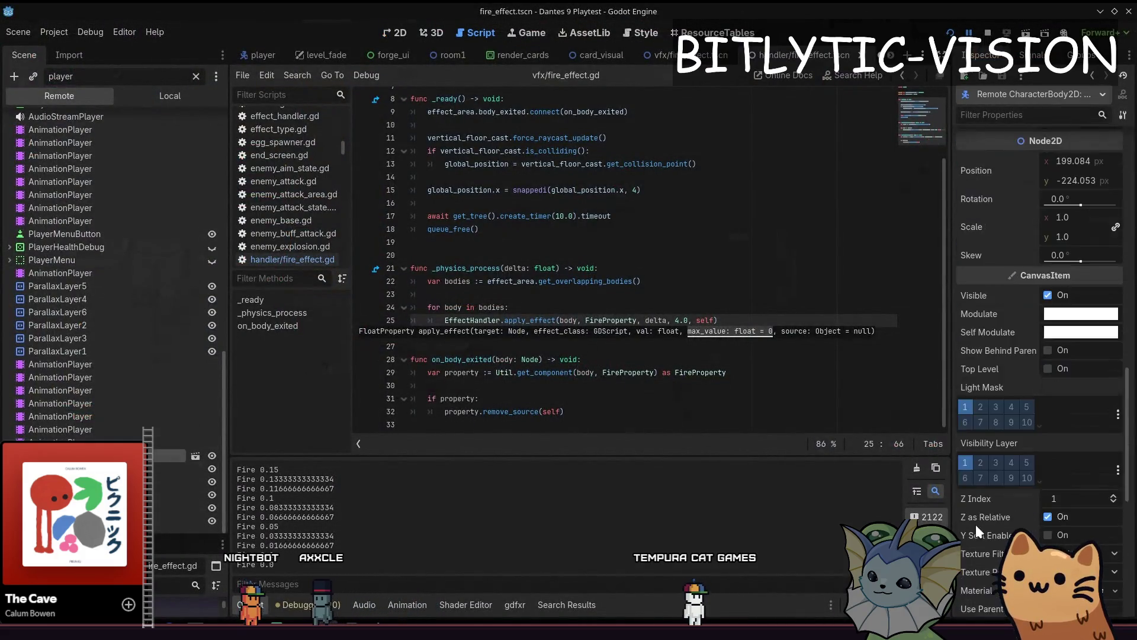
click(1084, 605)
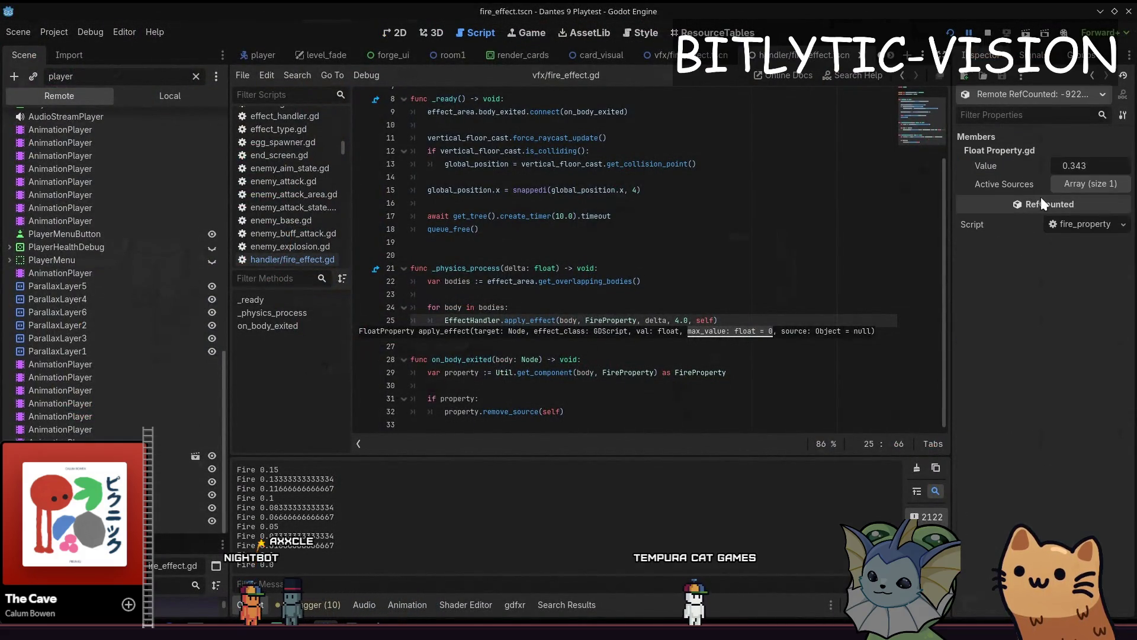
Walk away from the fire, recheck the value, then clear the remote tree filter
key(alt+Tab)
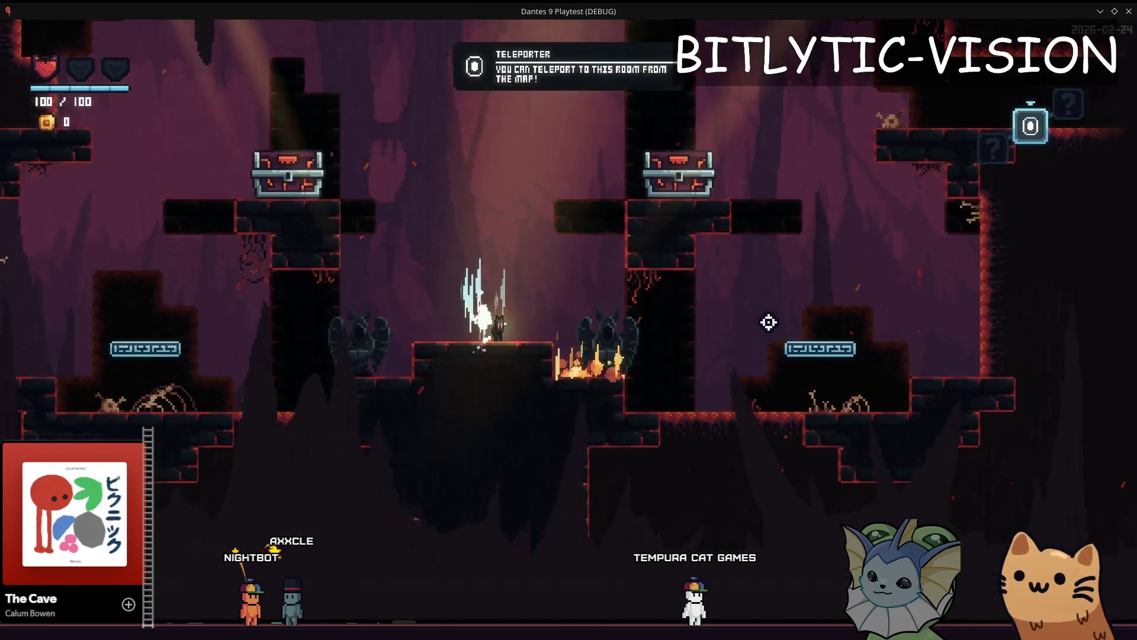
key(alt+Tab)
key(alt+Tab)
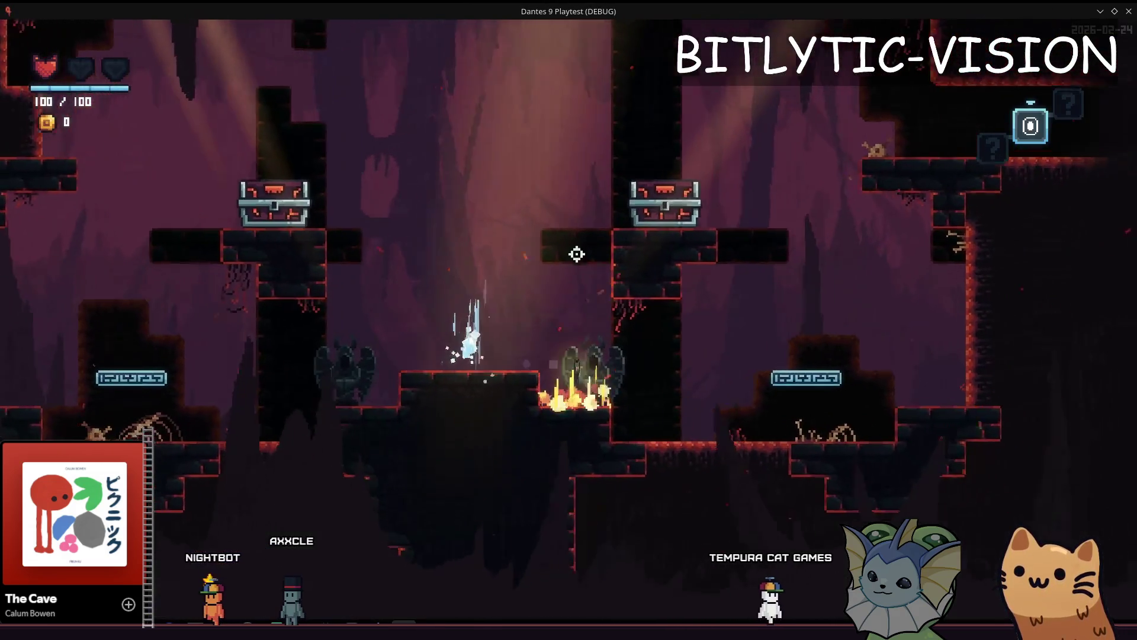
key(alt+Tab)
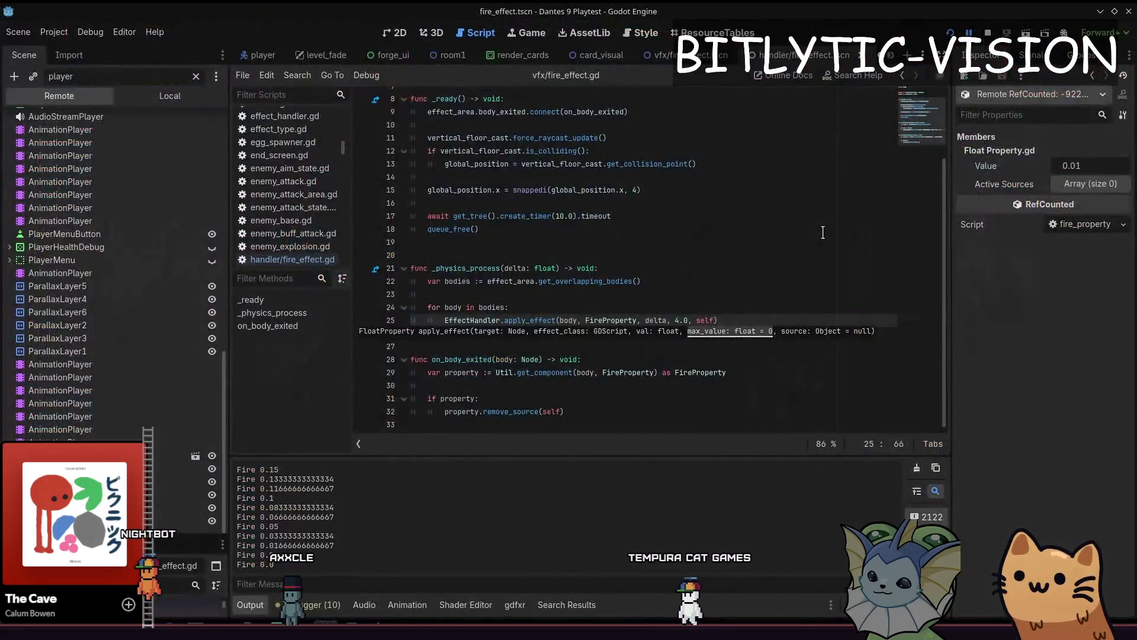
key(alt+Tab)
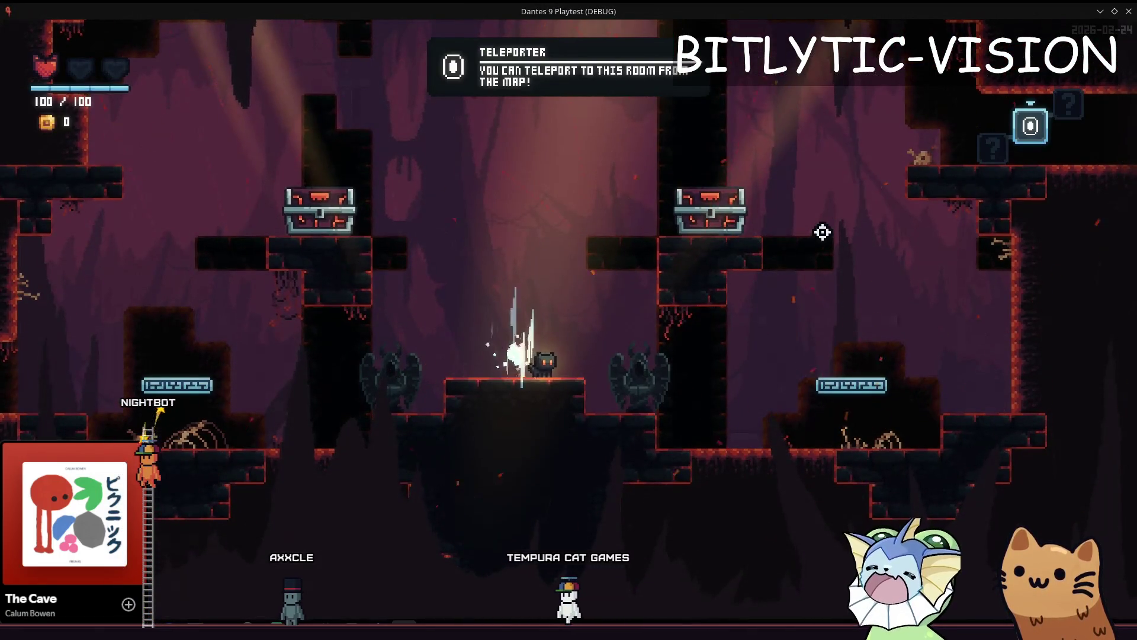
key(alt+Tab)
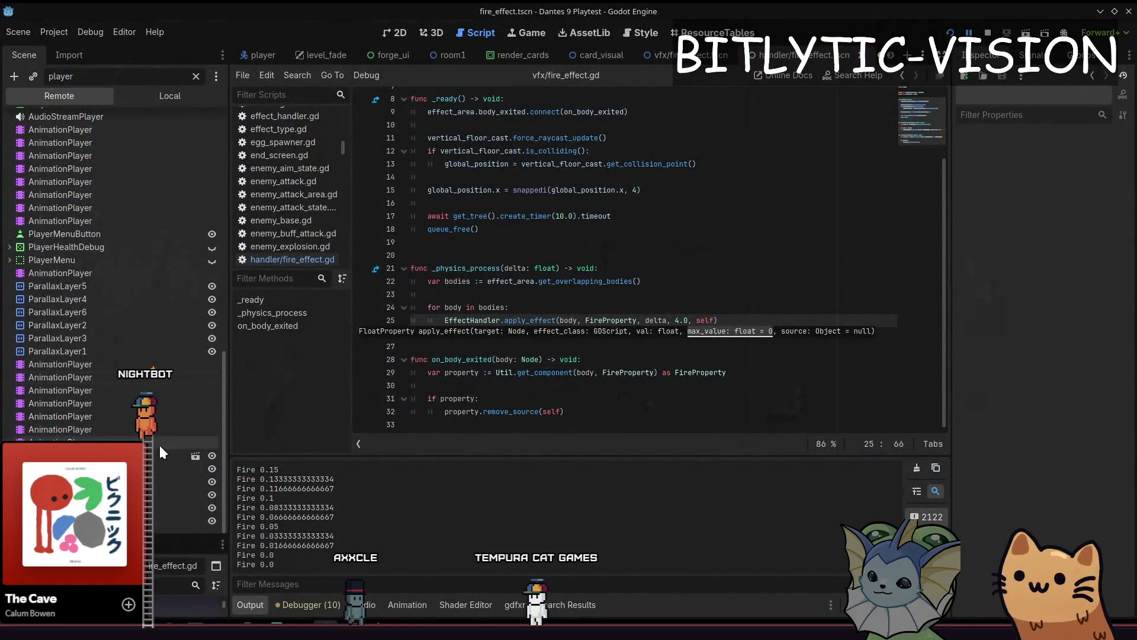
click(157, 453)
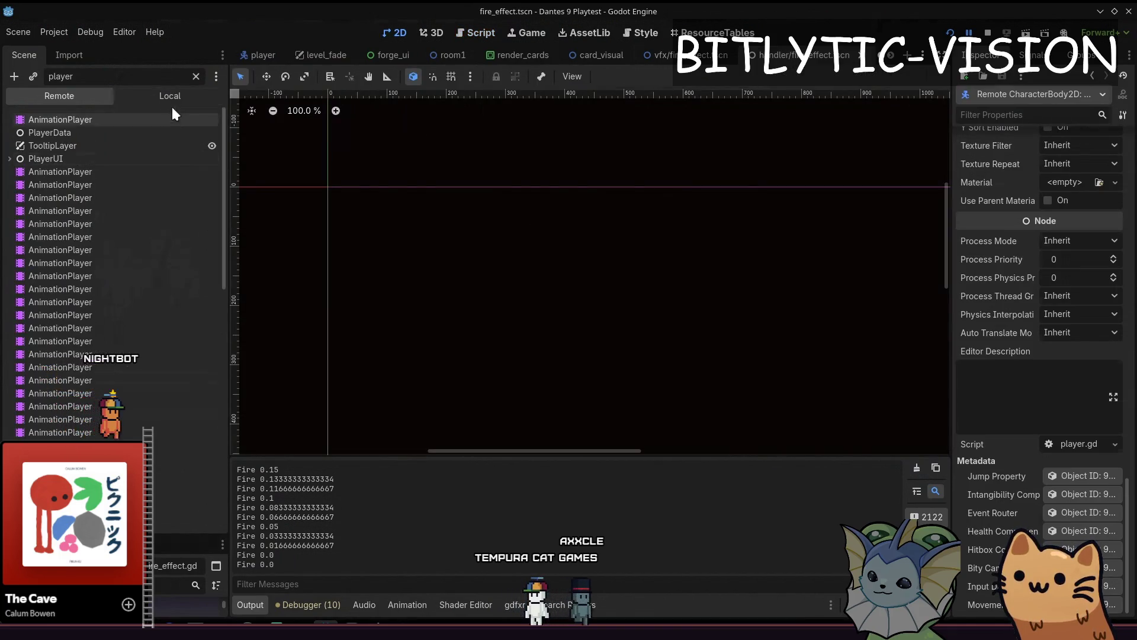
Open EnemyFireEffect's fire_effect.gd script from the Local scene tree
click(170, 99)
click(195, 77)
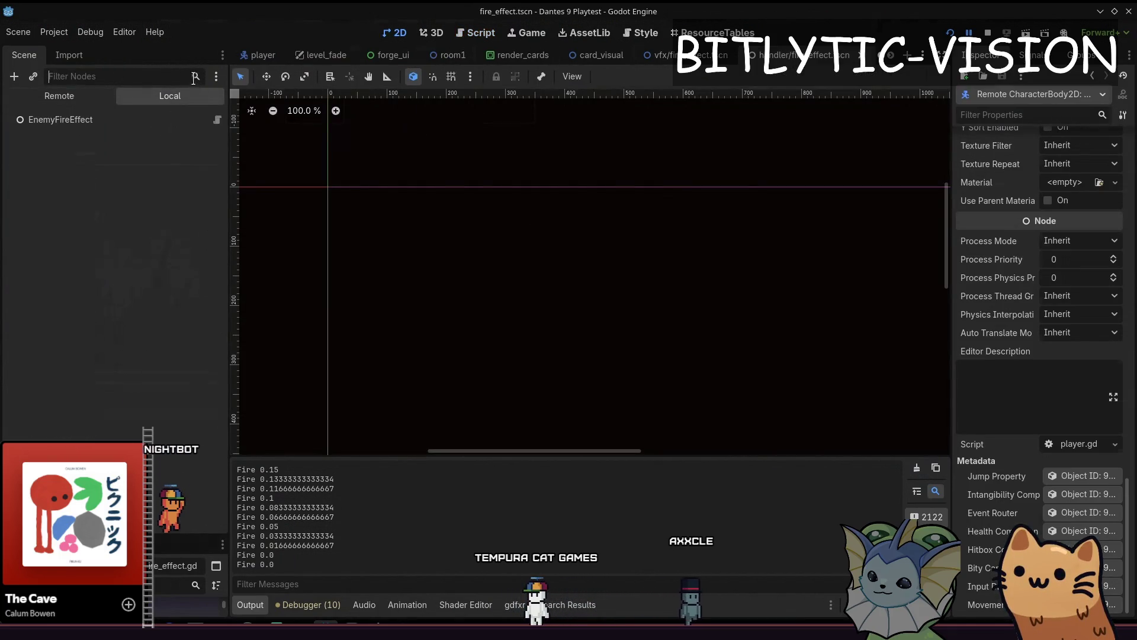
click(213, 117)
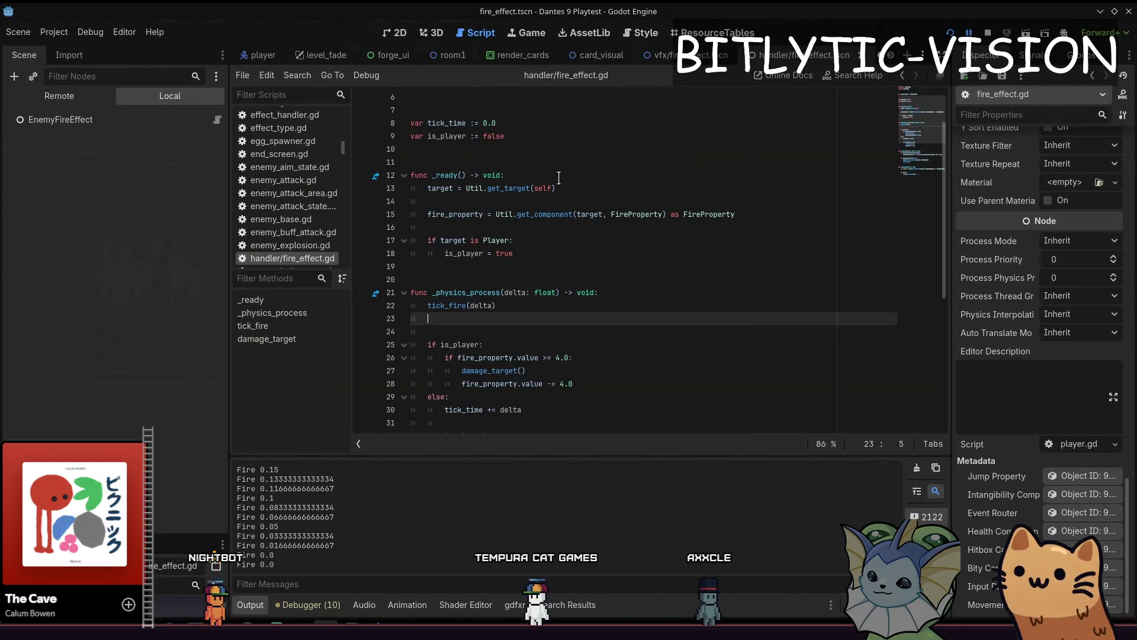
scroll(534, 212, up, 2)
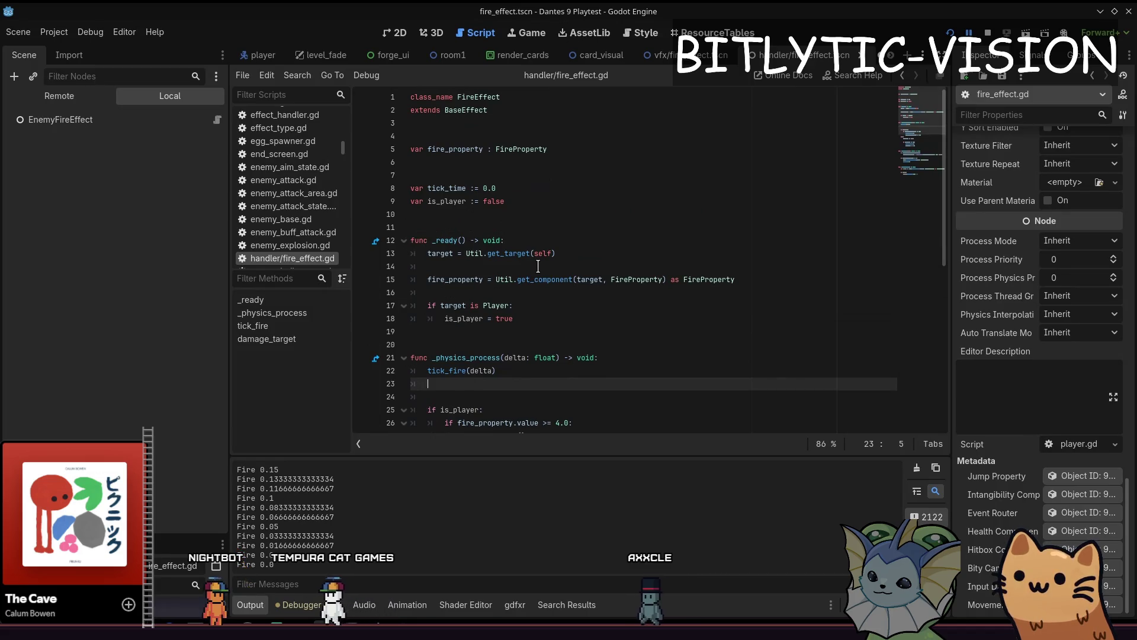
click(593, 123)
key(Down)
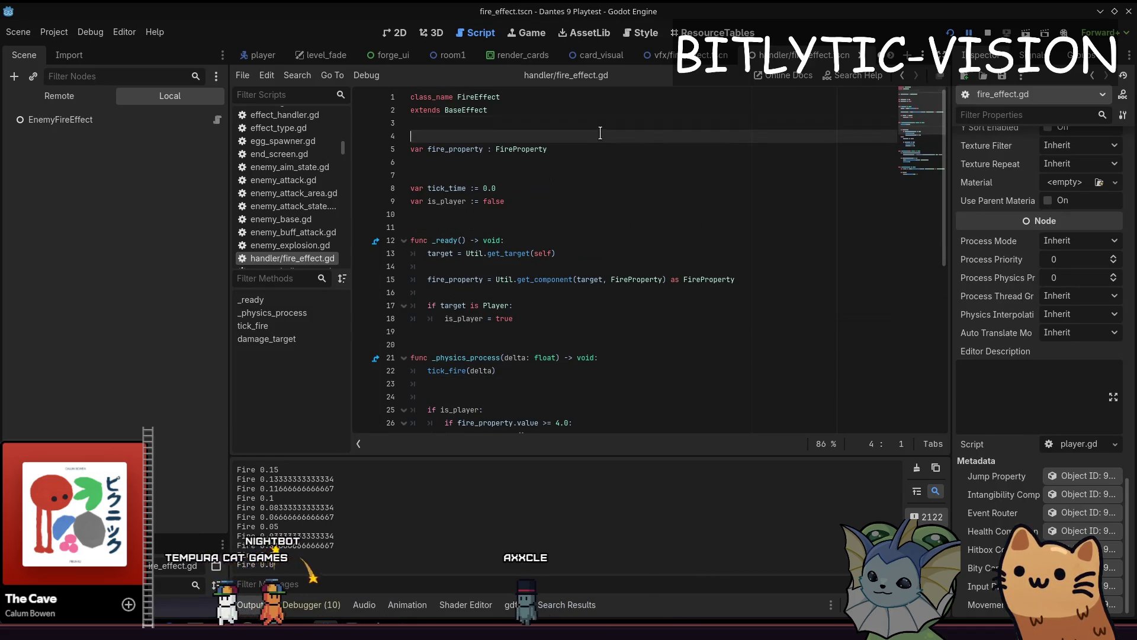
Browse the script, select the EnemyFireEffect root node, and move to Aseprite
scroll(978, 233, up, 5)
scroll(979, 227, up, 10)
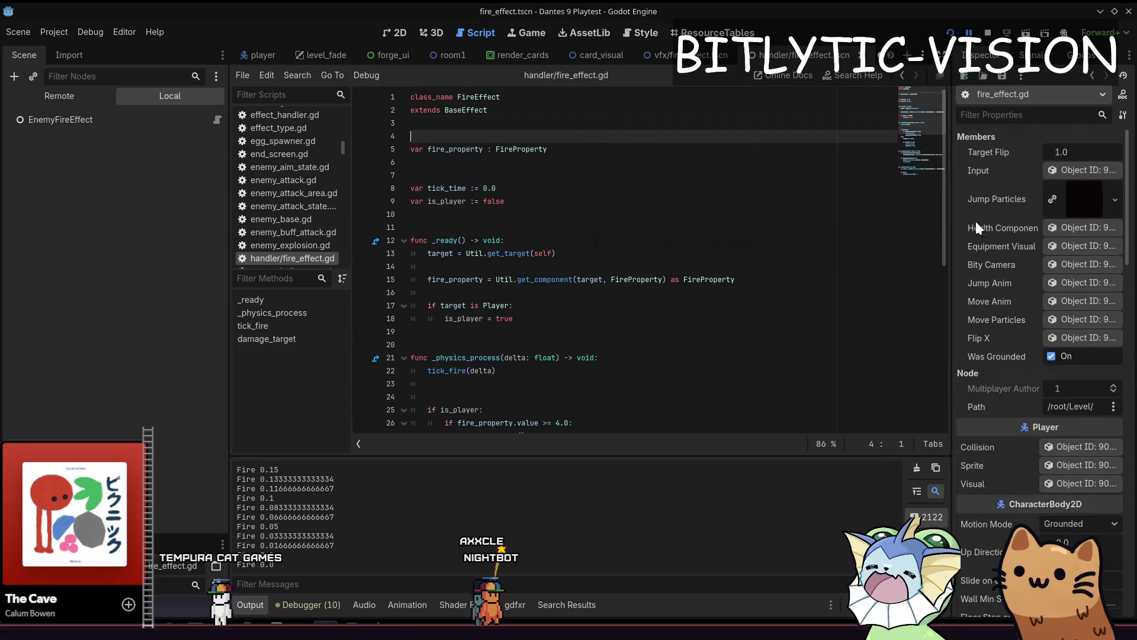
click(631, 175)
click(87, 120)
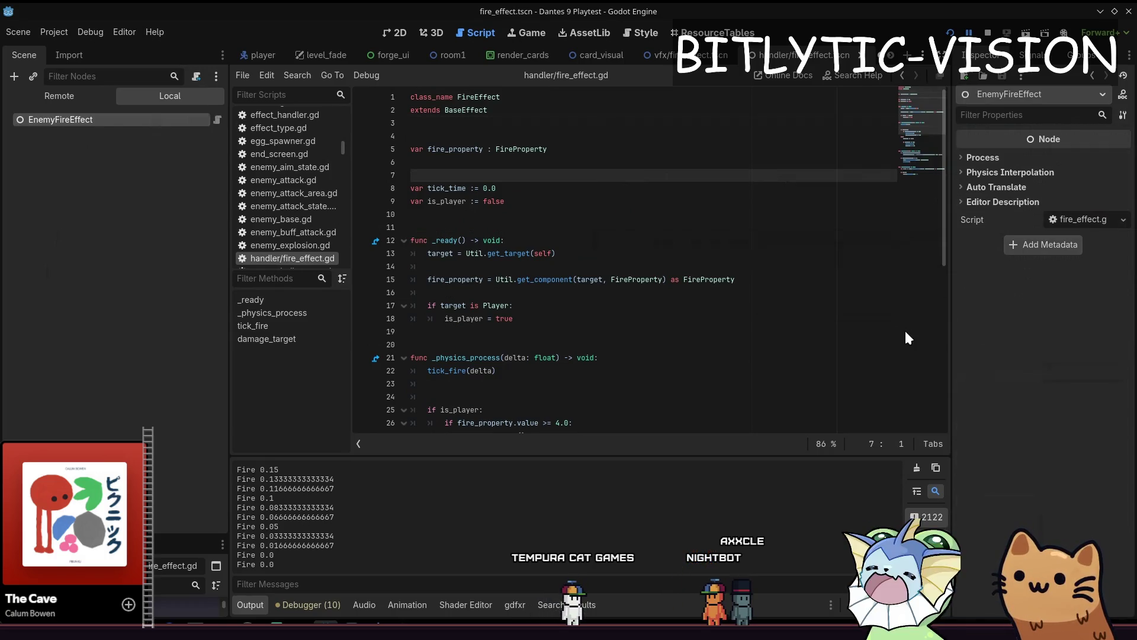
click(563, 383)
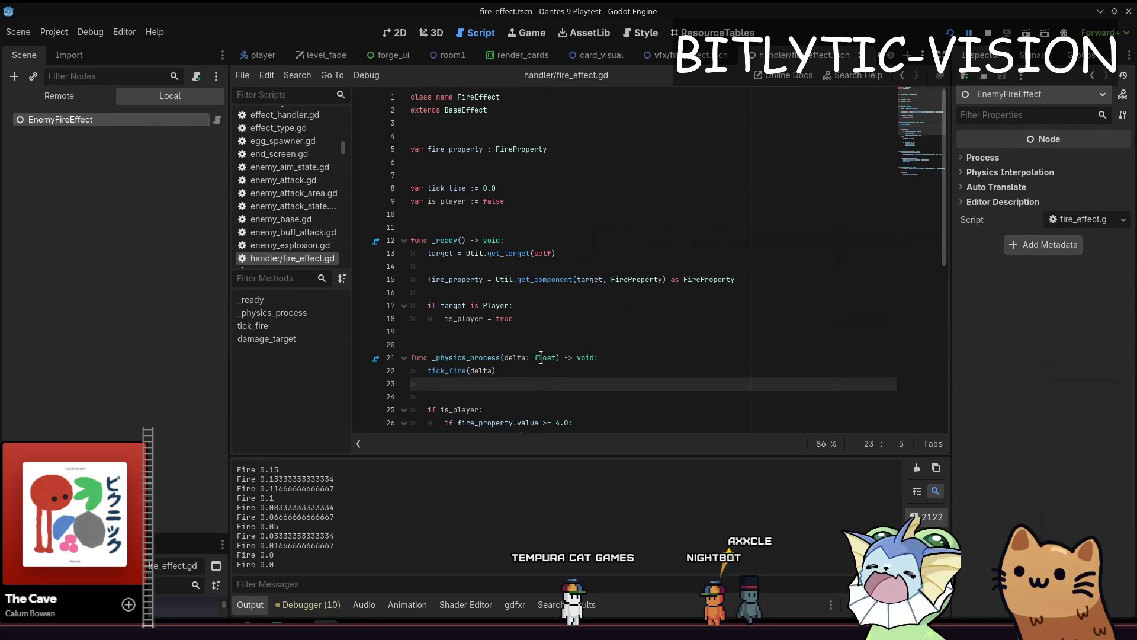
key(alt+Tab)
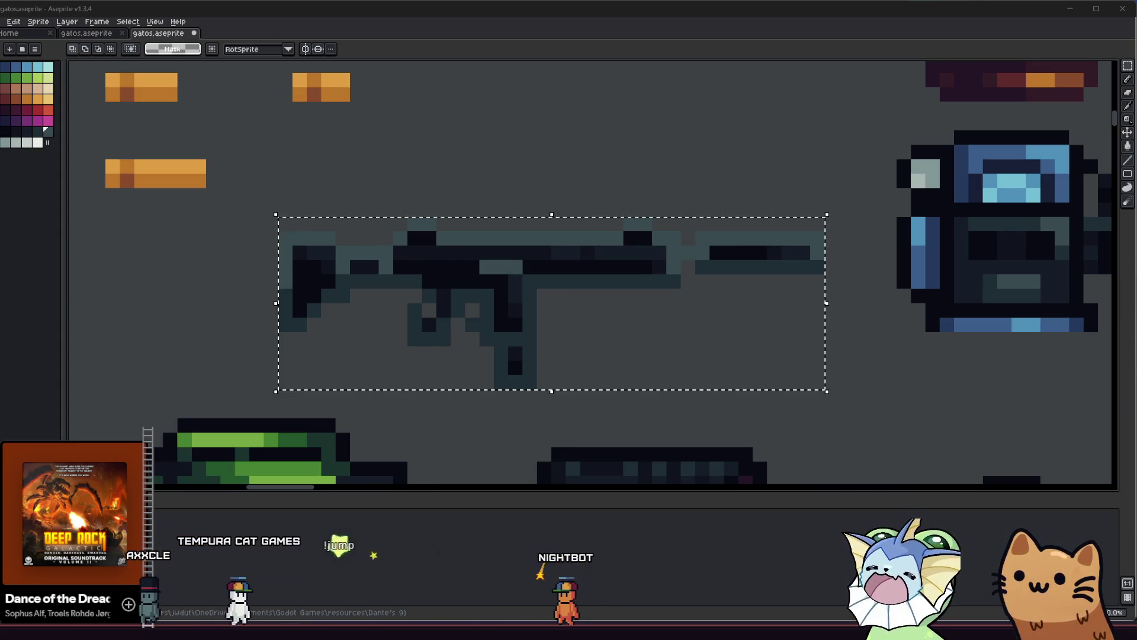
Deselect the gun, pick its dark navy colour, and save the sprite sheet
scroll(213, 280, down, 1)
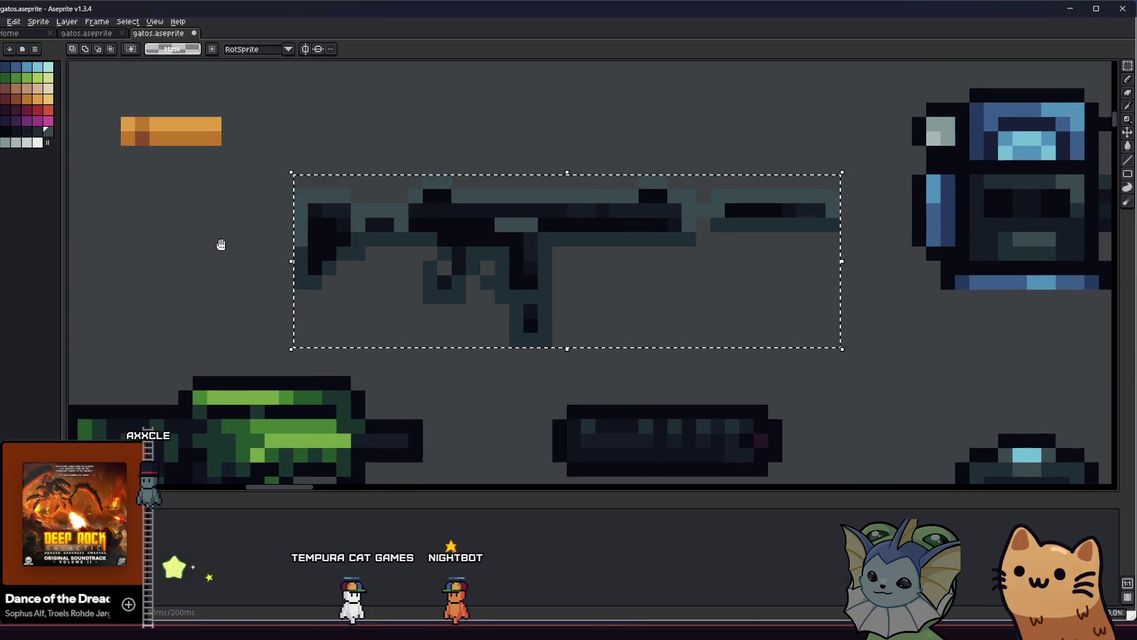
key(ctrl+d)
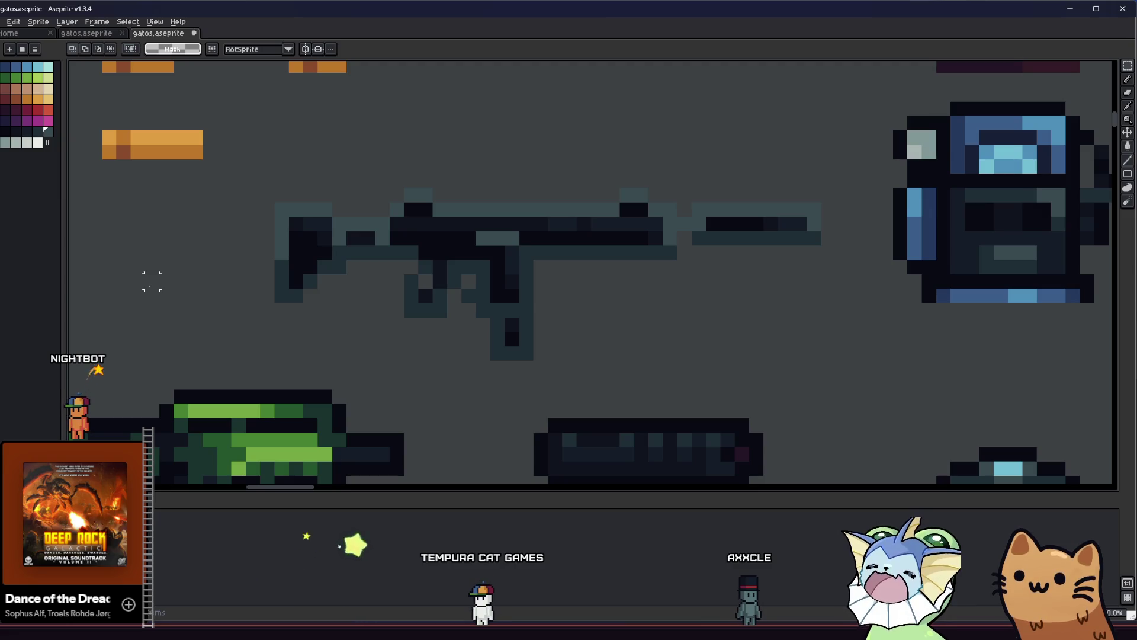
key(i)
scroll(435, 273, up, 1)
click(437, 272)
key(b)
key(v)
drag(386, 309, 373, 341)
key(ctrl+s)
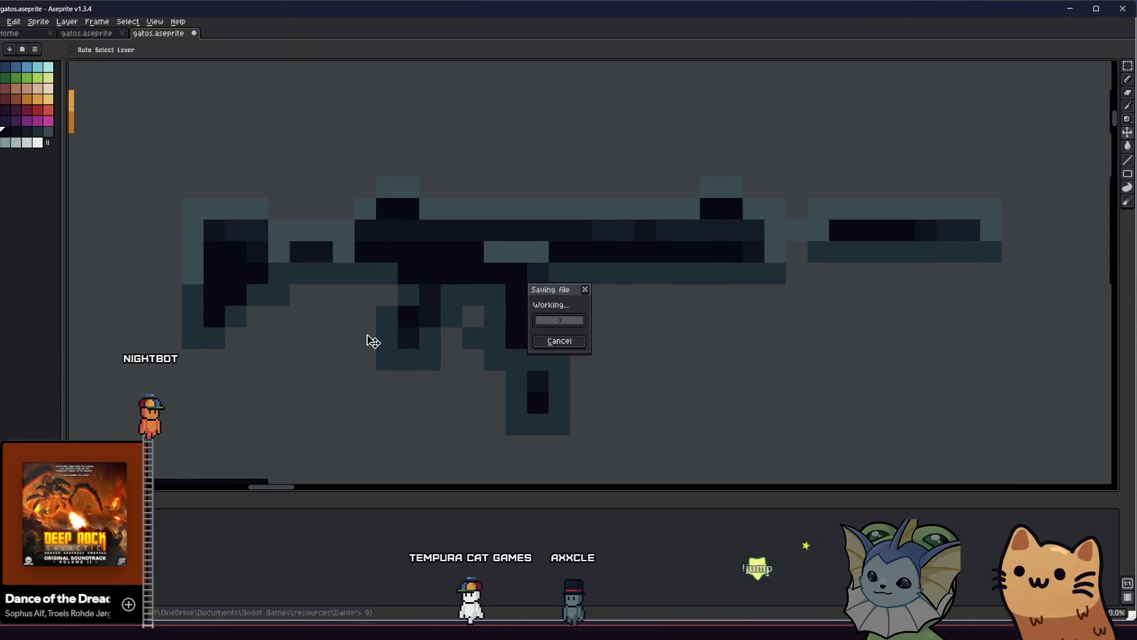
Sample a couple of dark shades from the gun sprite
scroll(472, 309, down, 4)
key(b)
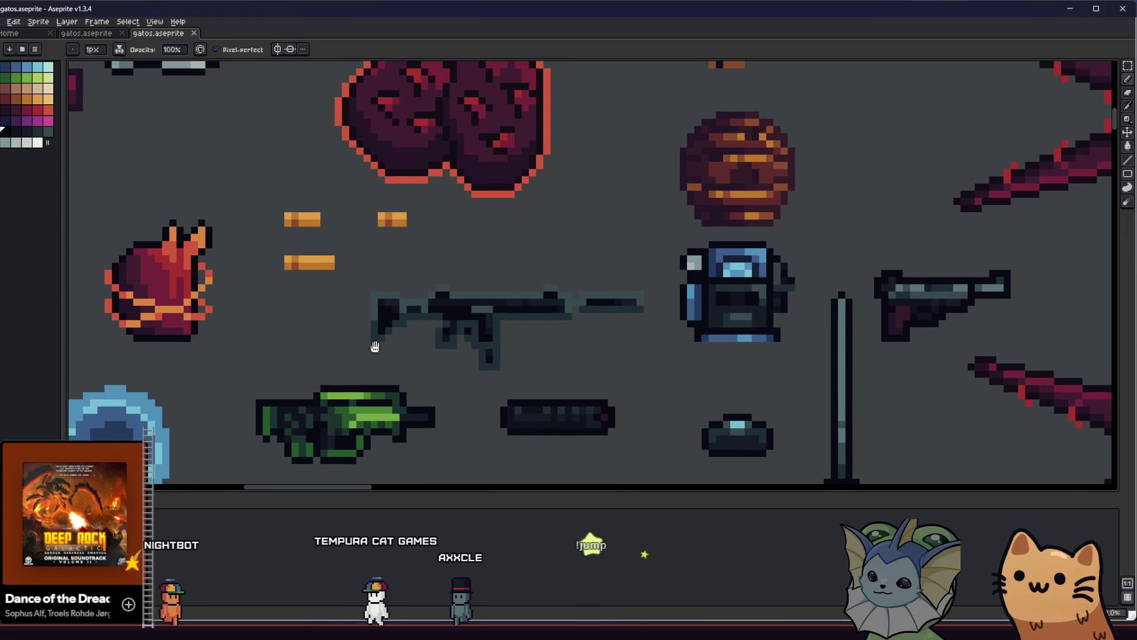
scroll(374, 347, down, 2)
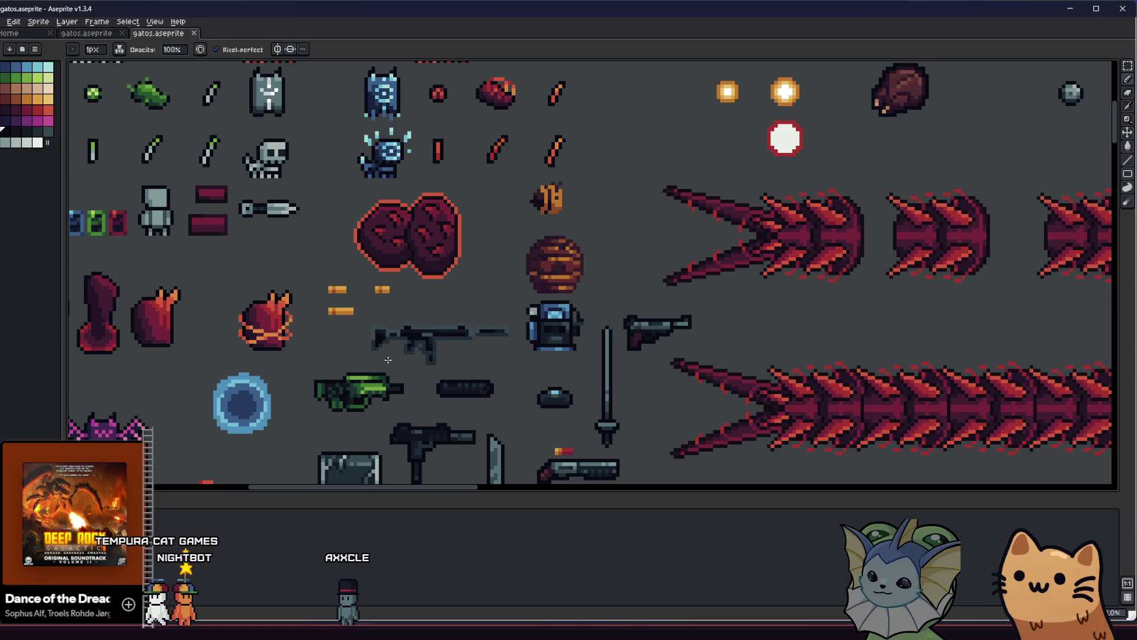
scroll(388, 360, up, 3)
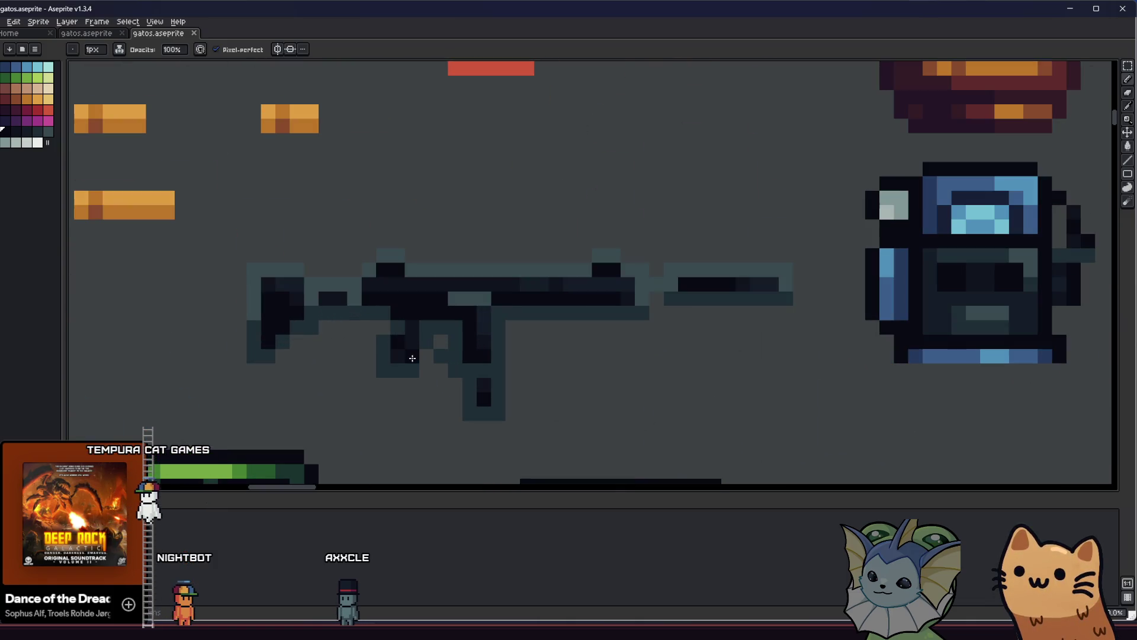
alt+click(413, 358)
click(428, 355)
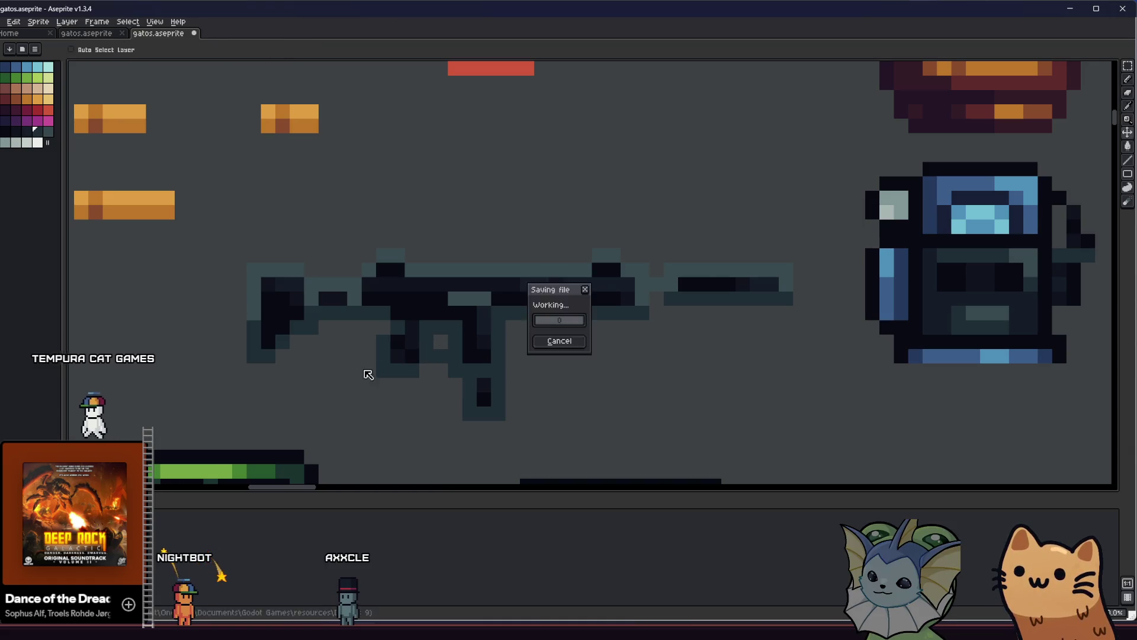
Paint the lighter pixel on the gun's grip solid black
scroll(408, 345, up, 1)
alt+click(409, 345)
click(406, 345)
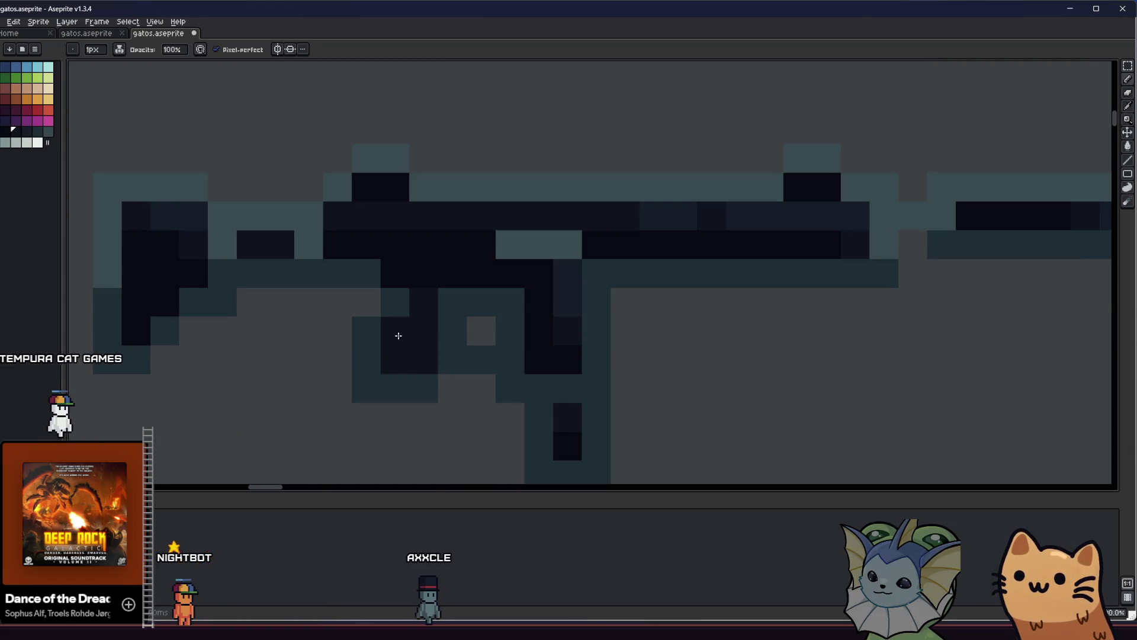
alt+click(411, 330)
scroll(405, 350, down, 5)
scroll(368, 370, up, 4)
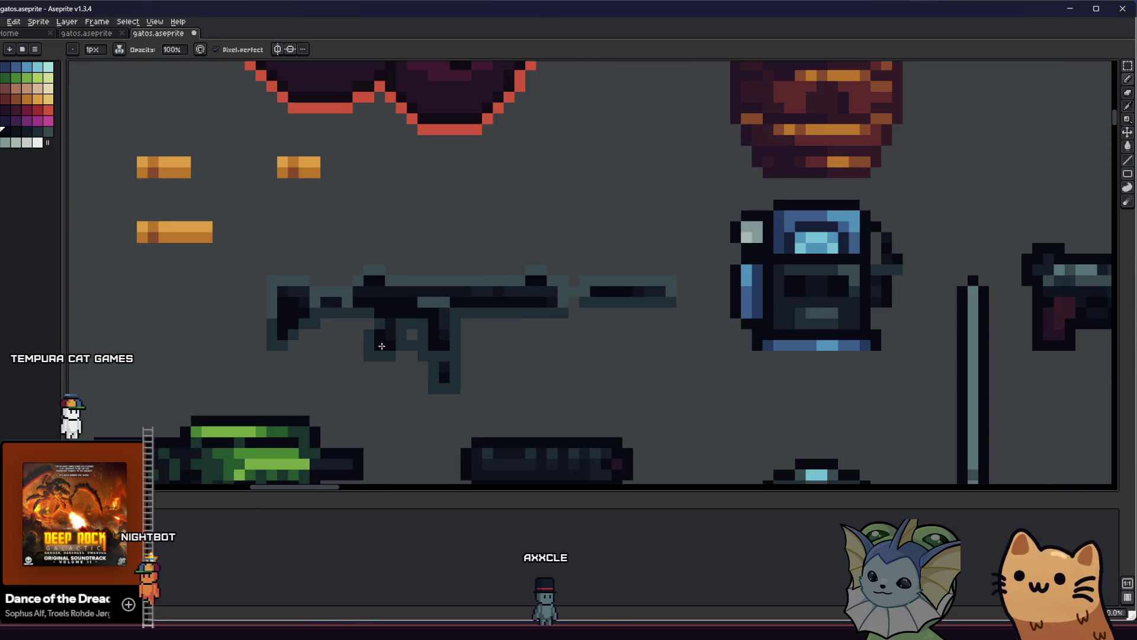
key(m)
scroll(320, 346, right, 2)
Marquee-select the gun and export it over glass_gun.png, confirming the overwrite
mouse_move(227, 251)
mouse_down()
mouse_move(436, 330)
mouse_move(617, 371)
mouse_move(636, 362)
mouse_move(632, 377)
mouse_up()
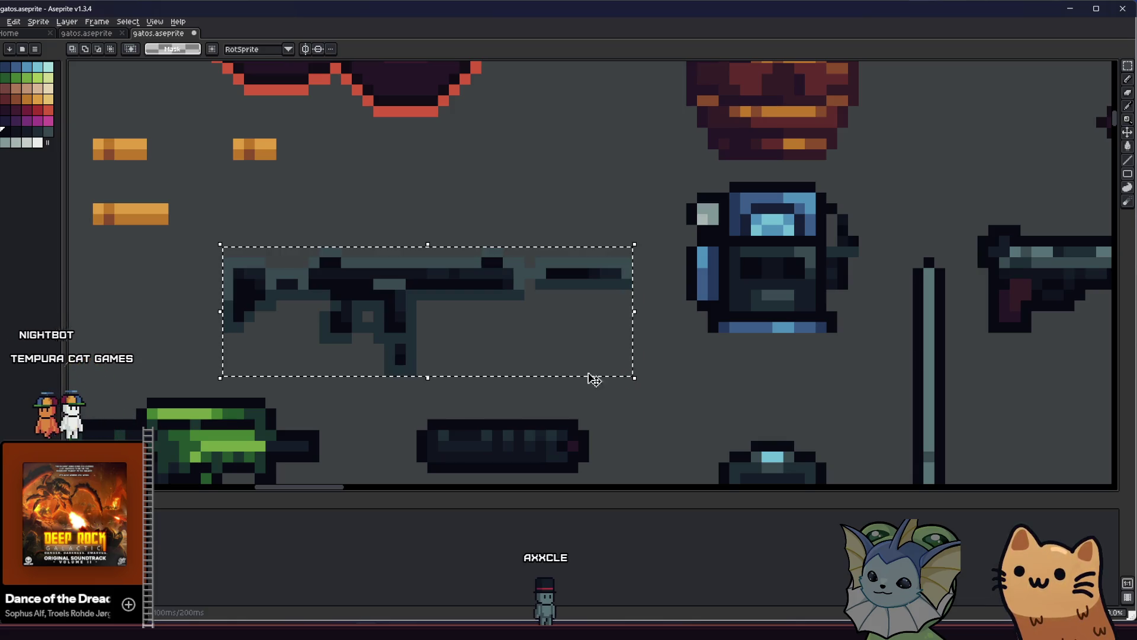
click(5, 21)
mouse_move(65, 109)
click(119, 111)
click(408, 348)
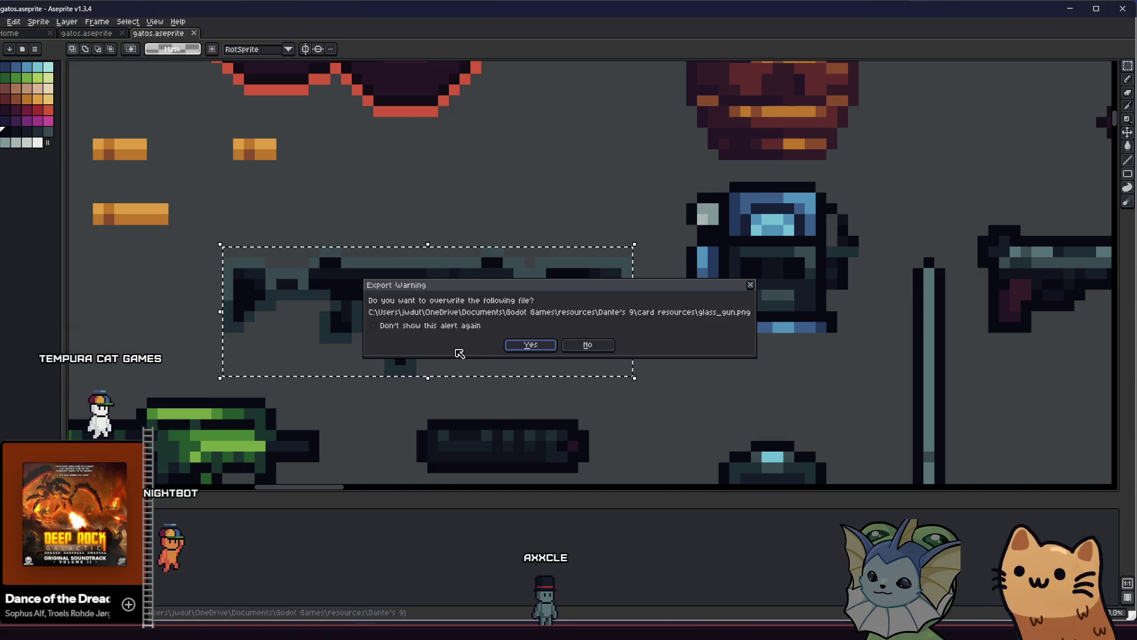
click(530, 344)
key(alt+Tab)
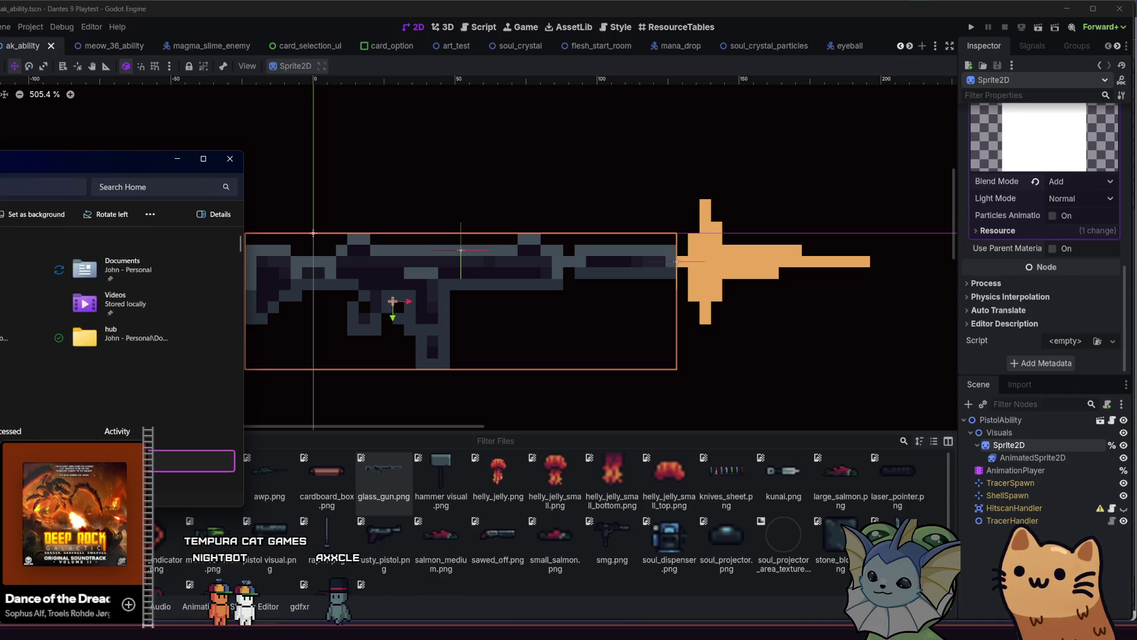
Bring the exported glass_gun.png into the project and close the file browser
drag(365, 505, 379, 500)
click(379, 499)
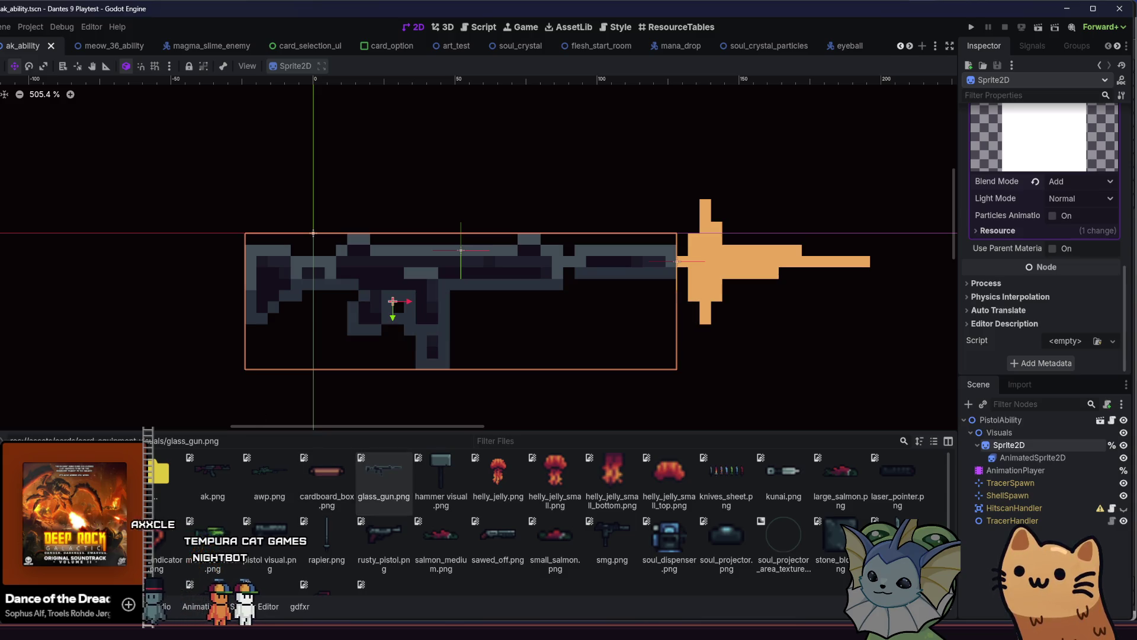
key(alt+Tab)
click(230, 160)
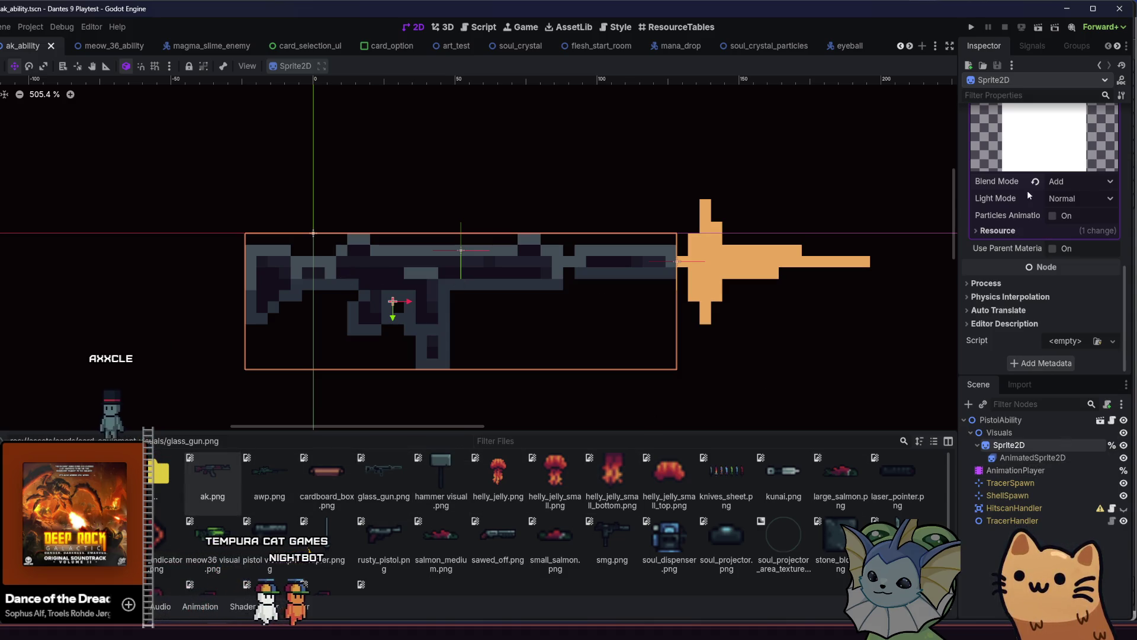
Give Sprite2D the ak.png texture, Mix blend mode, and no material
scroll(1042, 266, up, 10)
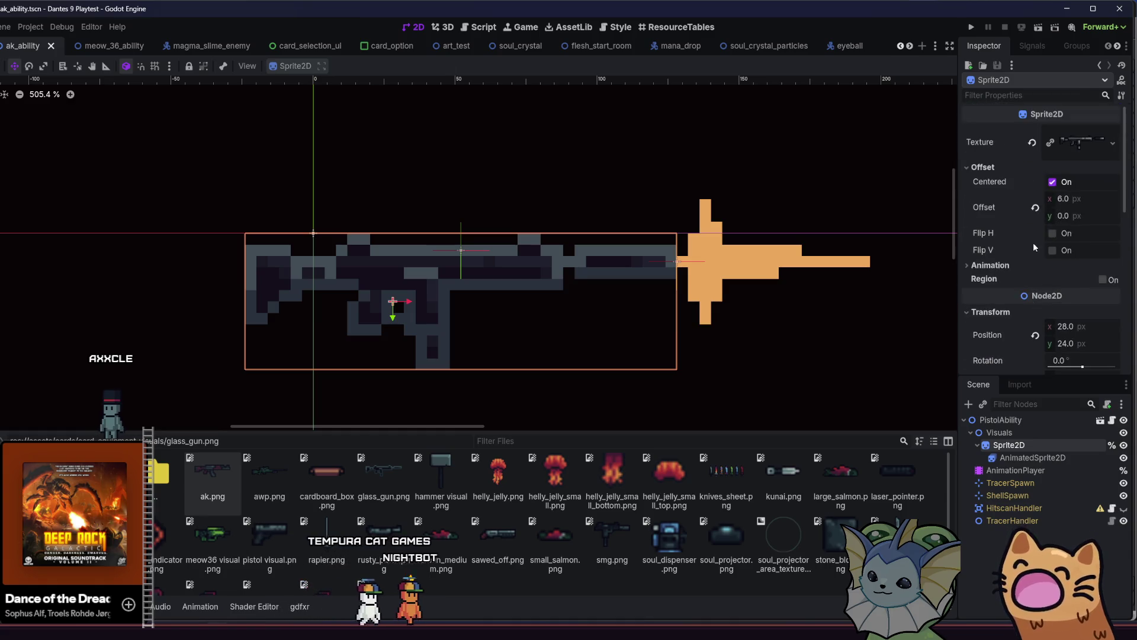
mouse_move(212, 474)
mouse_down()
mouse_move(218, 499)
mouse_move(1082, 142)
mouse_up()
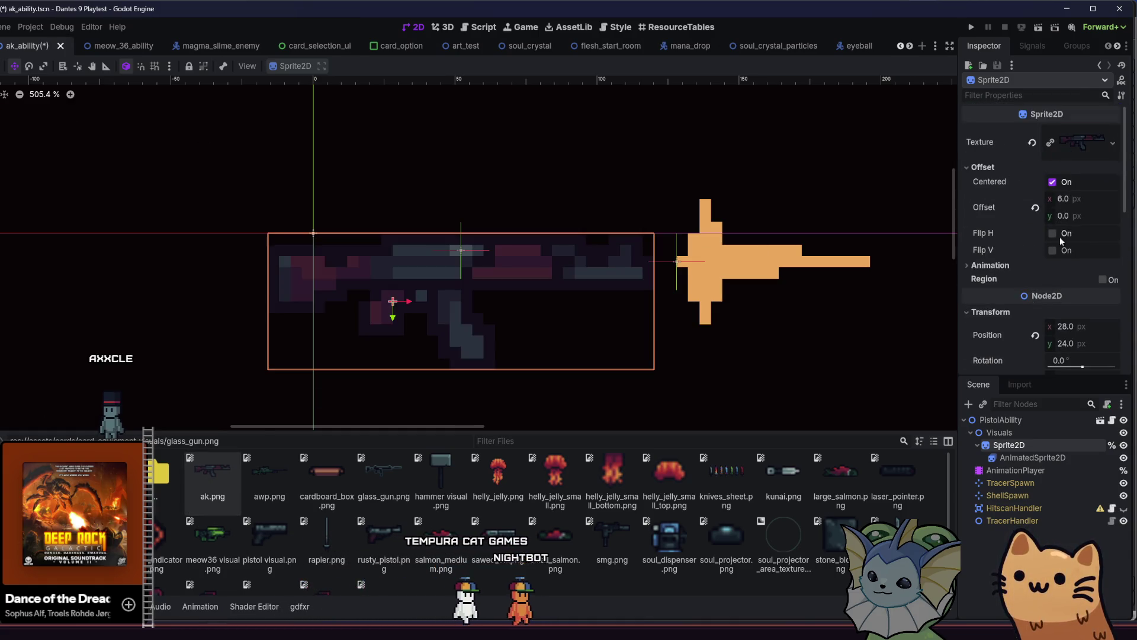
scroll(1049, 283, down, 3)
scroll(1025, 295, down, 3)
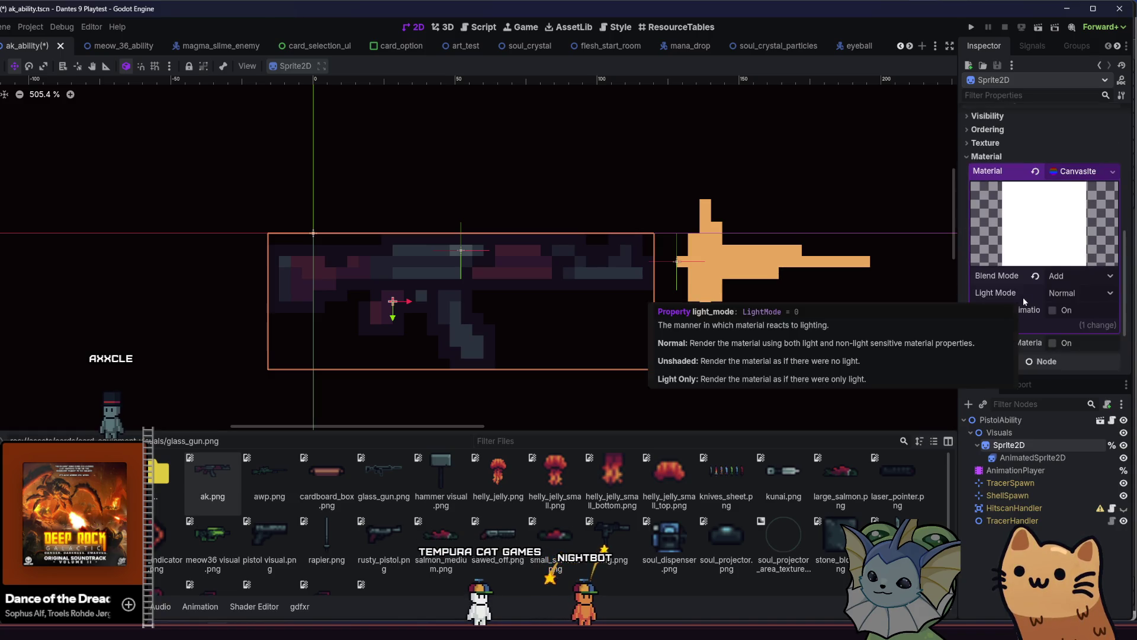
click(1035, 276)
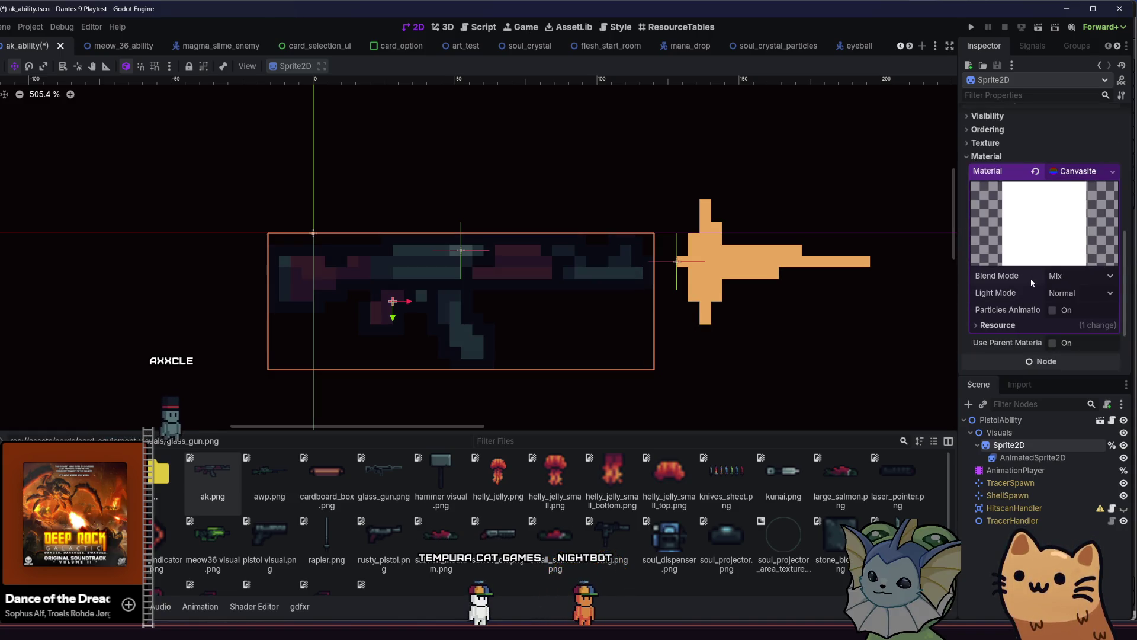
click(1035, 171)
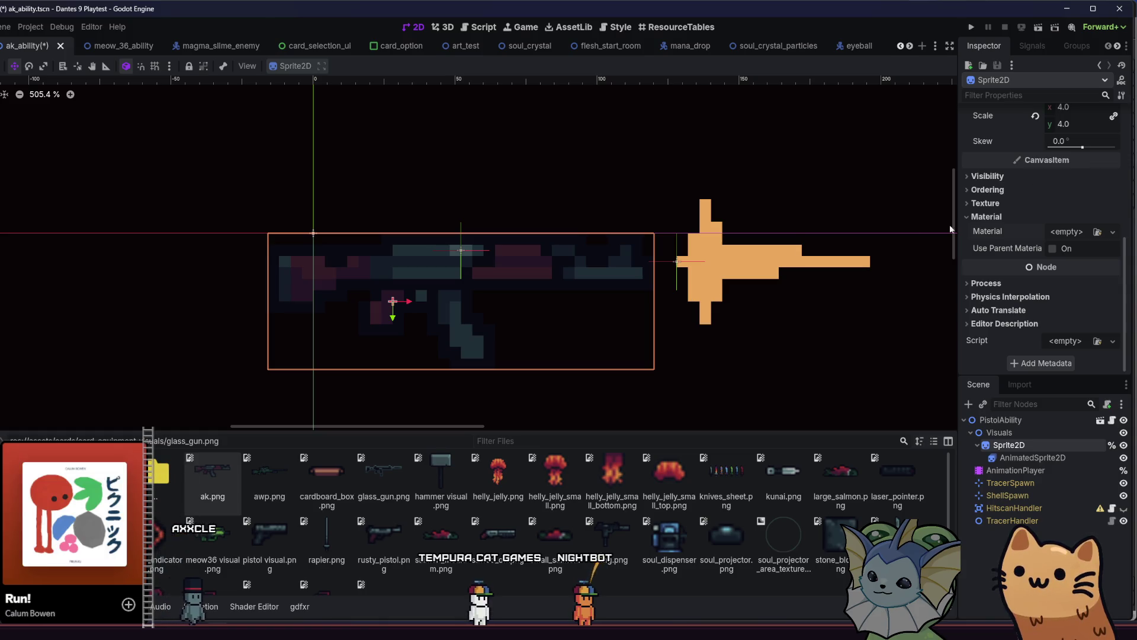
drag(750, 266, 736, 255)
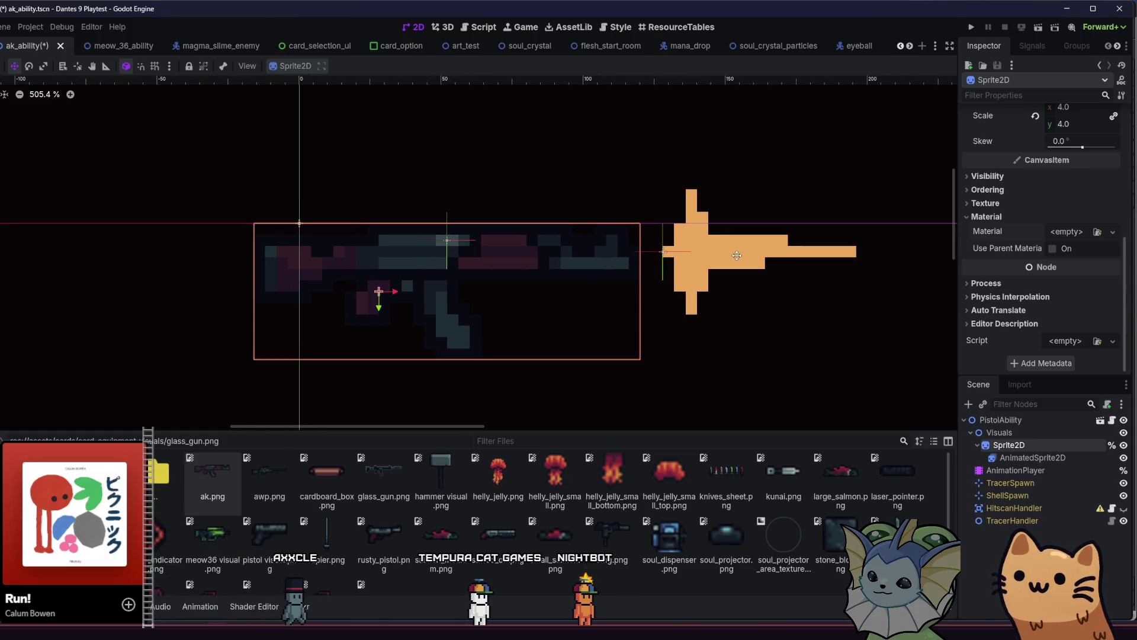
Clear the rifle selection in Aseprite and go on to the Cards notes
key(alt+Tab)
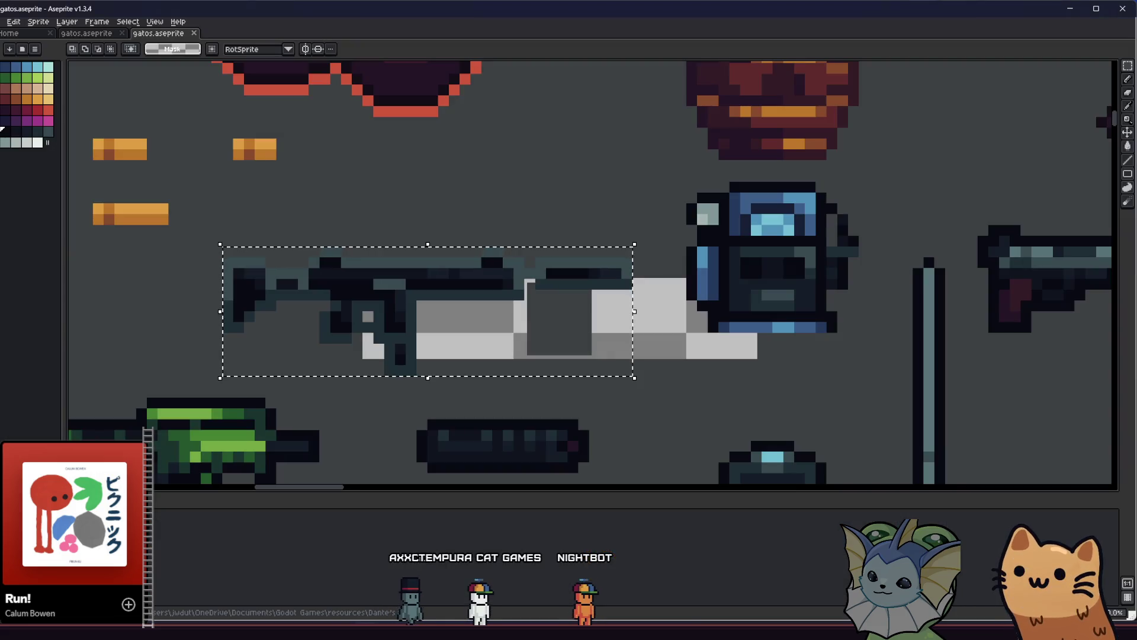
click(325, 437)
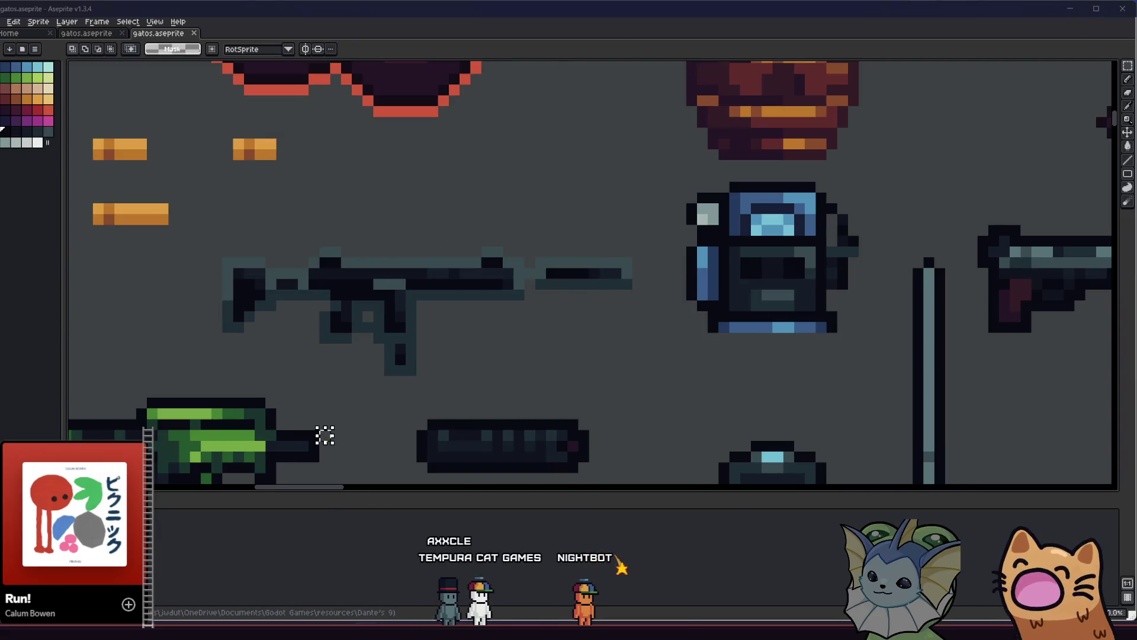
key(alt+Tab)
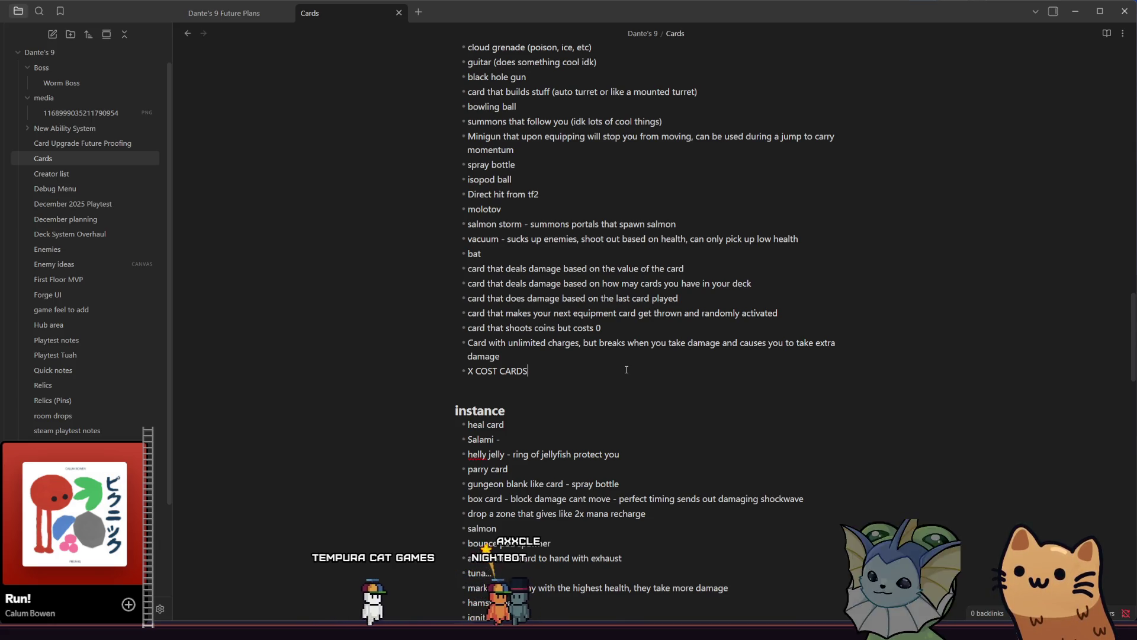
click(626, 370)
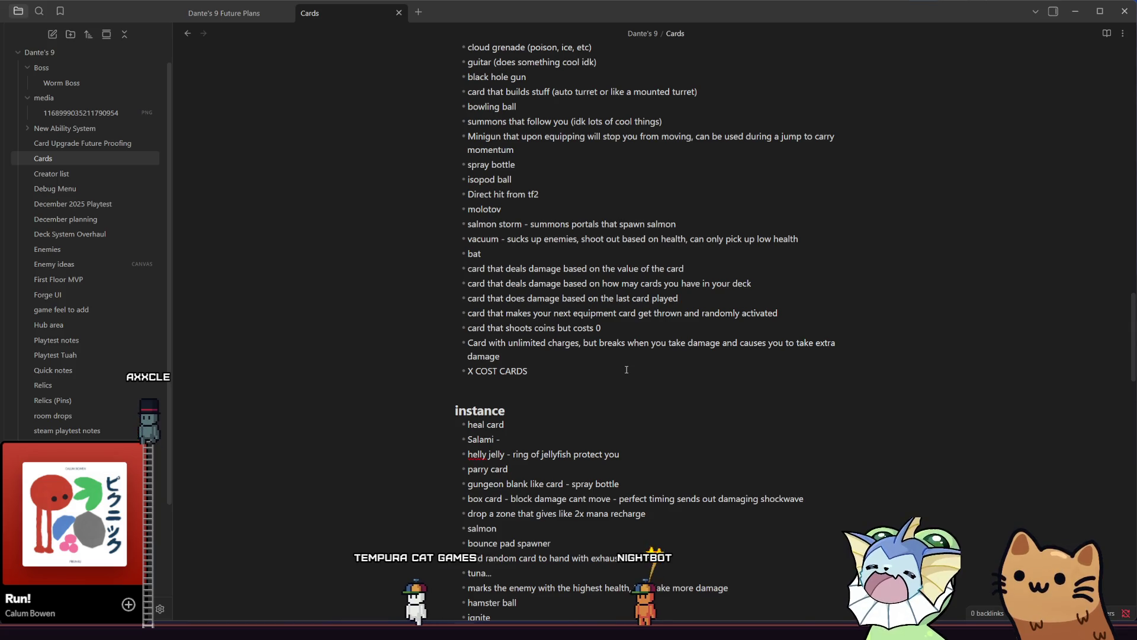
Add a bullet after 'poison': next equipment card combines all charges, damage increasing with charges
scroll(543, 408, down, 4)
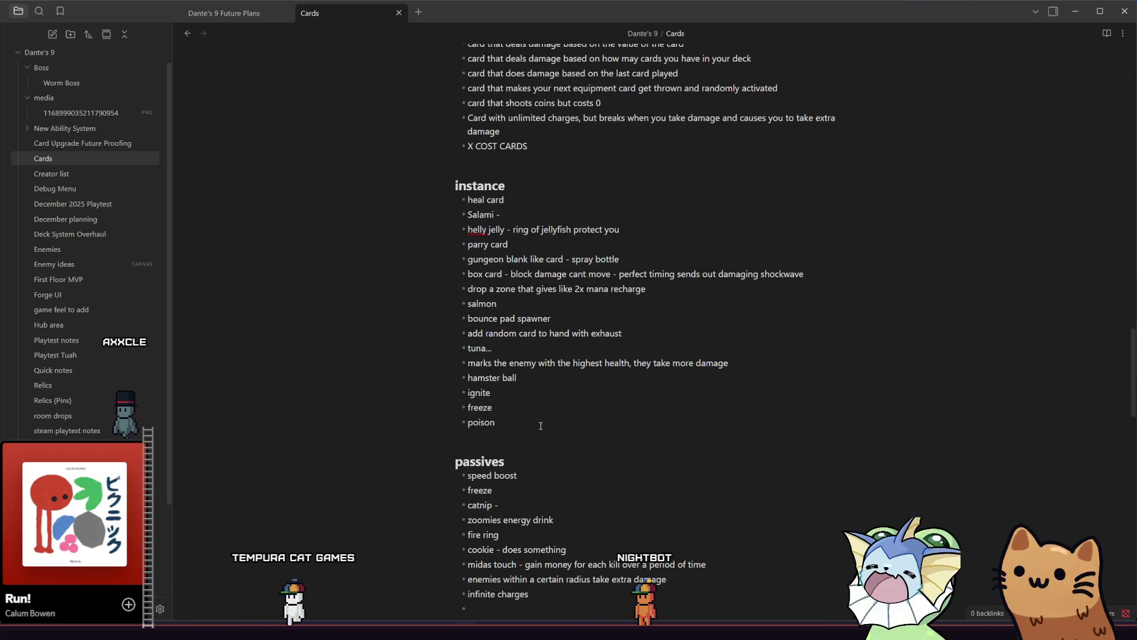
click(541, 426)
key(Return)
text(nect)
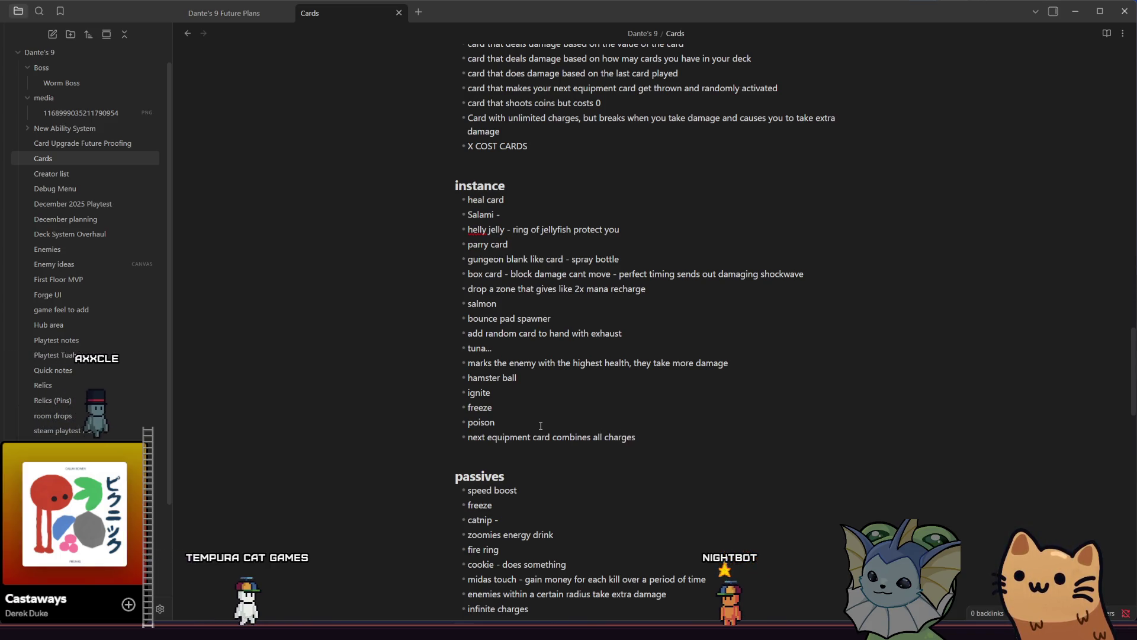
text(and damage i)
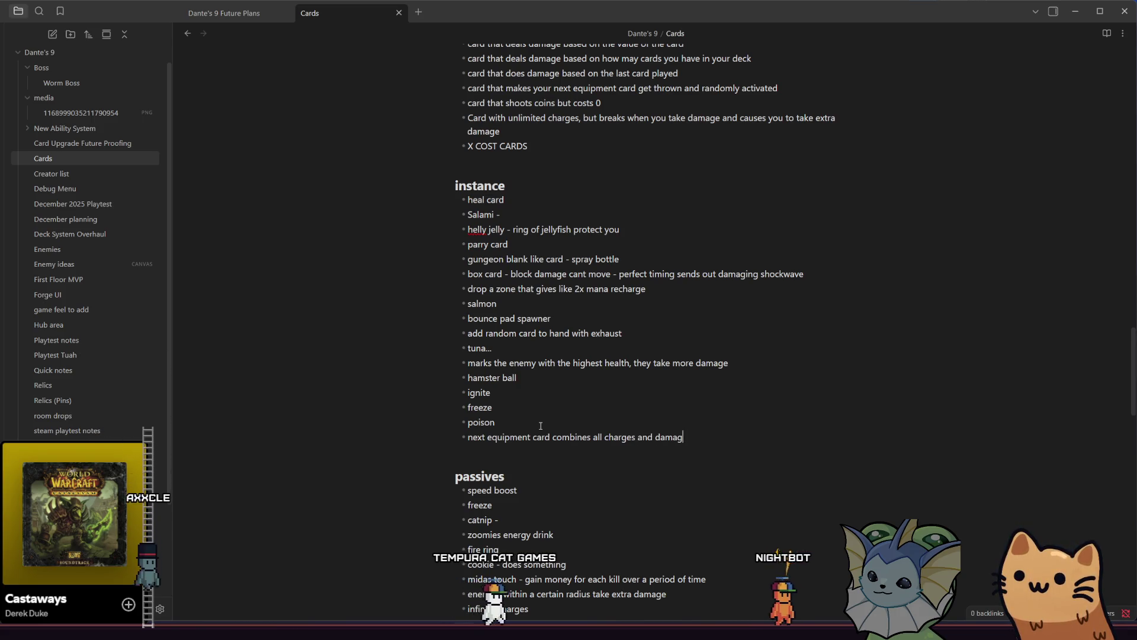
text(ncreases )
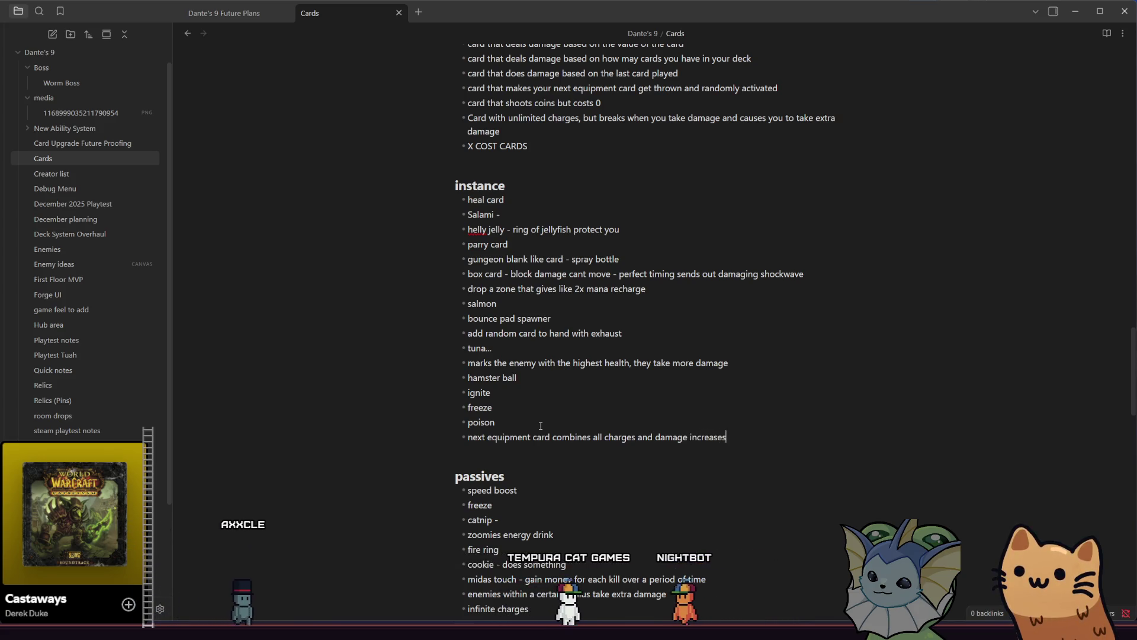
text(based on charges)
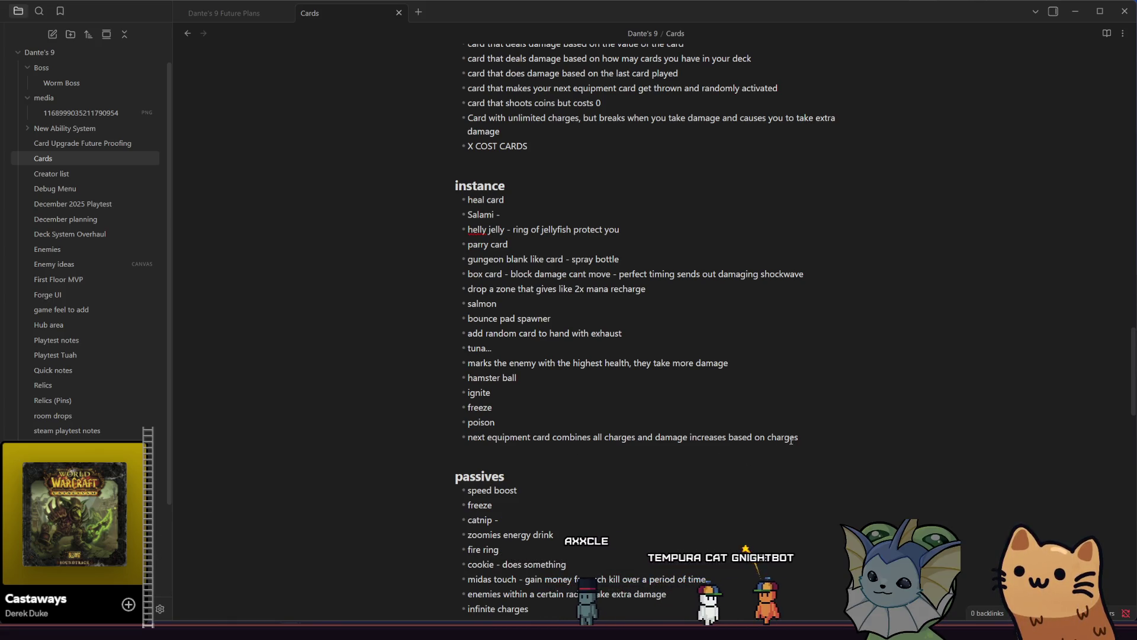
click(790, 437)
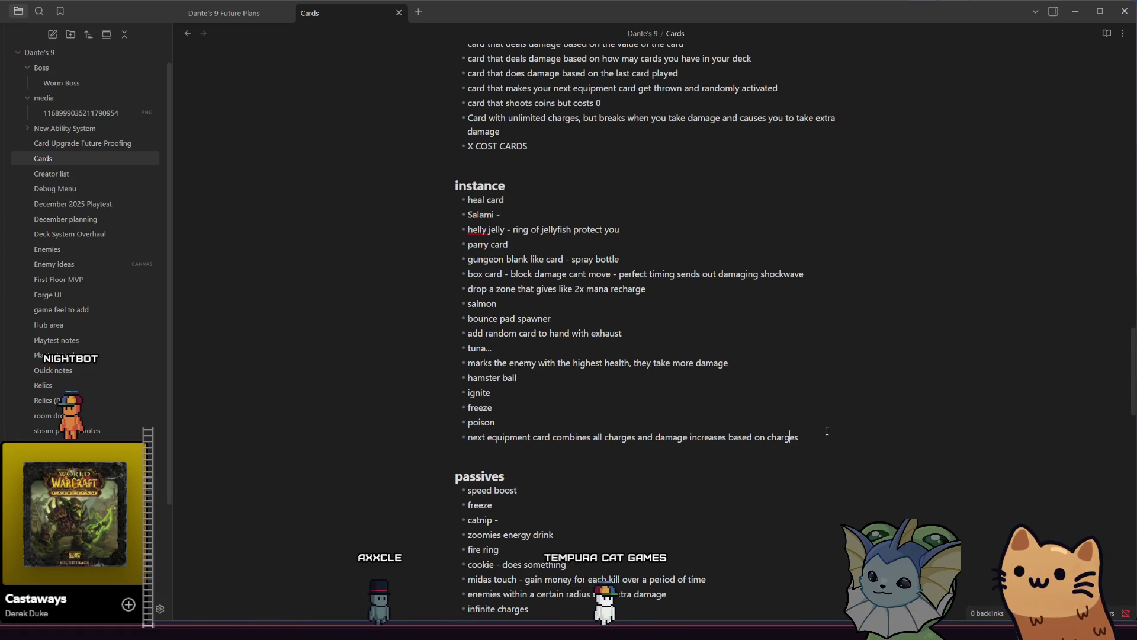
scroll(558, 340, down, 1)
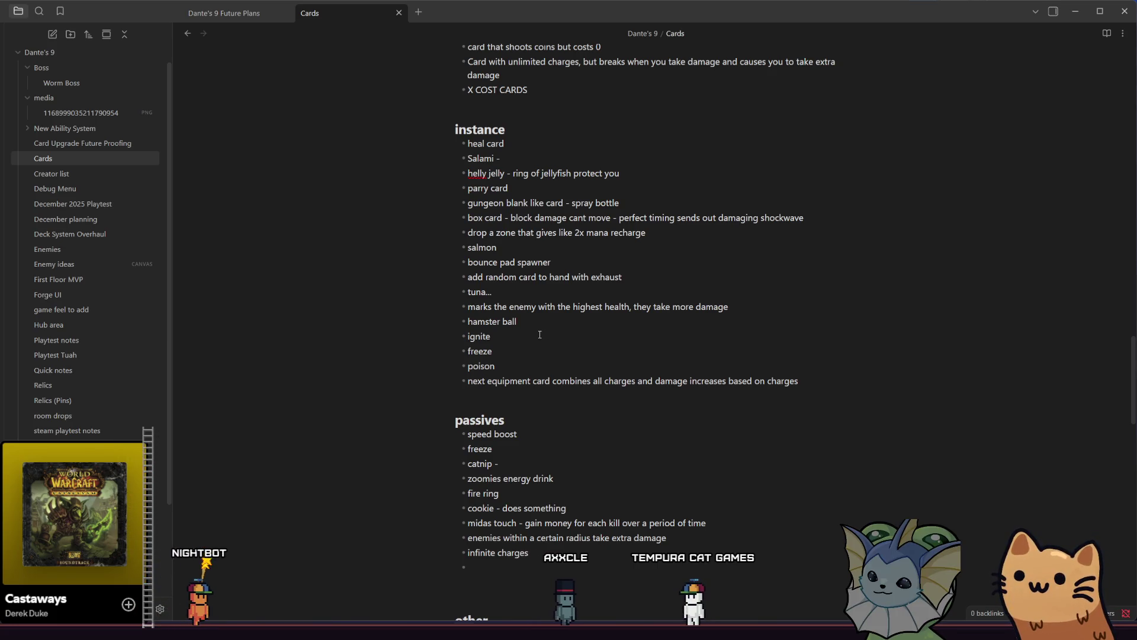
scroll(532, 365, down, 1)
scroll(532, 365, down, 3)
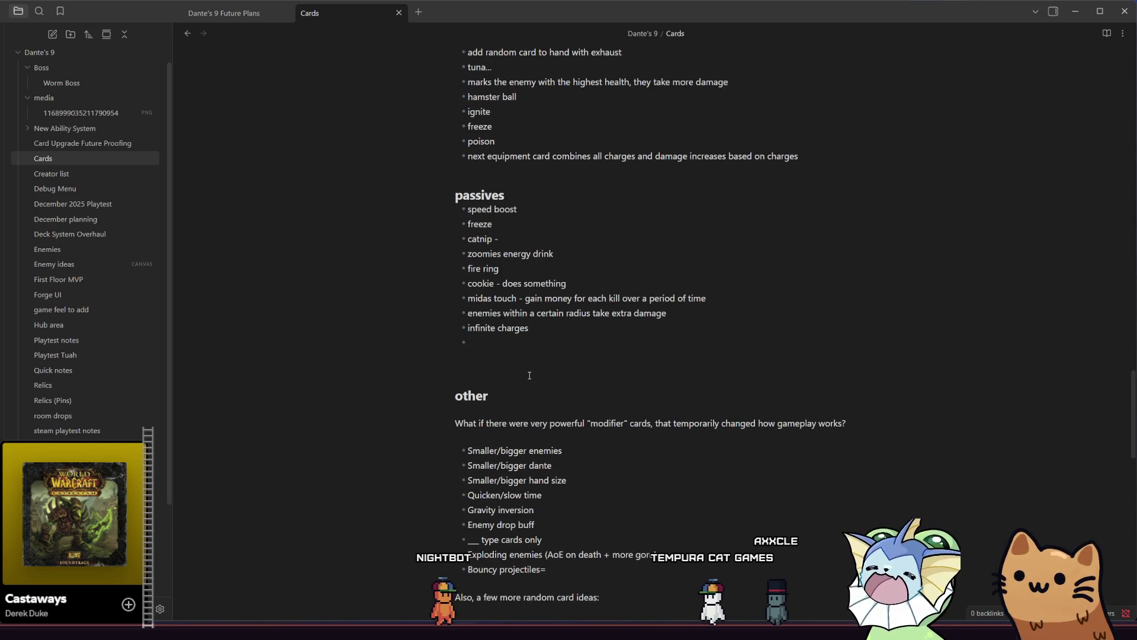
scroll(465, 387, down, 7)
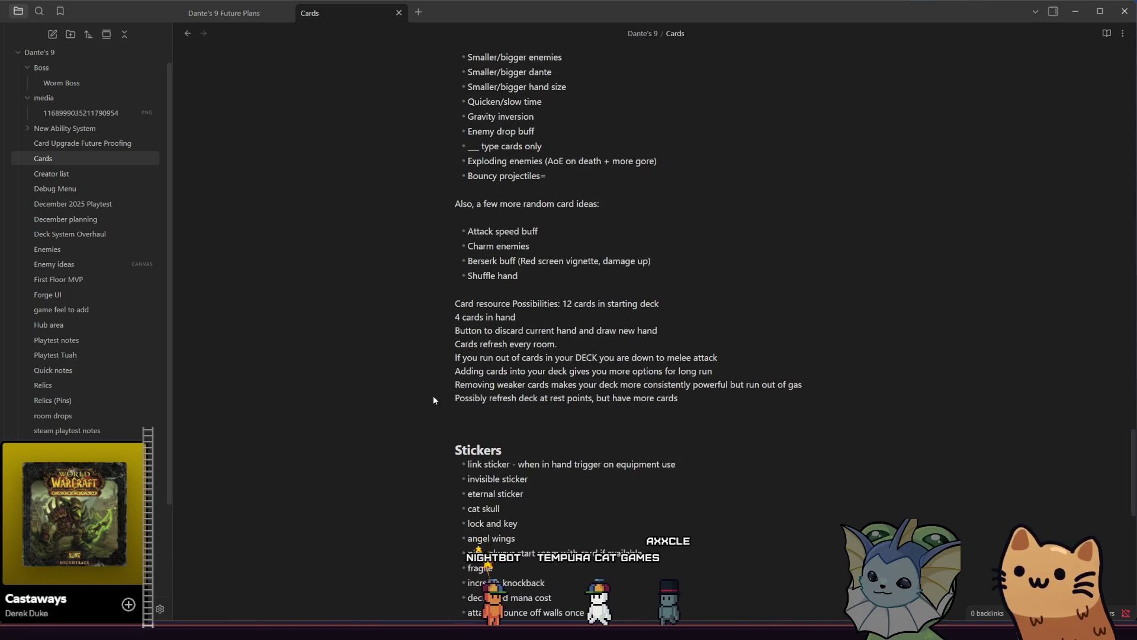
scroll(399, 379, down, 6)
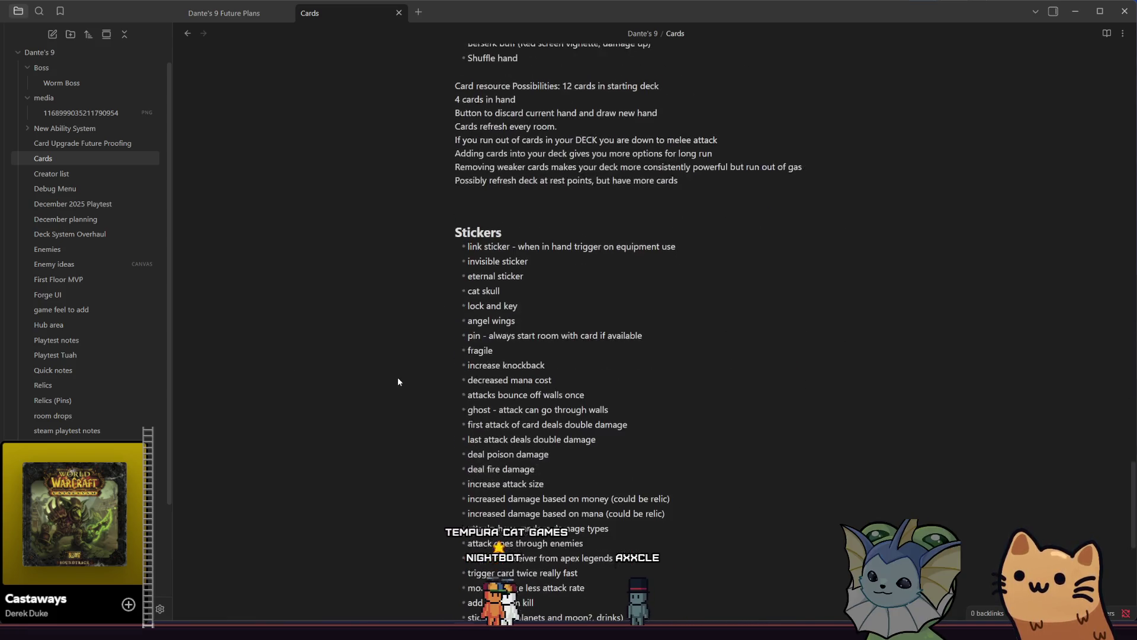
scroll(398, 381, down, 2)
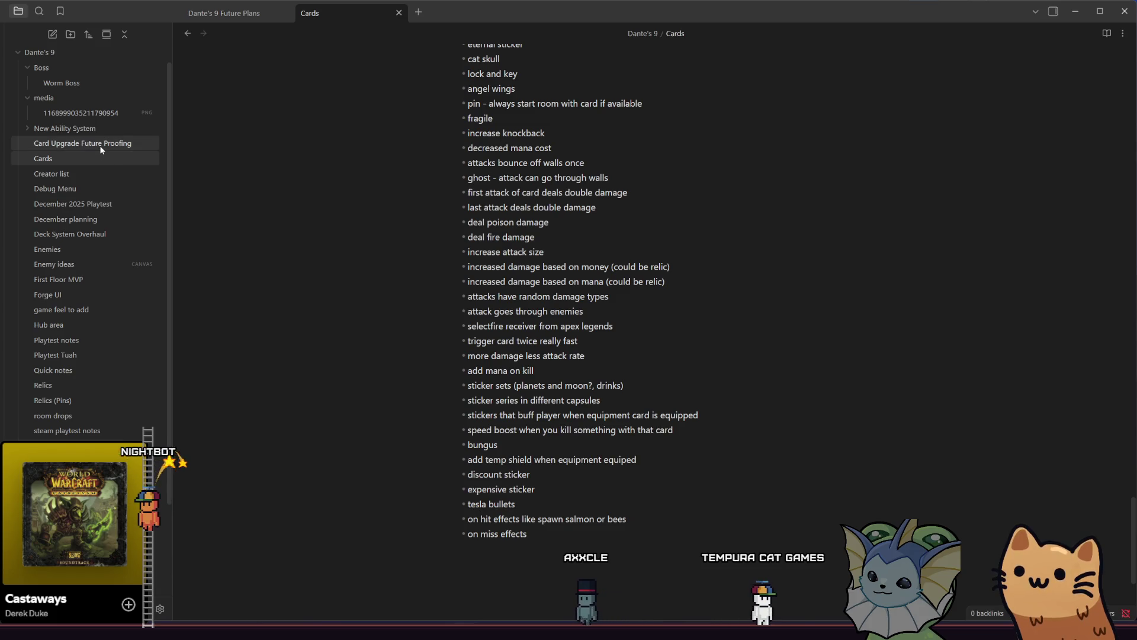
Browse the Debug Menu, December planning, December 2025 Playtest and Enemies notes in Obsidian
click(100, 189)
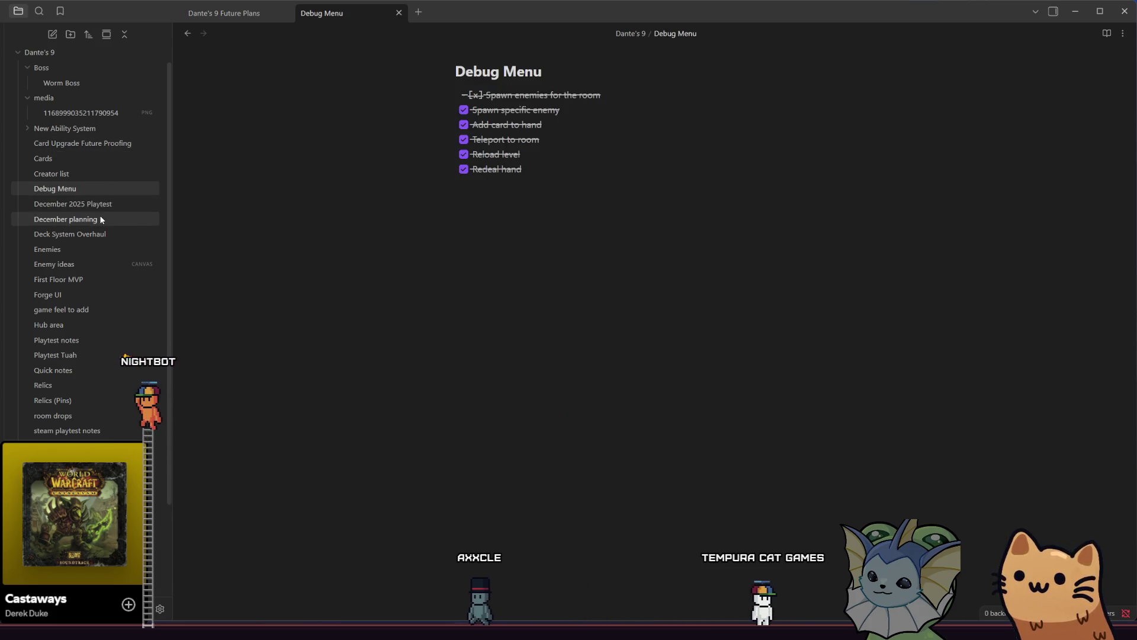
click(101, 219)
click(100, 206)
scroll(91, 300, down, 2)
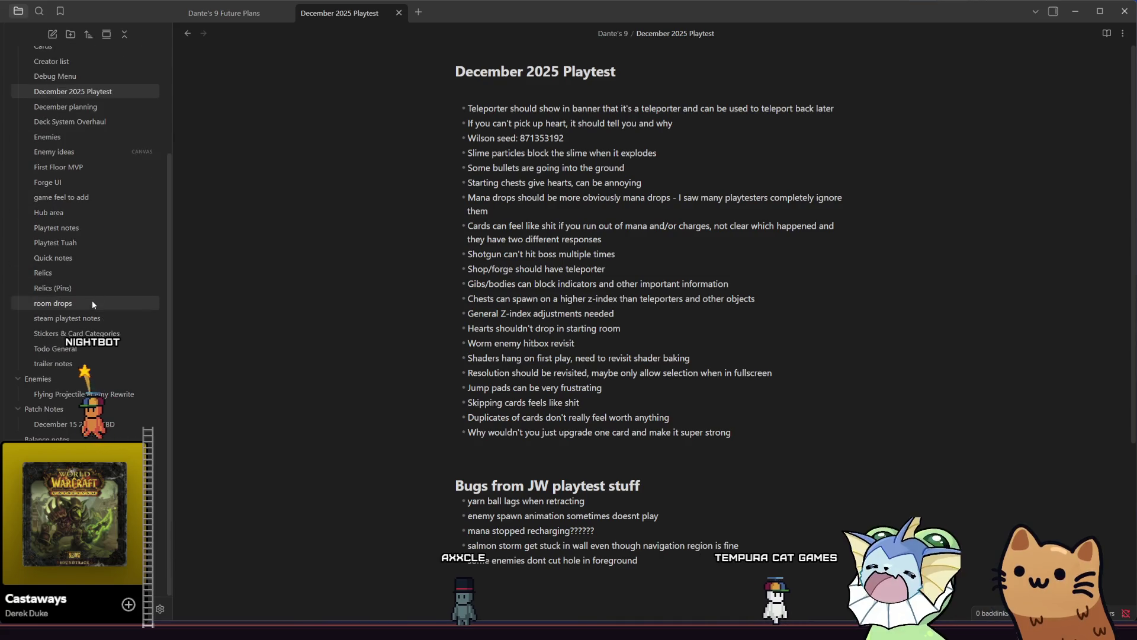
scroll(114, 236, up, 2)
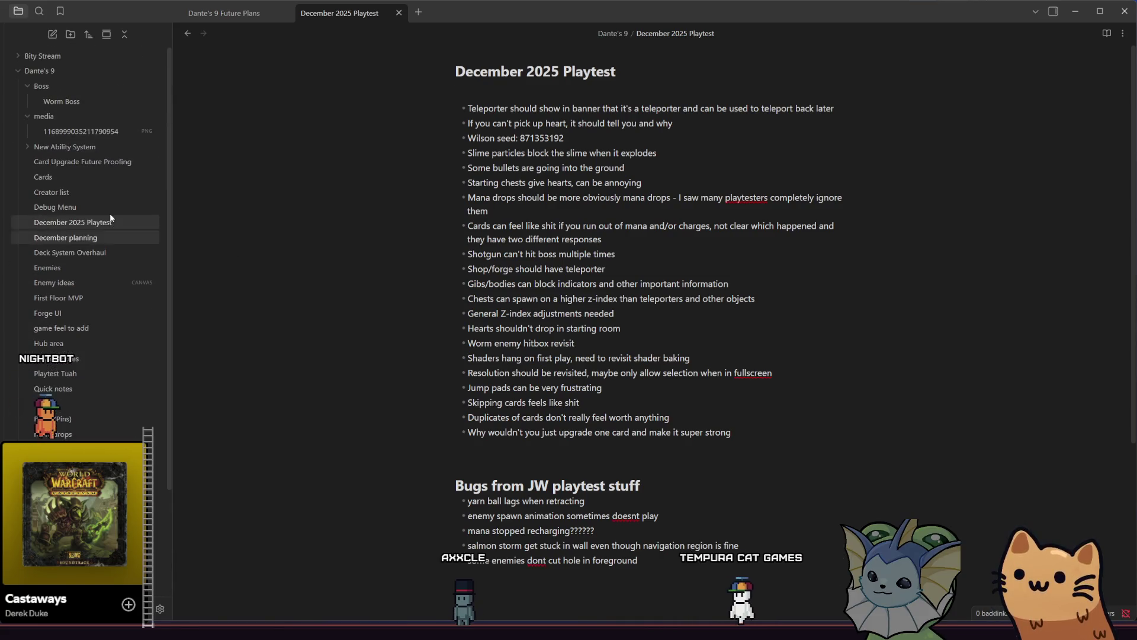
click(95, 267)
scroll(499, 285, down, 8)
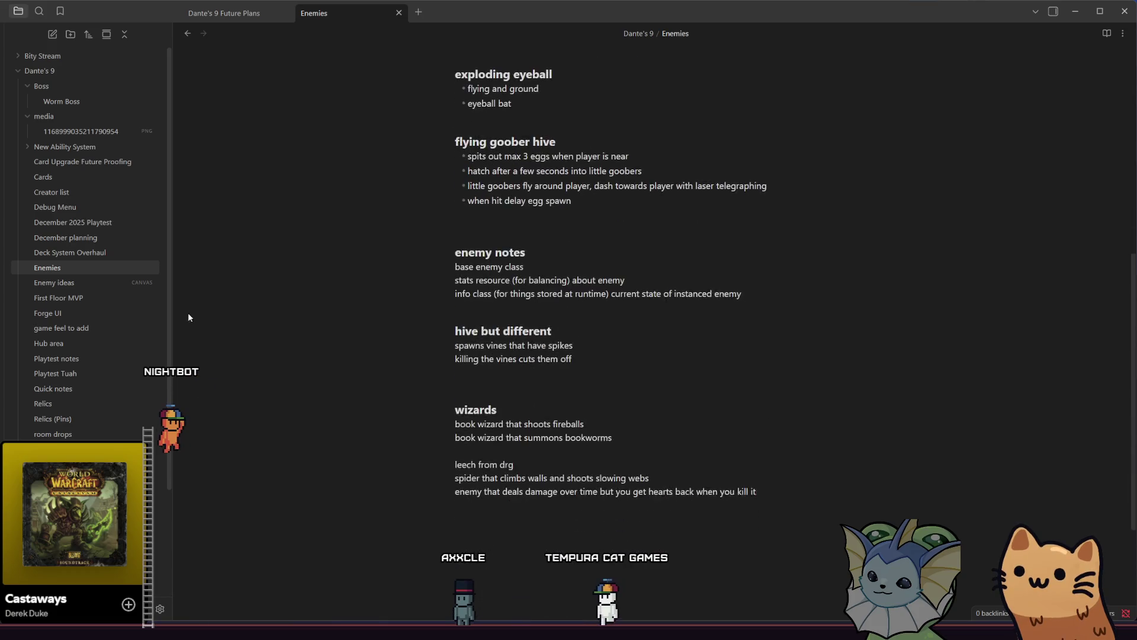
scroll(127, 341, down, 2)
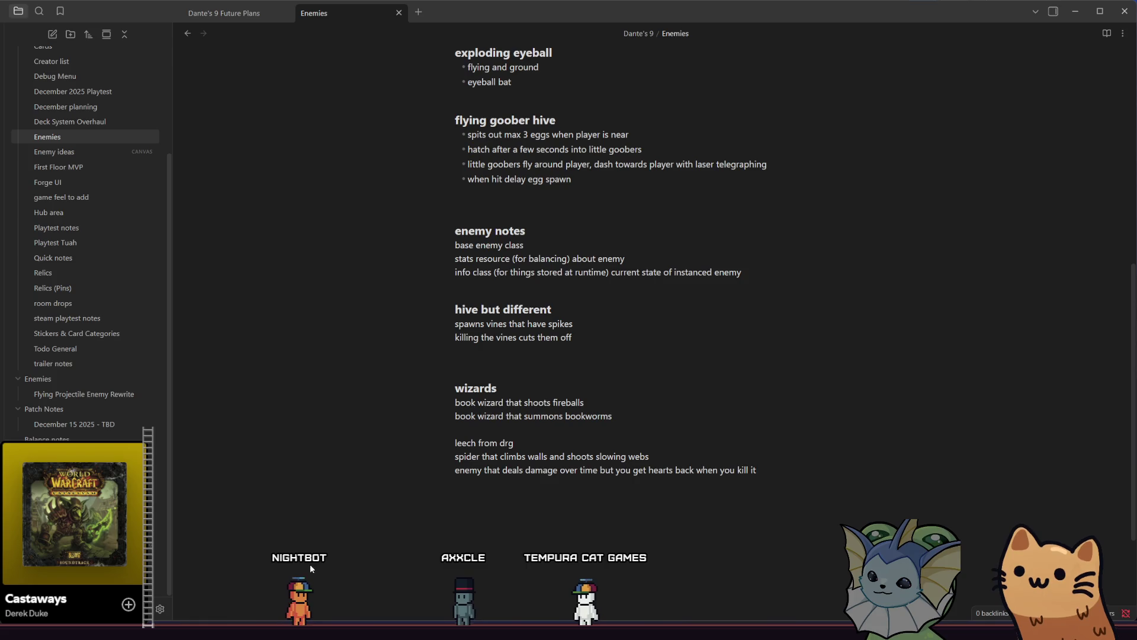
scroll(163, 340, up, 2)
Reread the Cards note's equipment lists, then return to the Godot editor
click(87, 175)
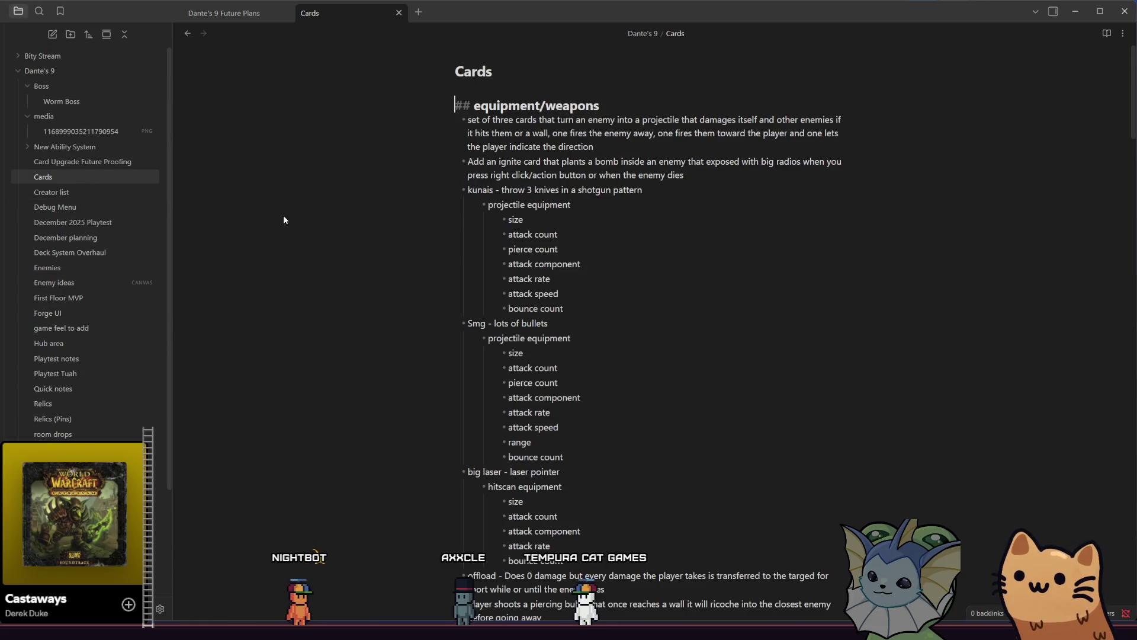
scroll(457, 298, down, 3)
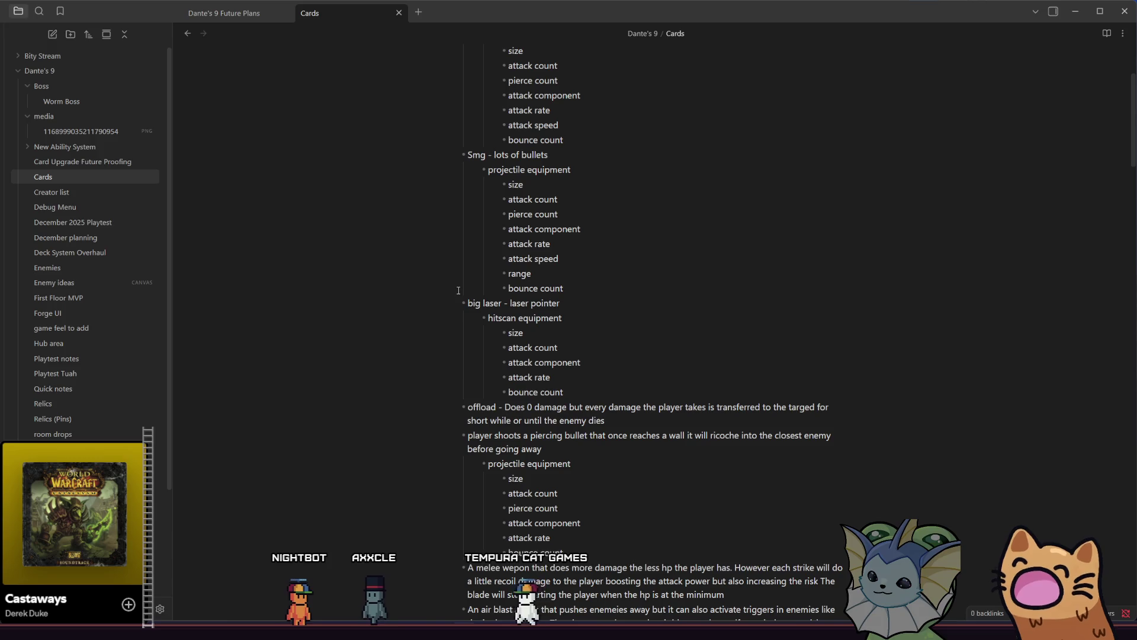
scroll(458, 290, down, 4)
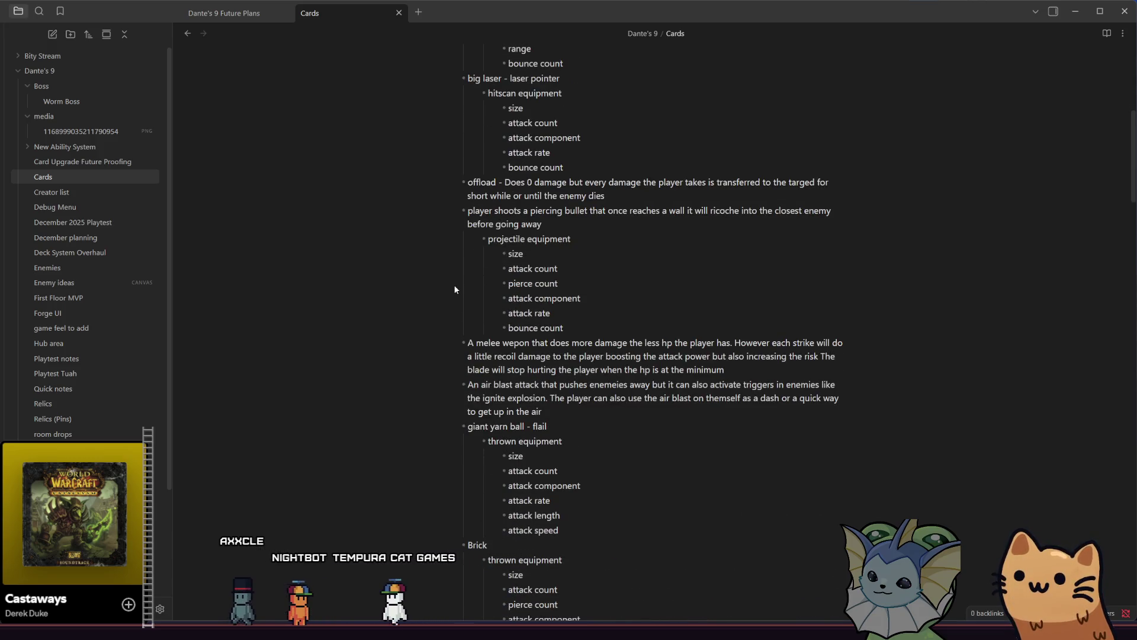
scroll(455, 286, down, 2)
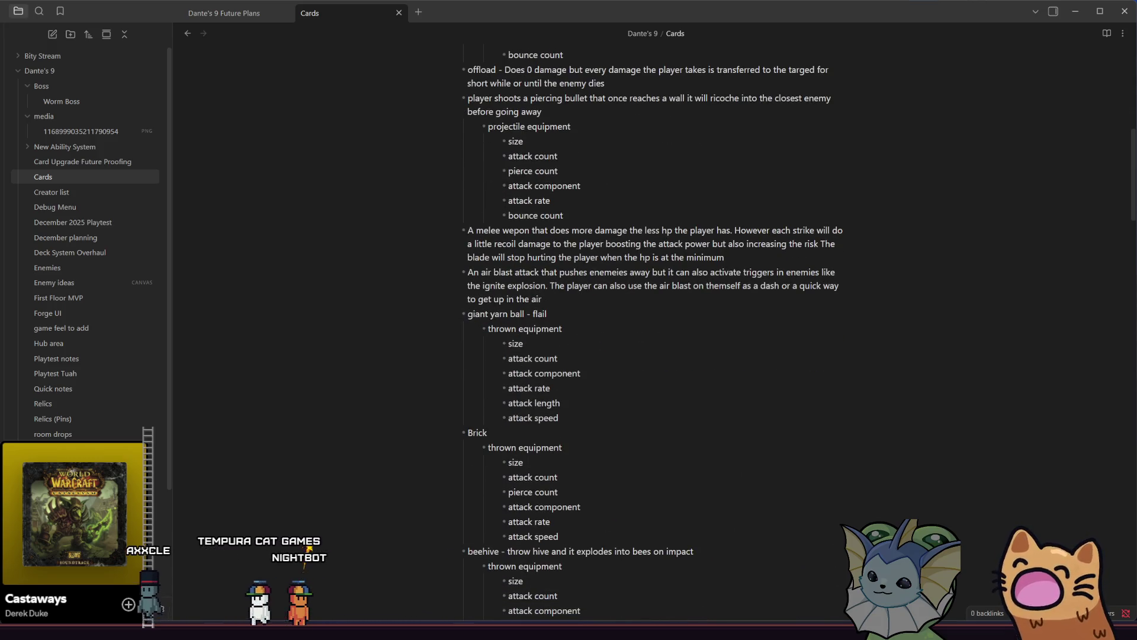
key(alt+Tab)
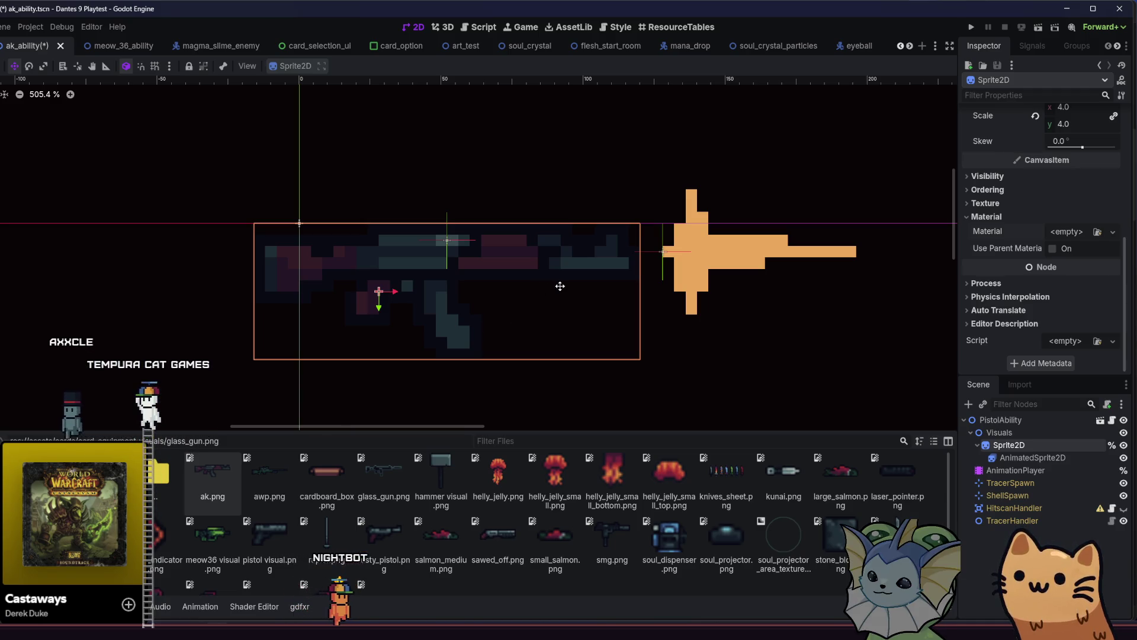
Save the ak_ability scene and list the card .tres files in res://data/cards/usable
key(ctrl+s)
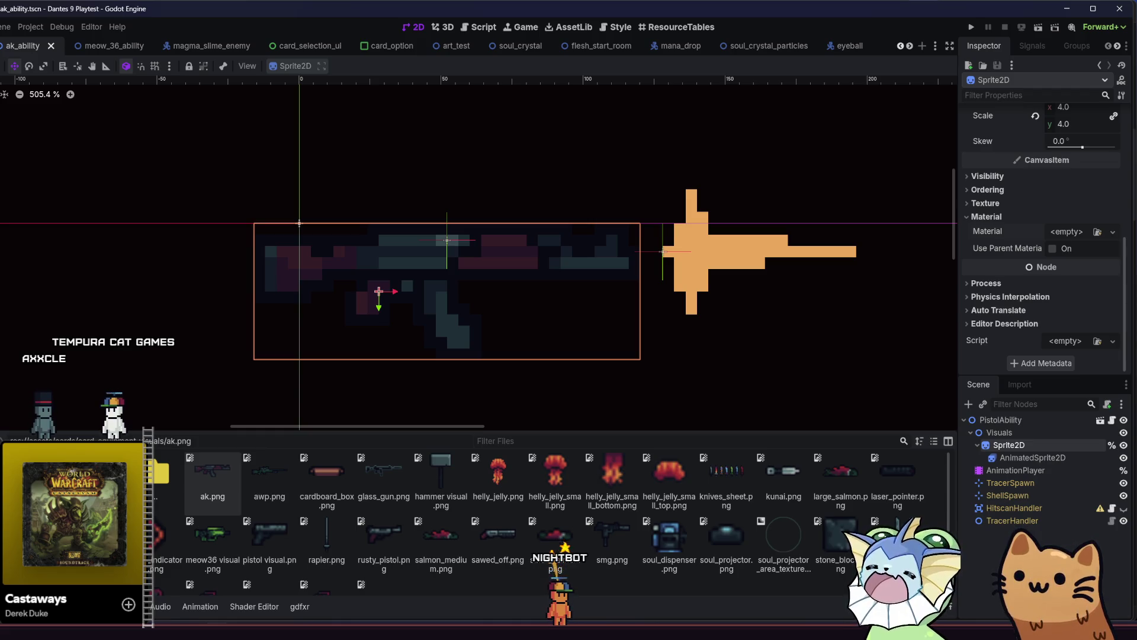
key(alt+Left)
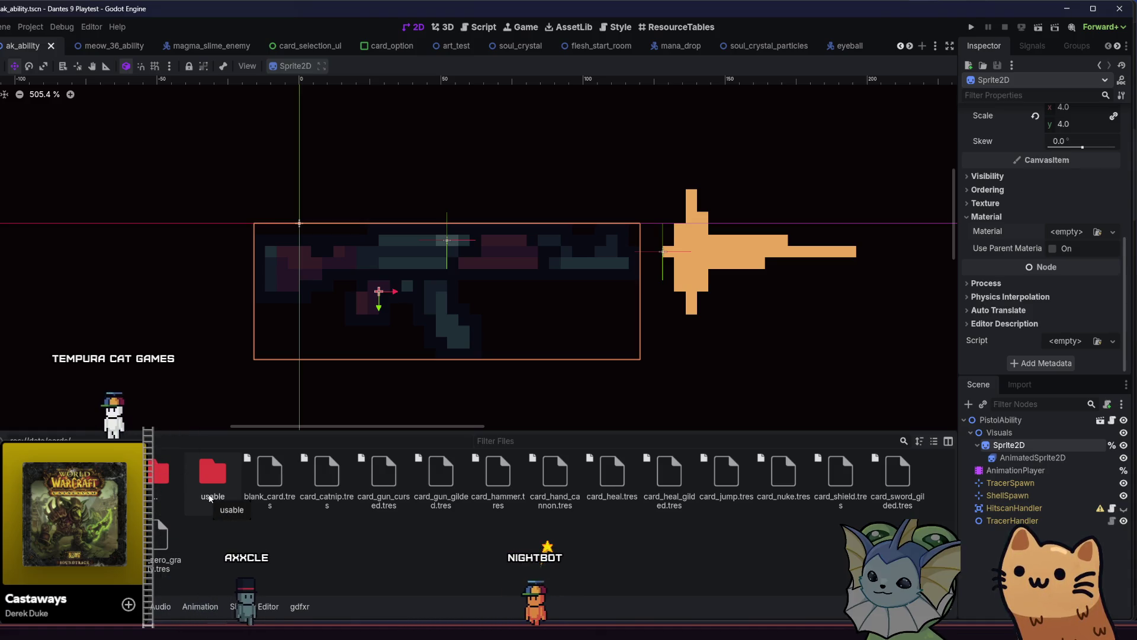
double_click(210, 499)
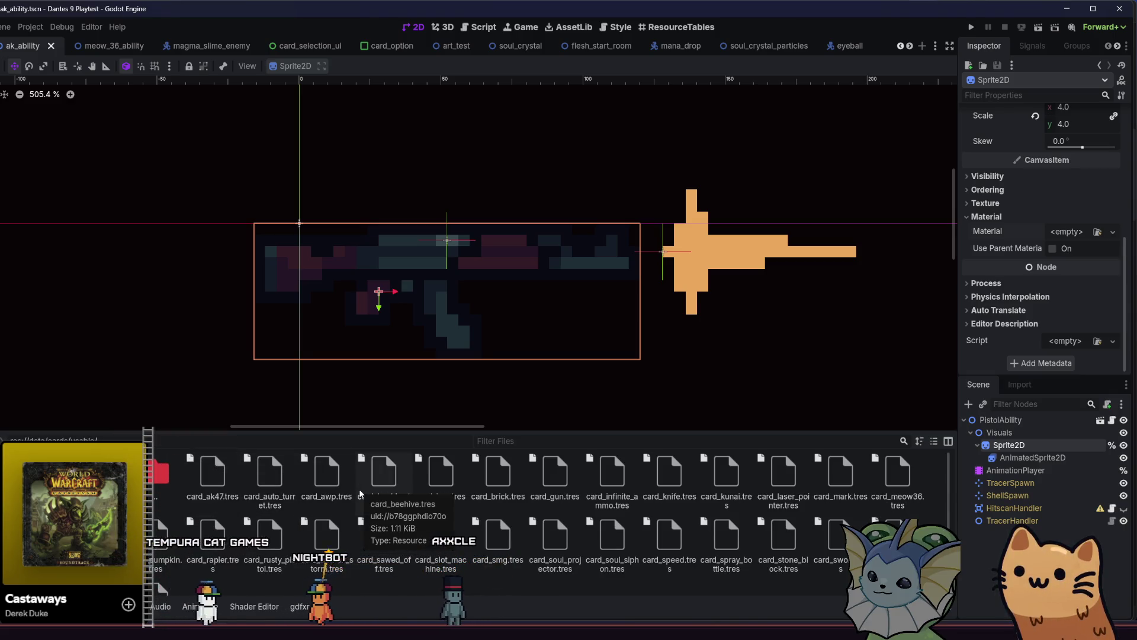
scroll(359, 492, down, 1)
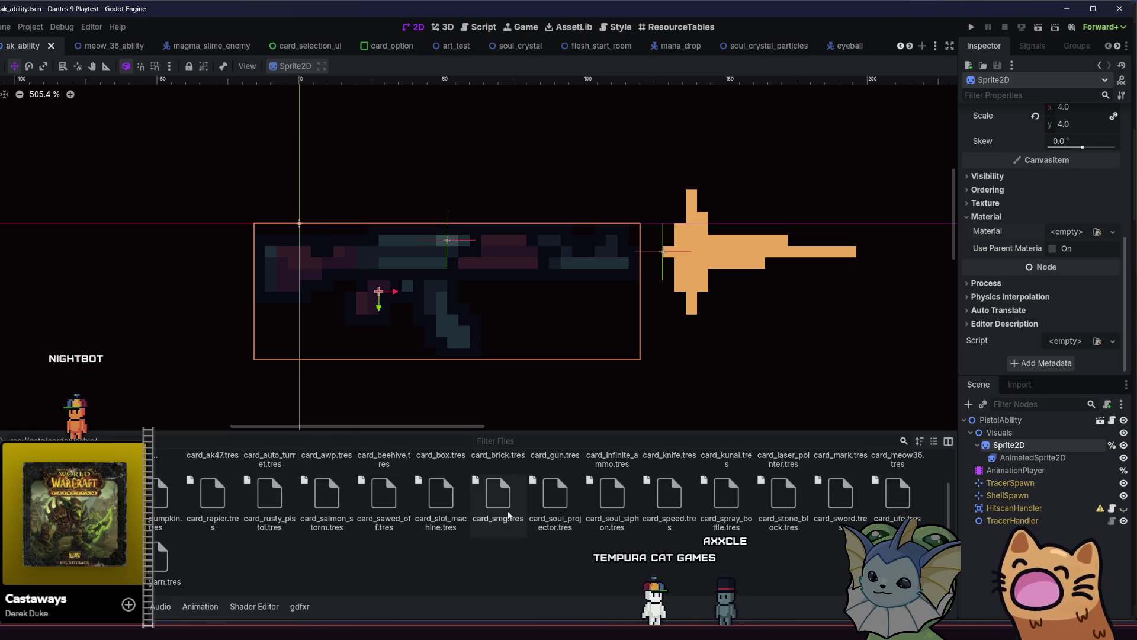
scroll(510, 537, up, 2)
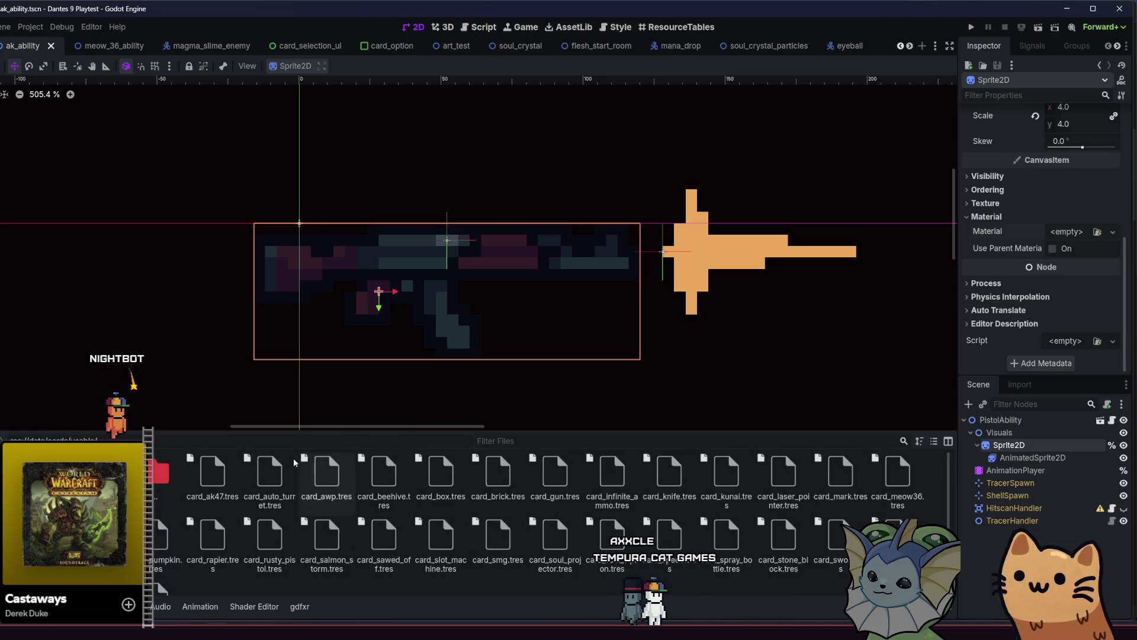
Start a New Resource in the usable folder after cancelling an accidental New Scene
right_click(213, 488)
key(Escape)
scroll(190, 482, down, 2)
right_click(263, 560)
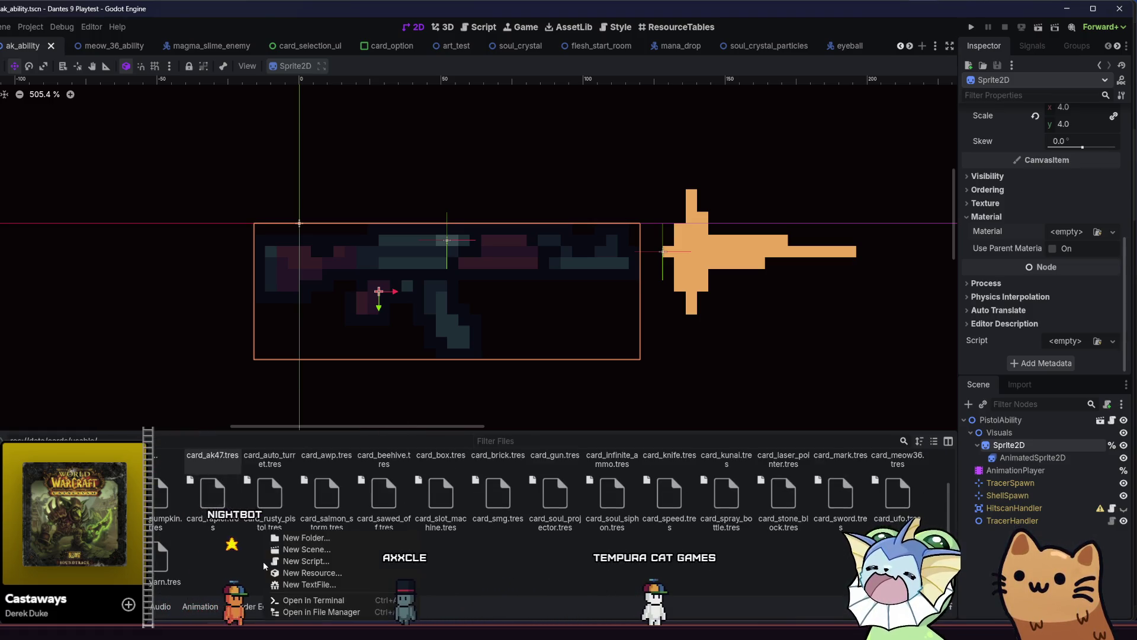
click(314, 549)
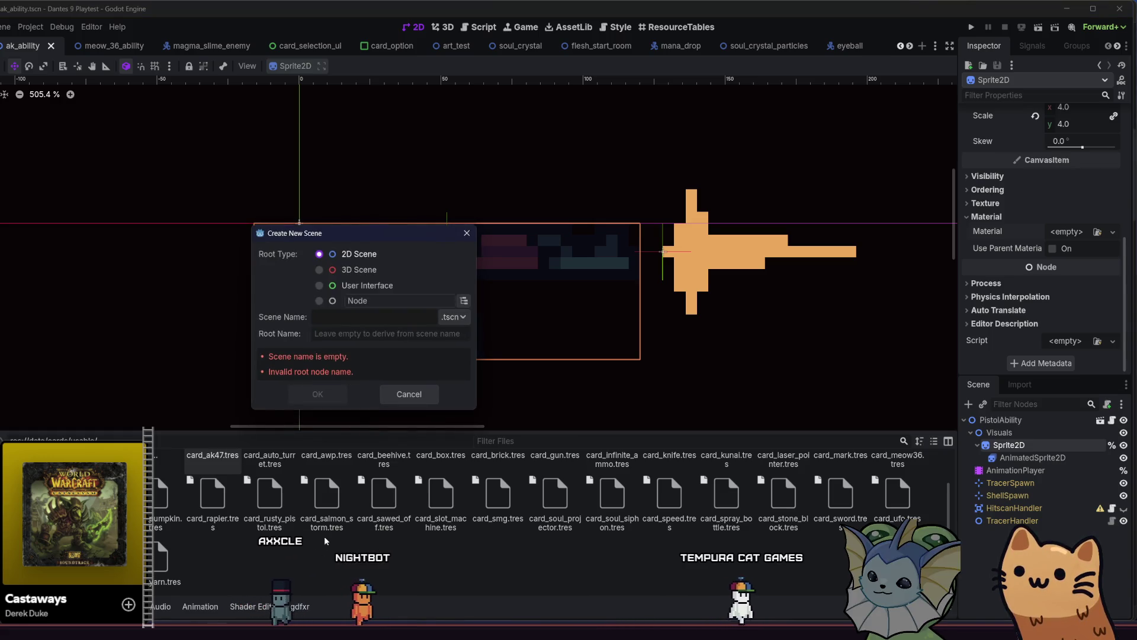
click(411, 396)
right_click(301, 533)
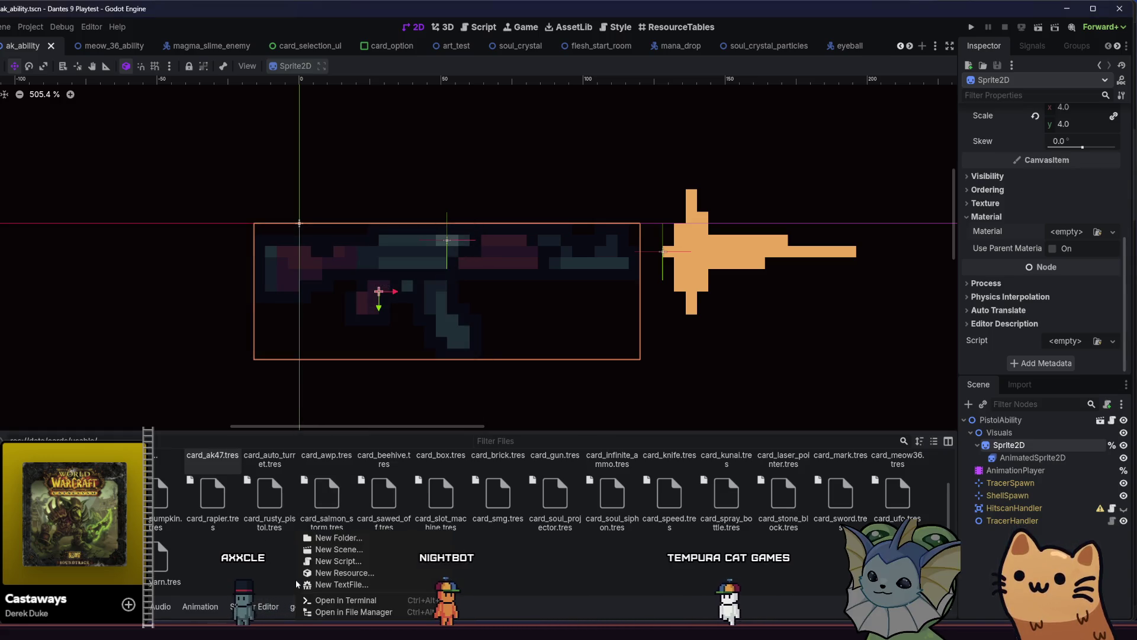
click(354, 573)
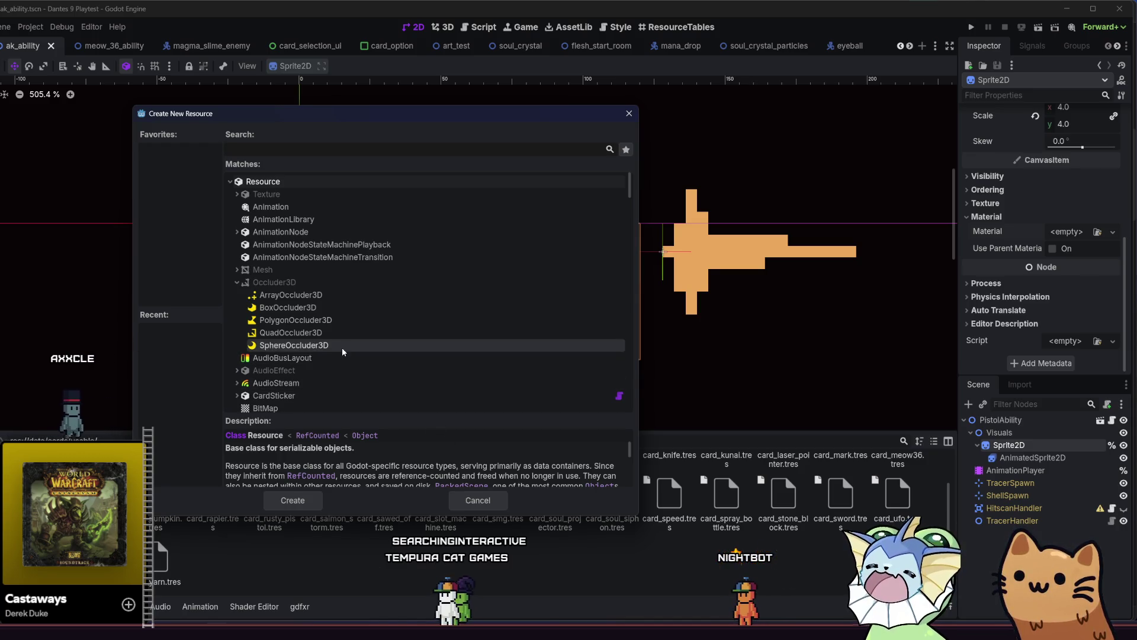
Search the resource types for 'card' to list Card, CardModifier and CardSticker
scroll(346, 354, down, 10)
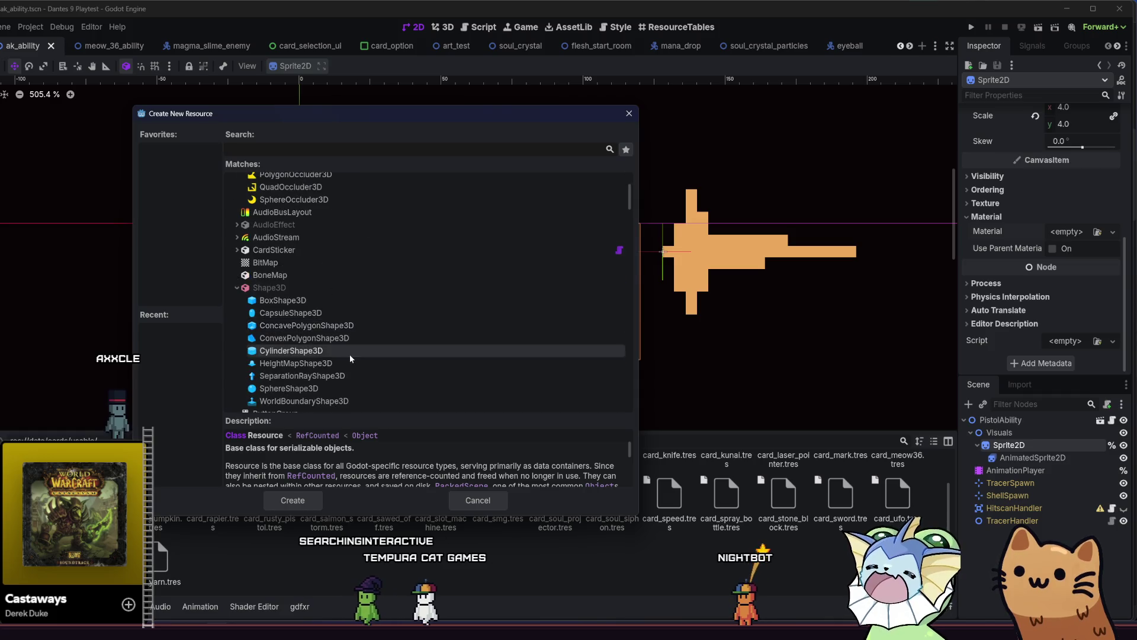
scroll(353, 362, down, 10)
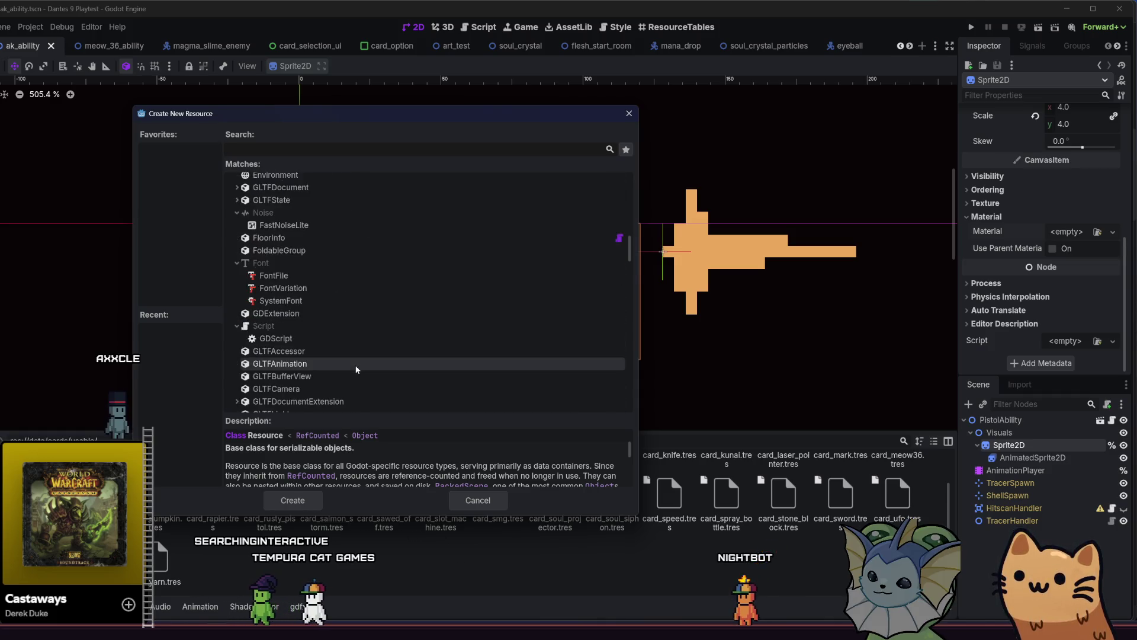
scroll(357, 371, down, 10)
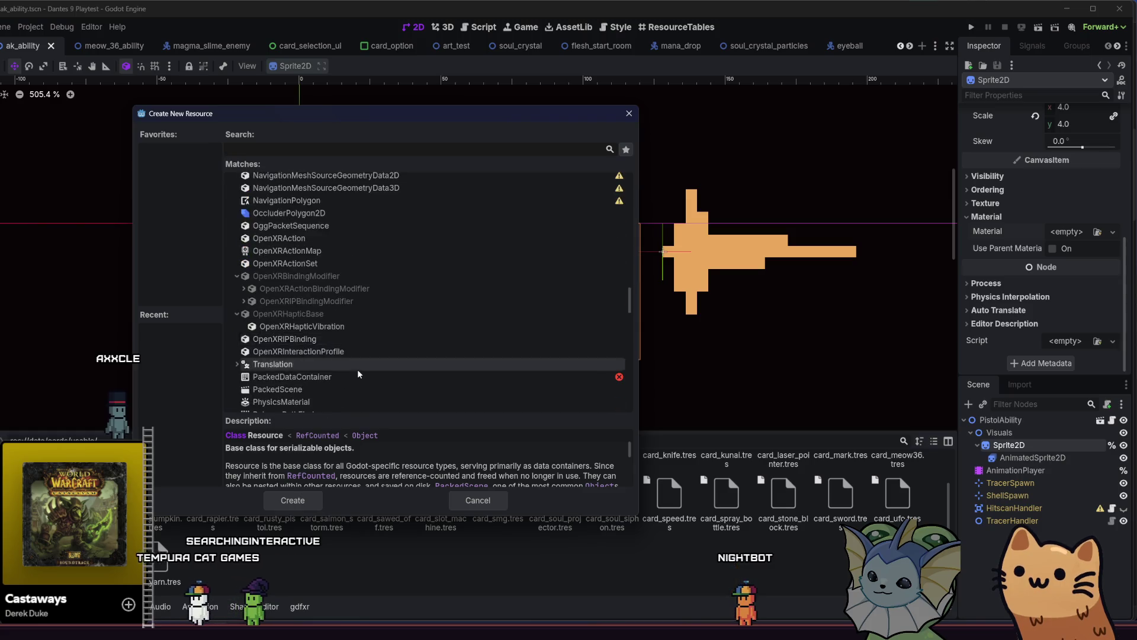
scroll(357, 372, down, 10)
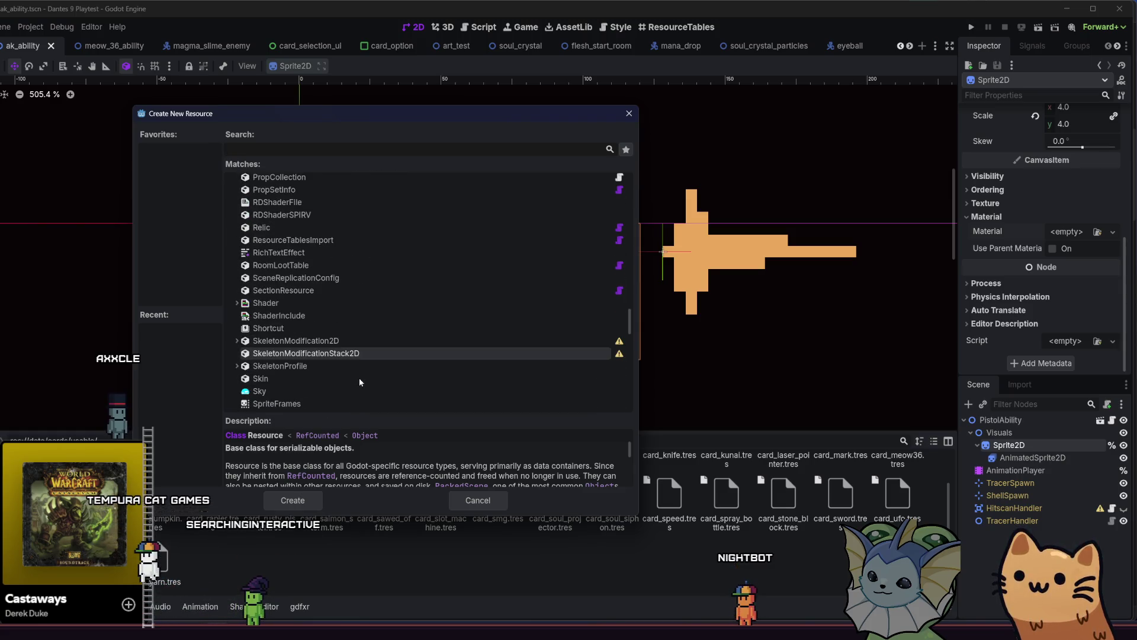
scroll(359, 378, down, 8)
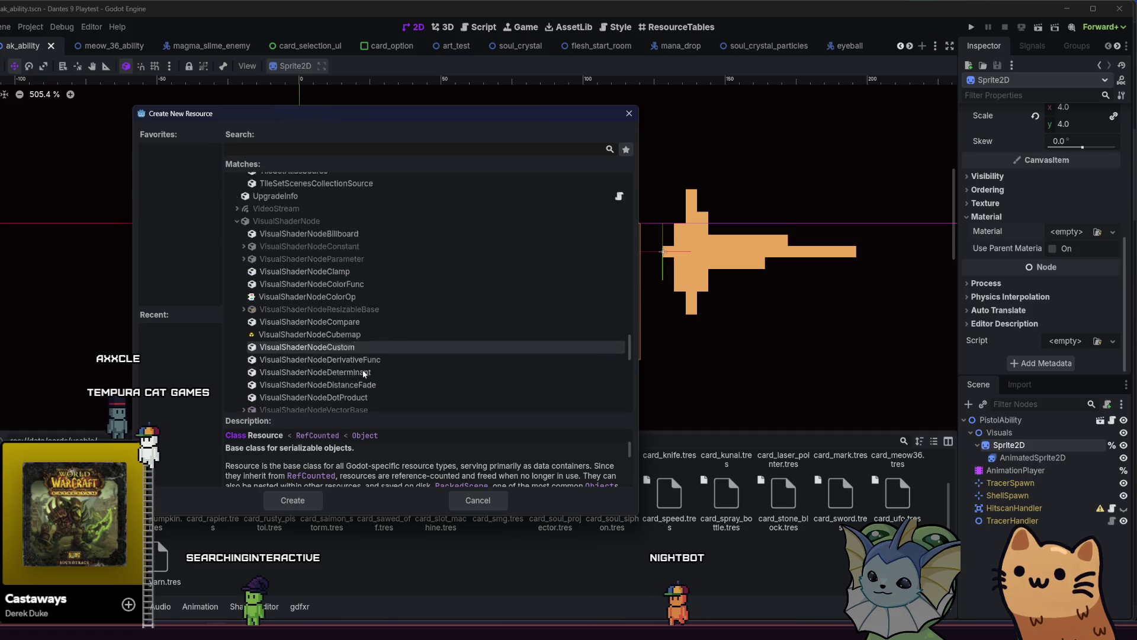
scroll(363, 372, up, 20)
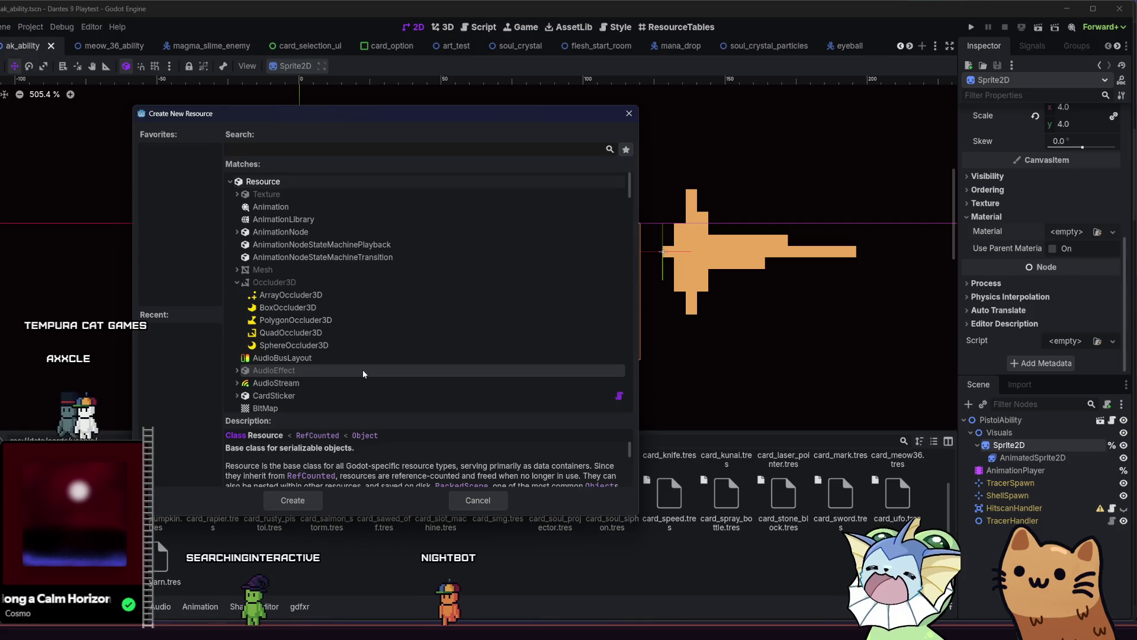
text(cra)
key(BackSpace)
key(BackSpace)
text(ard)
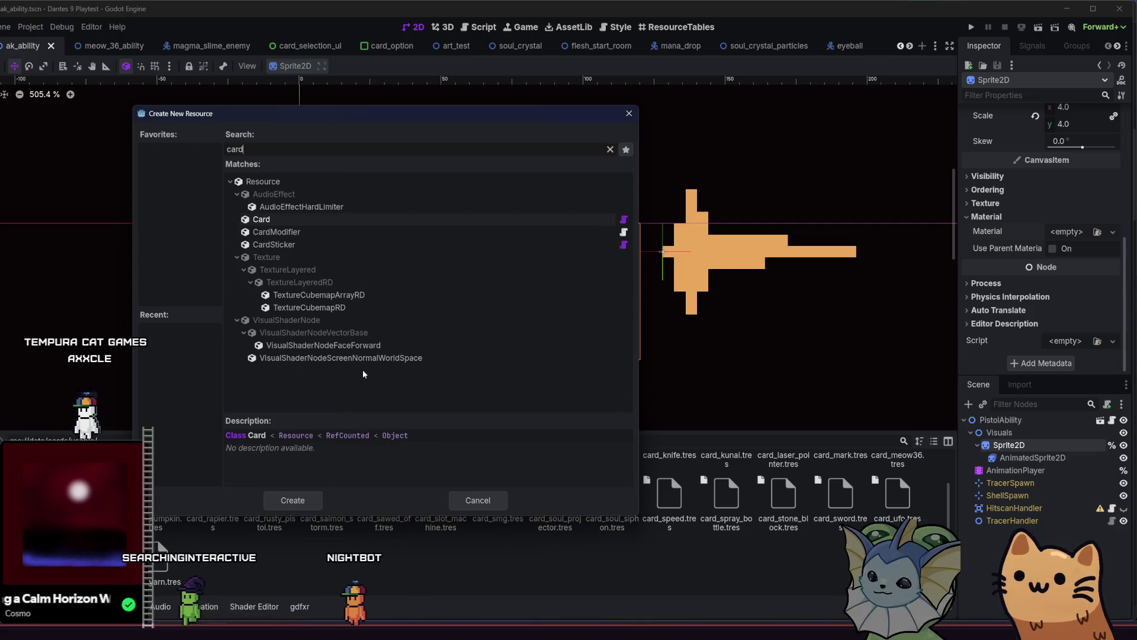
Create a Card resource and save it as glass_gun.tres
double_click(330, 219)
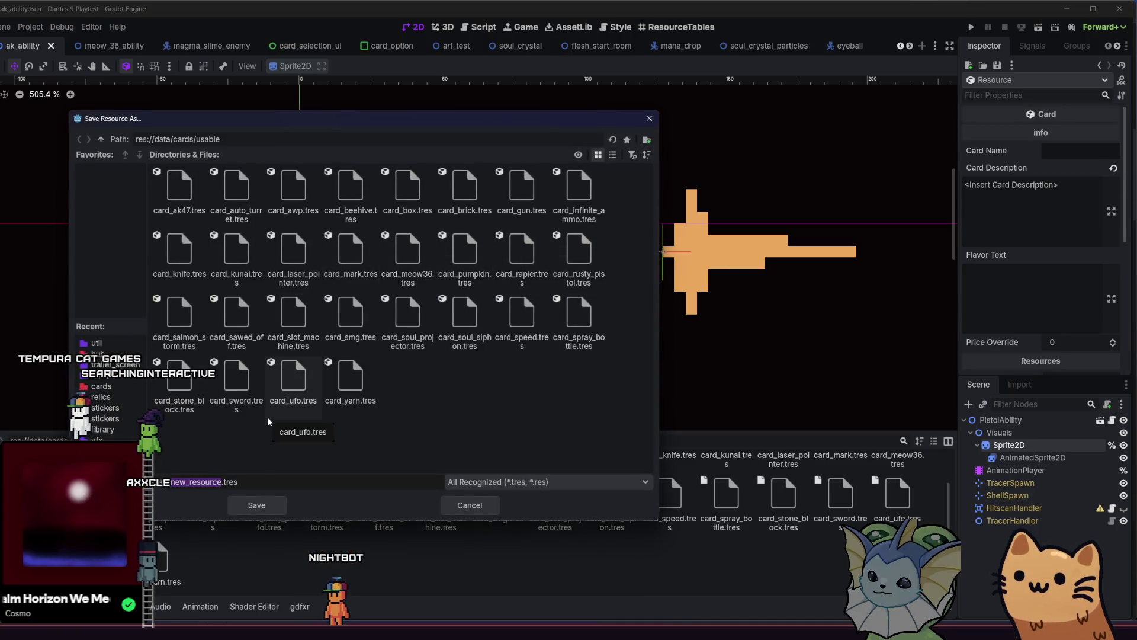
text(glass_u)
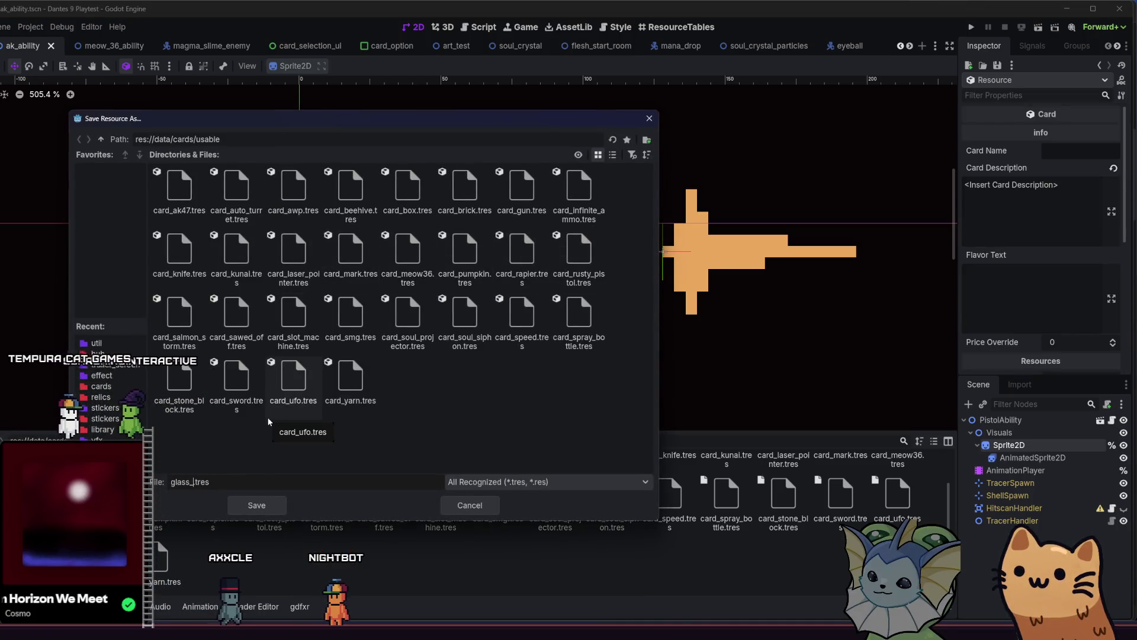
click(259, 506)
Name the card 'Glass Gun' with description 'Shatters upon taking damage'
click(1074, 151)
text(Glass gun)
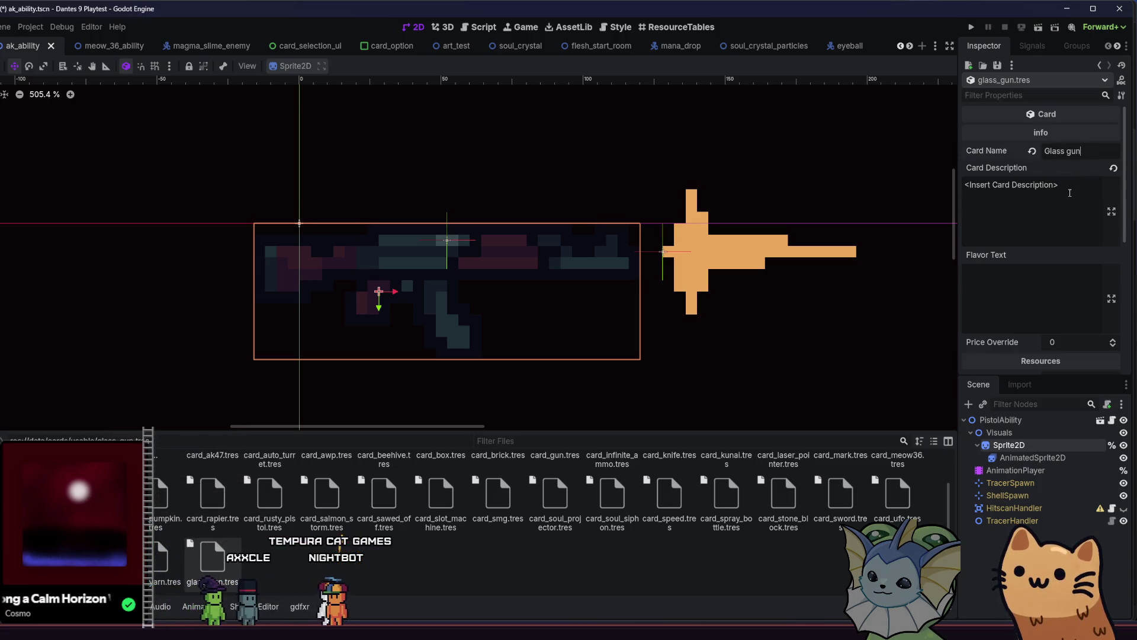
double_click(1075, 151)
text(Gun)
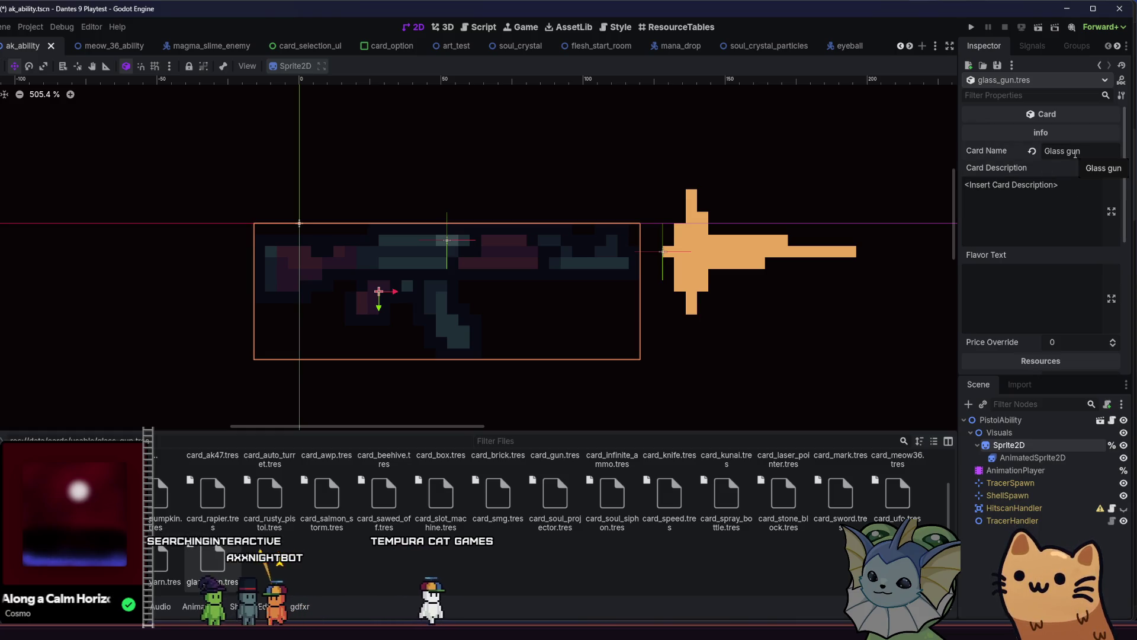
click(995, 185)
text(Shatters upon taking)
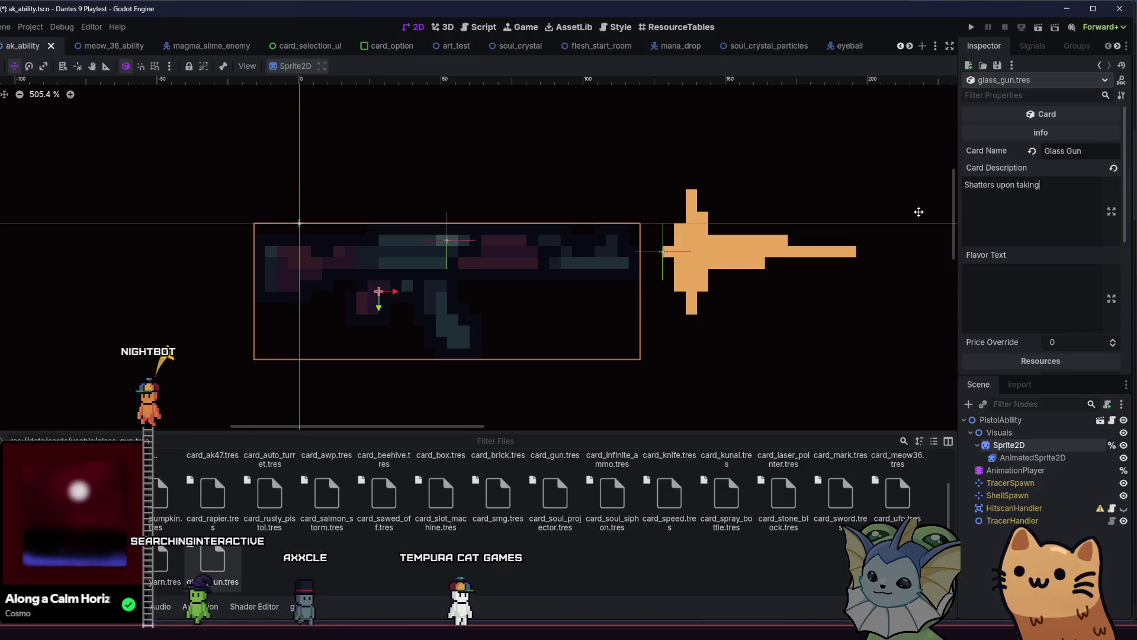
text( damages)
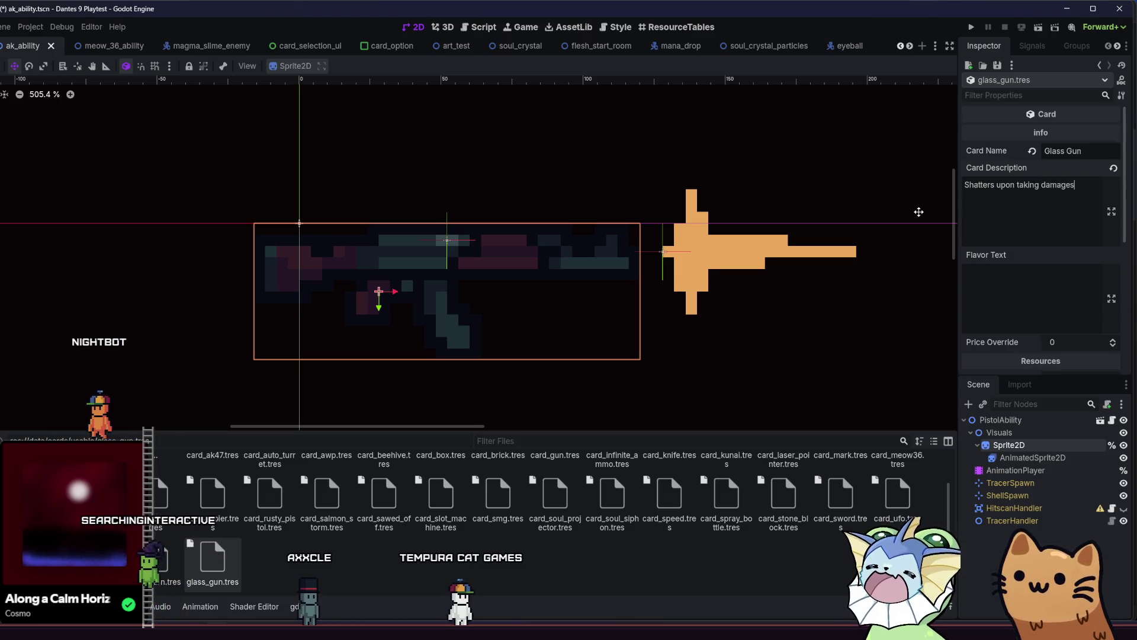
key(BackSpace)
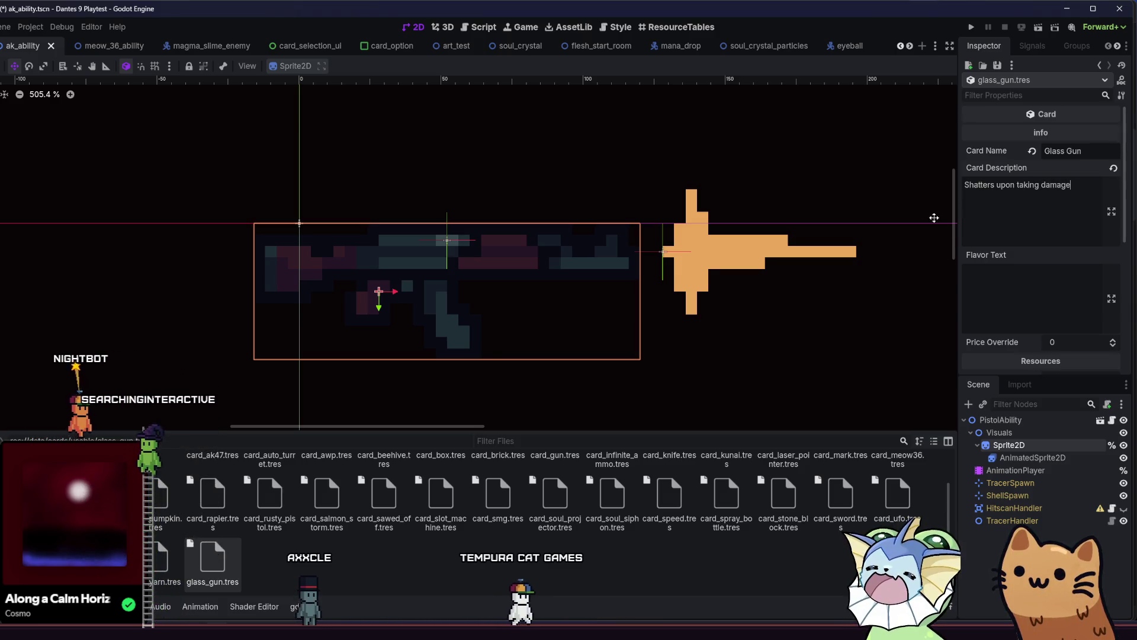
key(Tab)
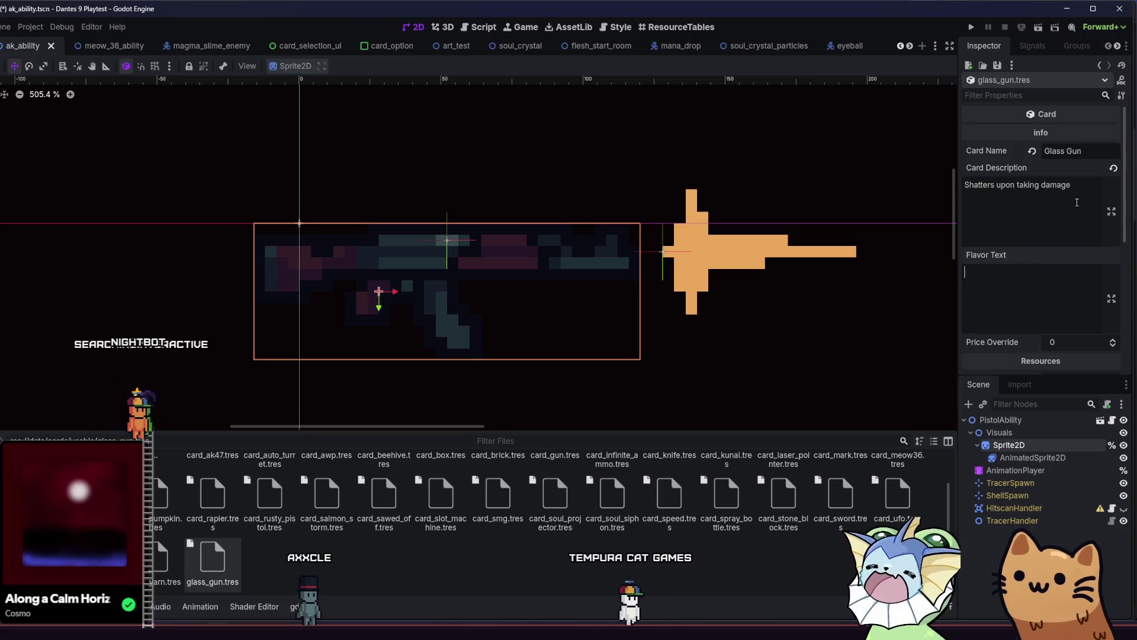
scroll(1019, 267, down, 5)
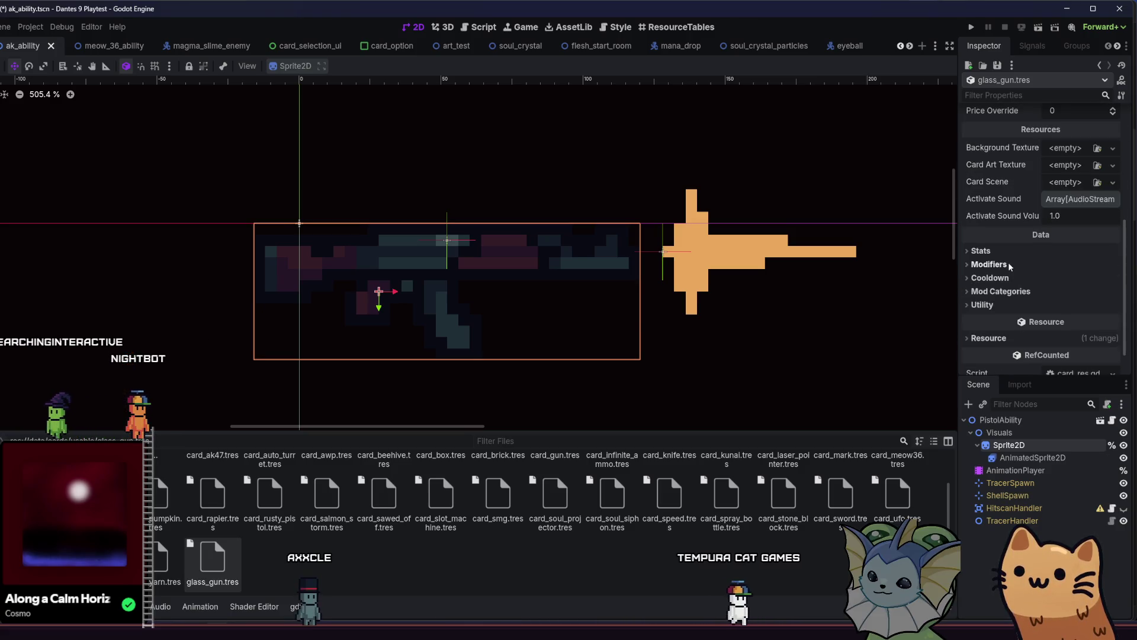
In the card's Stats group, set the charge type to Manual
click(993, 255)
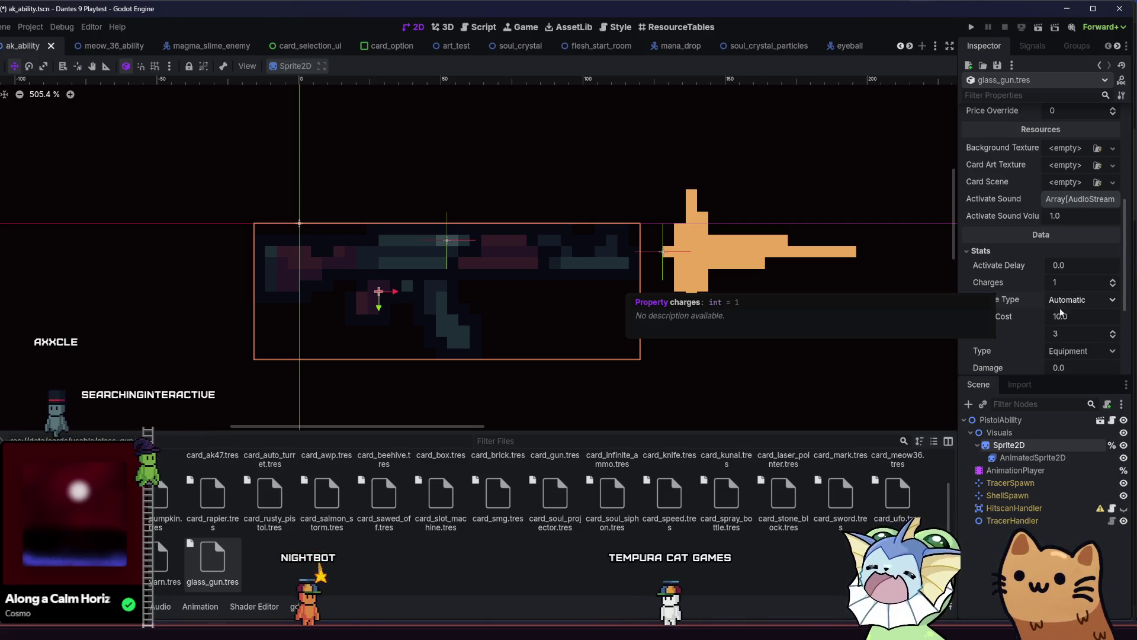
click(1084, 299)
click(1080, 328)
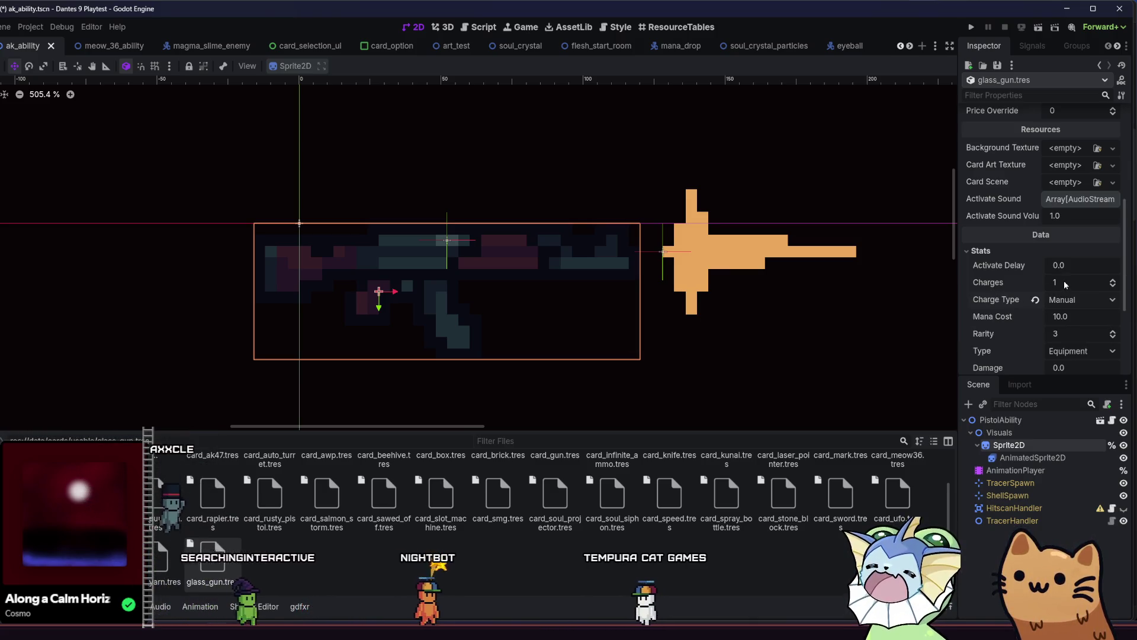
click(1064, 282)
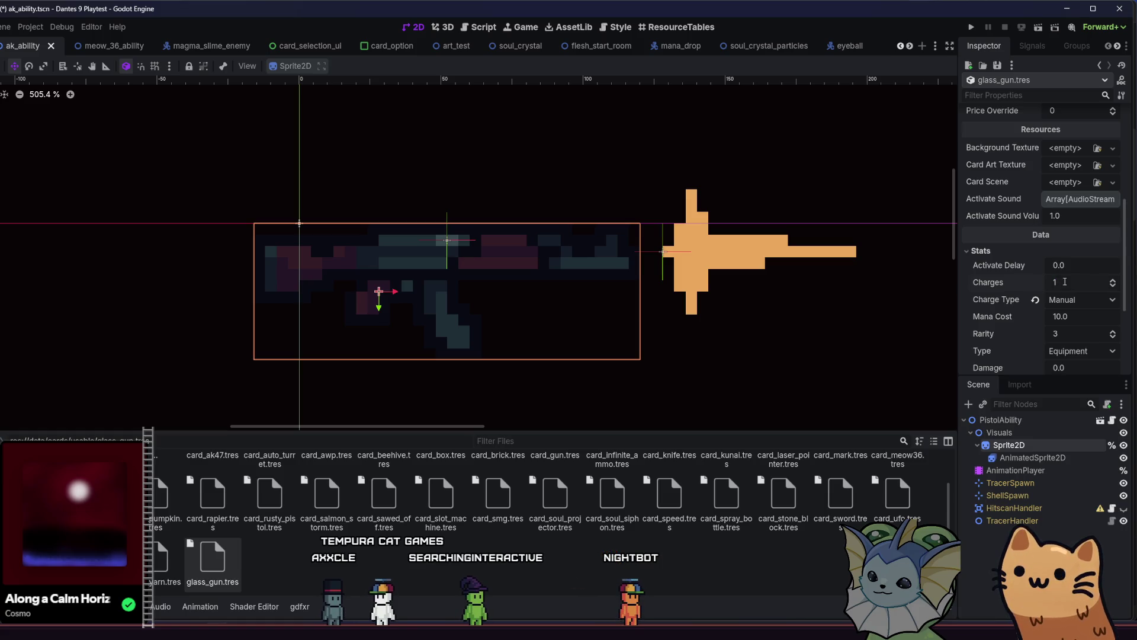
Set mana cost to 150, keep the Equipment type, and raise rarity to 4
click(1062, 317)
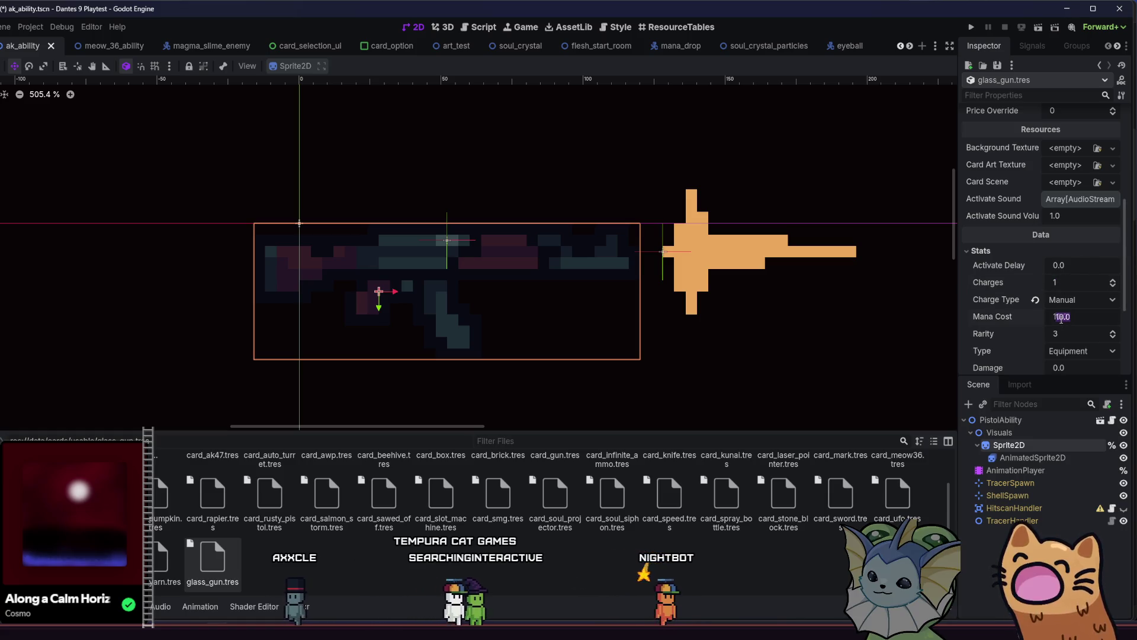
text(100)
key(Return)
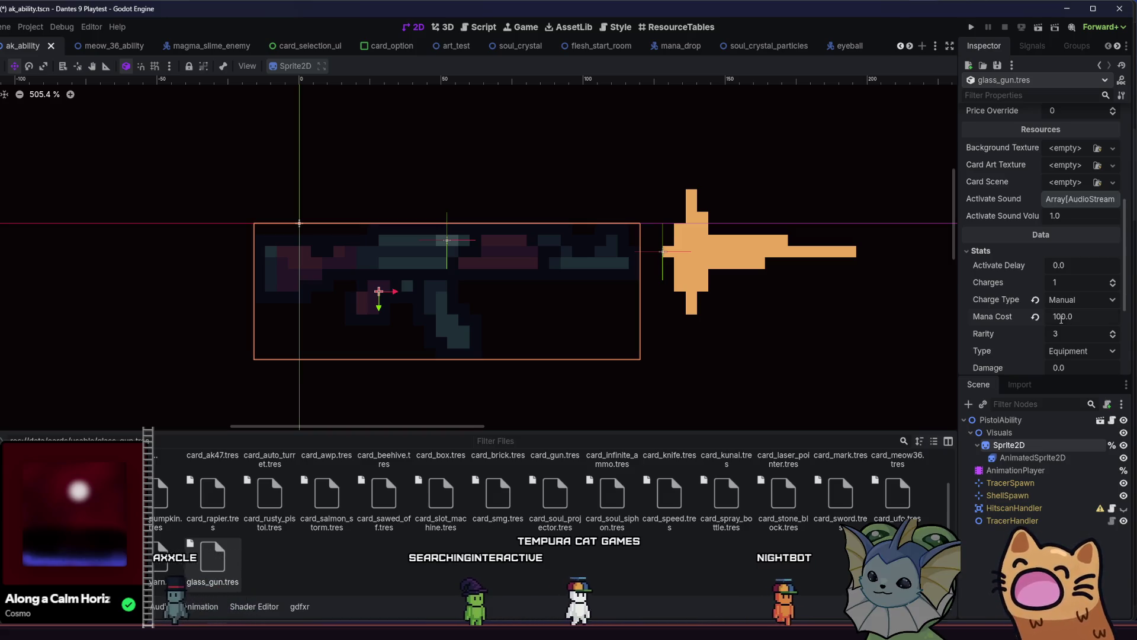
scroll(1005, 326, down, 1)
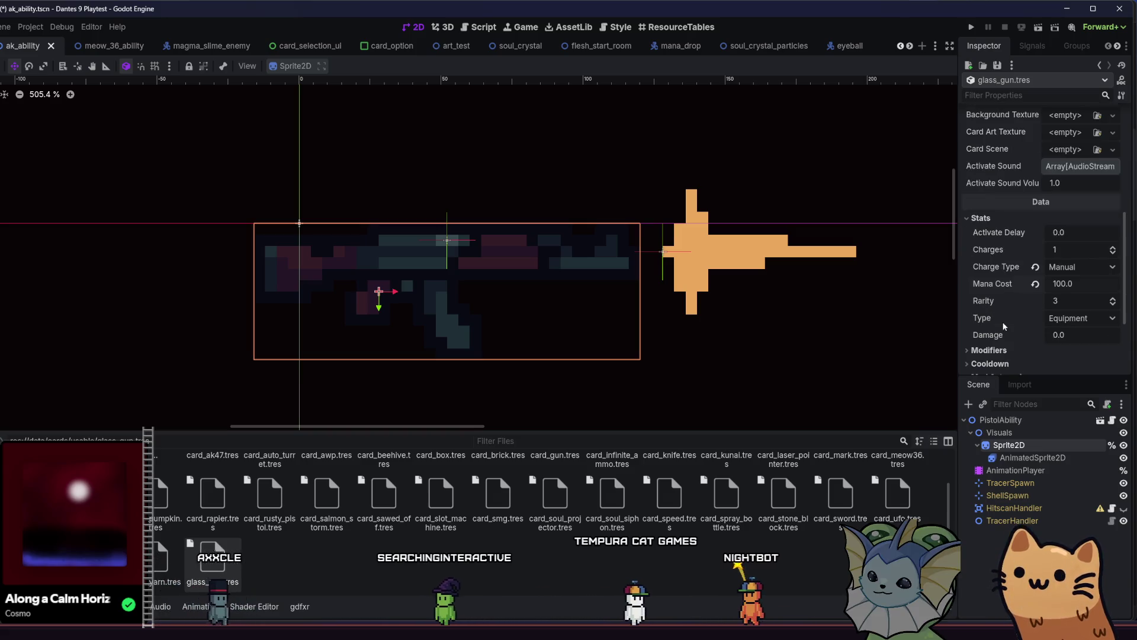
click(1060, 286)
text(150)
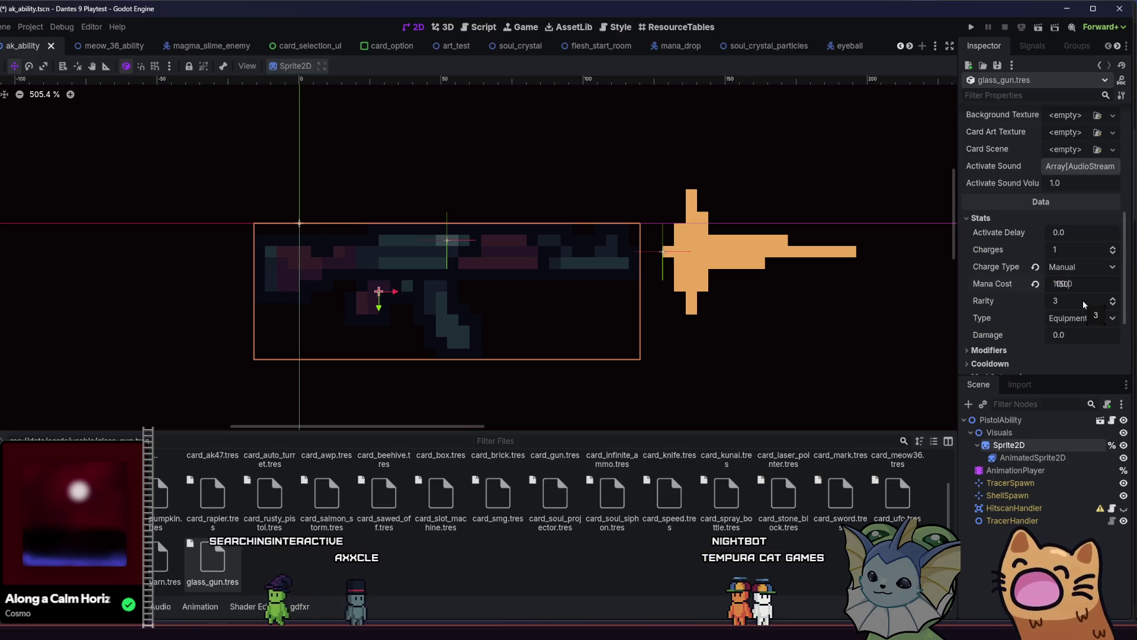
click(1077, 320)
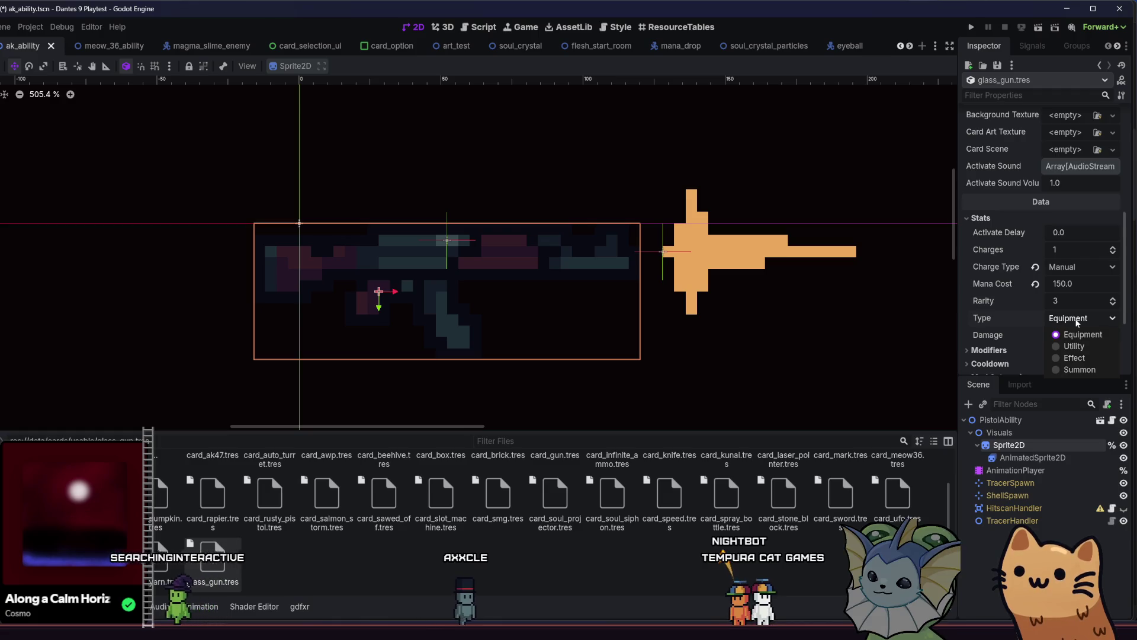
click(1073, 285)
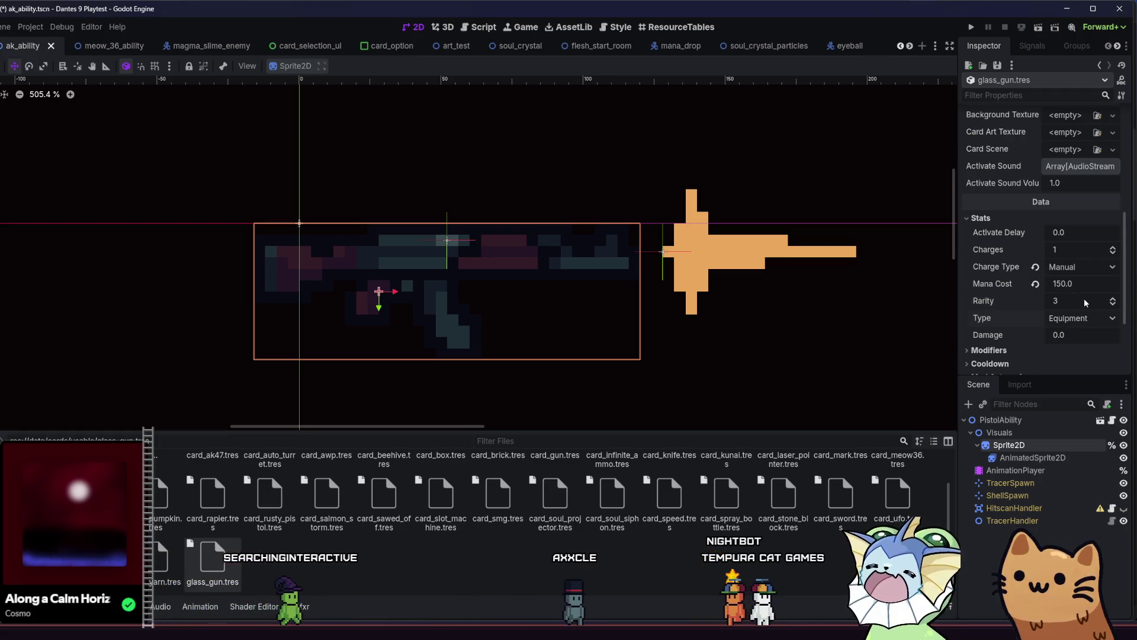
drag(1097, 305, 1096, 306)
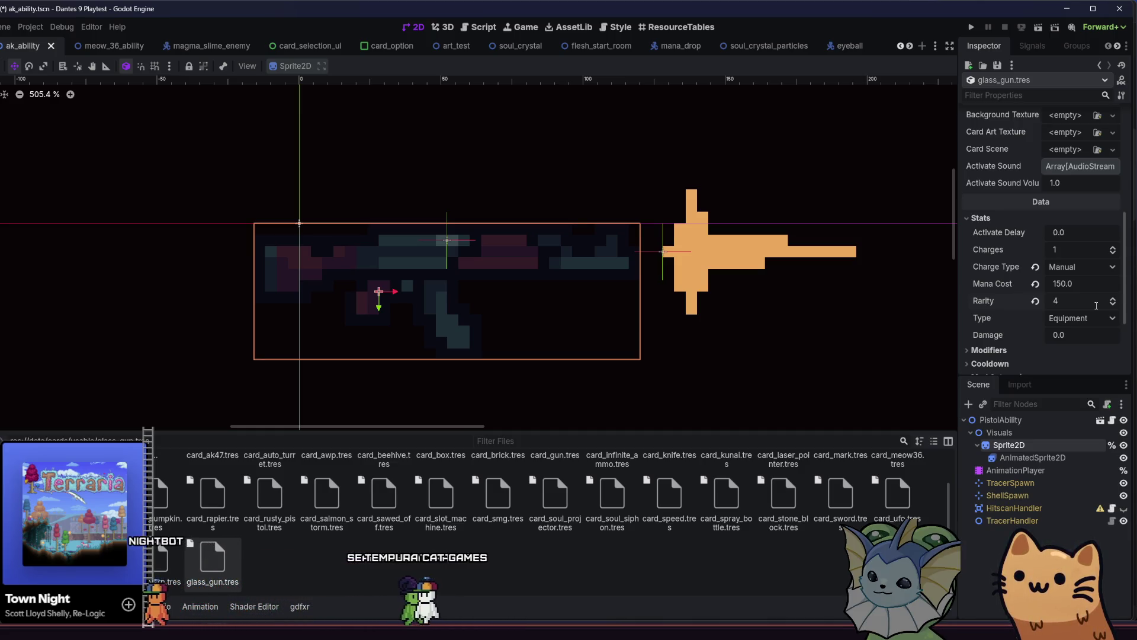
Scroll up the Inspector to review the glass gun's stats at rarity 4
scroll(1012, 332, up, 4)
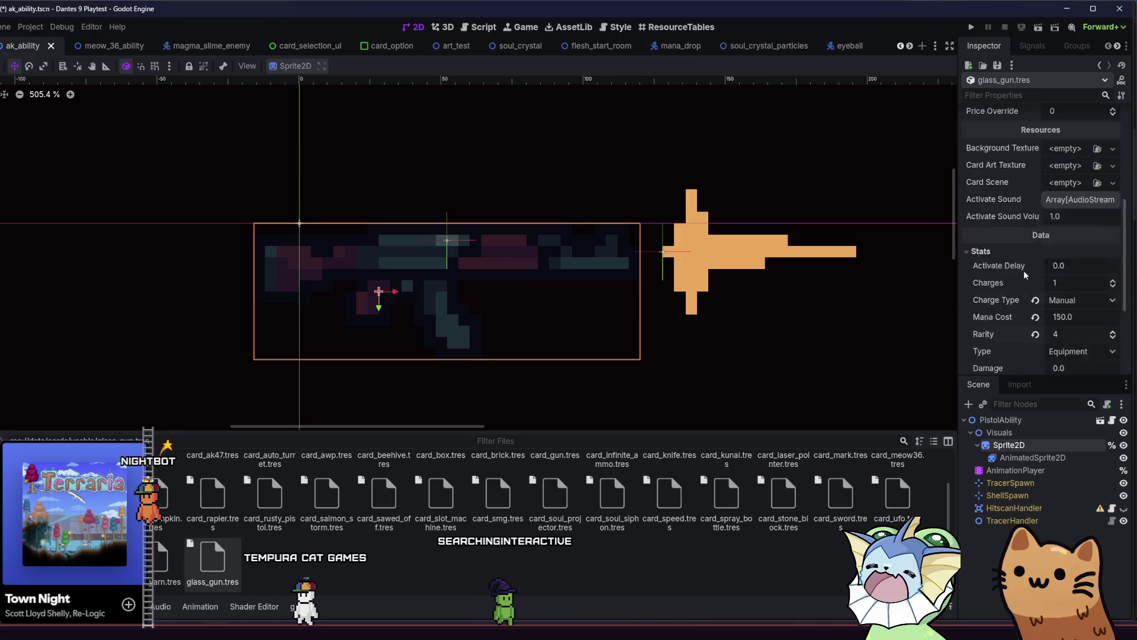
Assign a card texture found by searching 'card' as the background texture
scroll(1024, 277, up, 6)
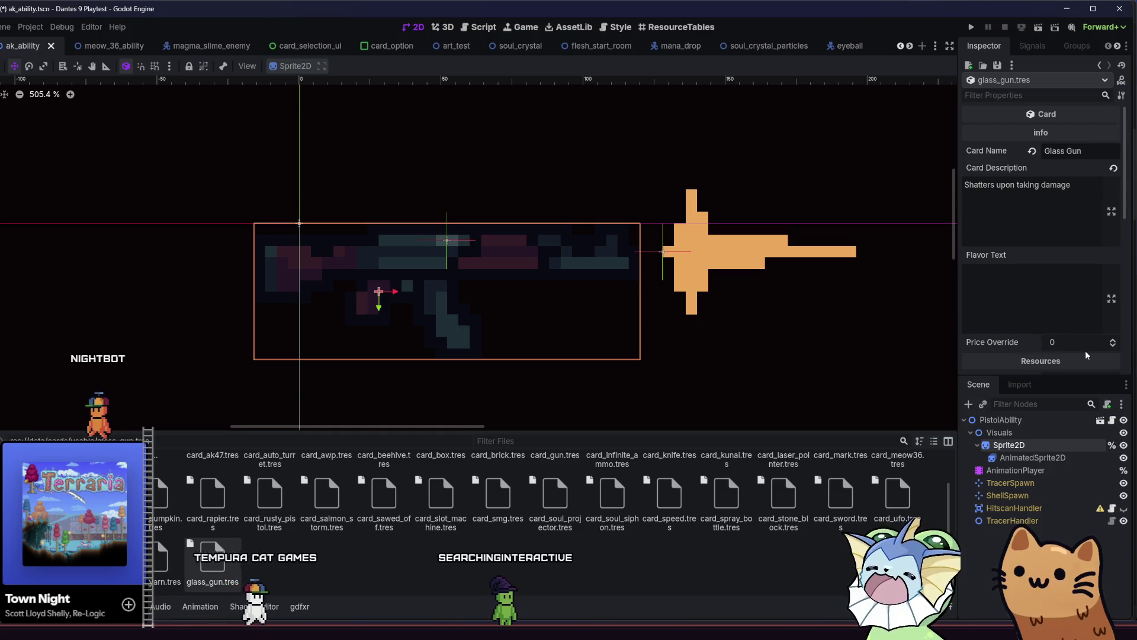
scroll(1085, 314, down, 2)
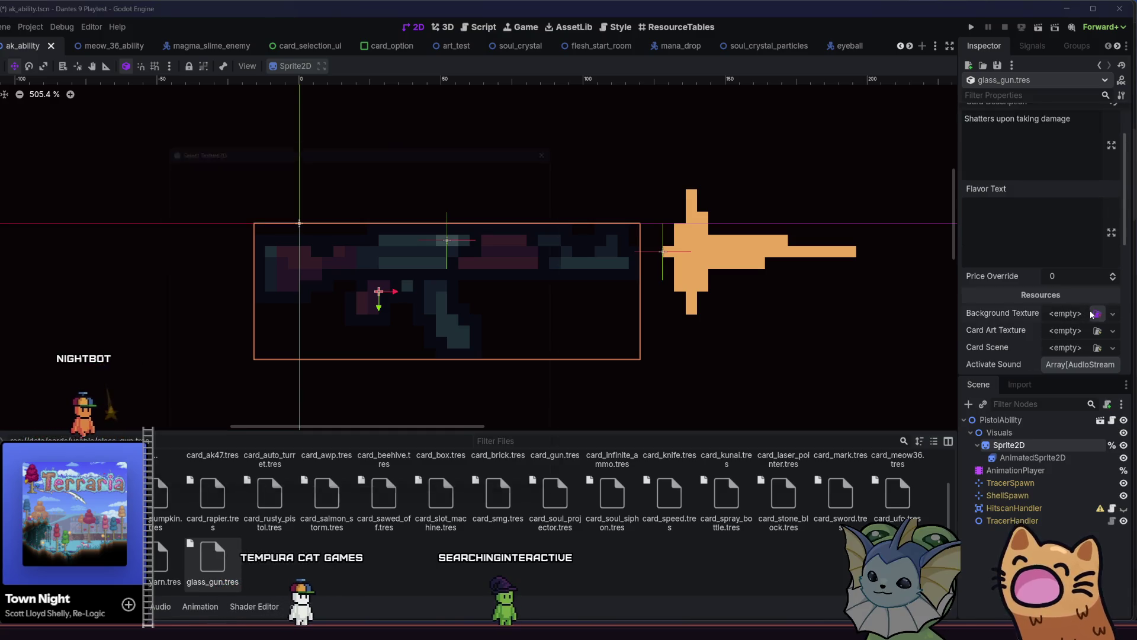
click(1097, 313)
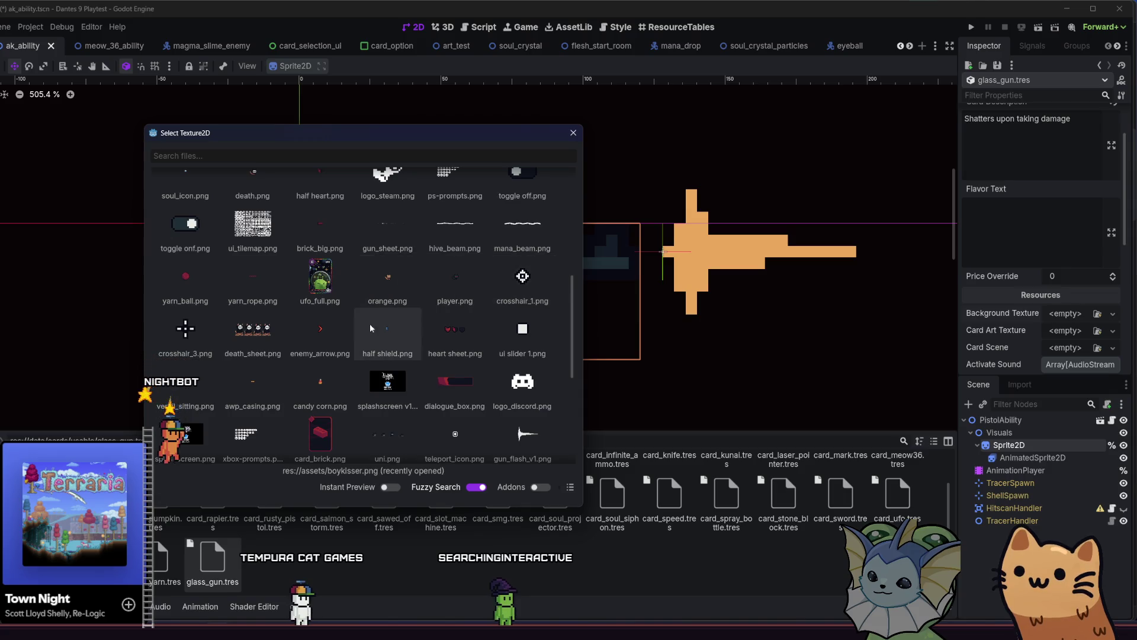
scroll(356, 285, down, 4)
text(card)
double_click(393, 247)
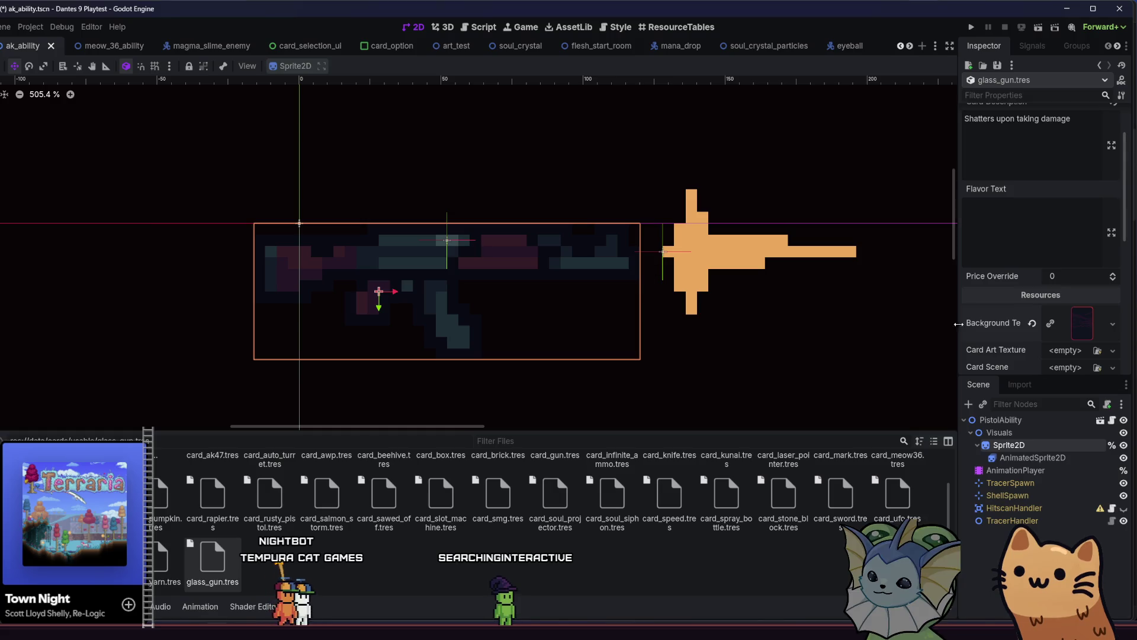
Assign glass_gun.png as the card art texture
click(1095, 350)
text(glass)
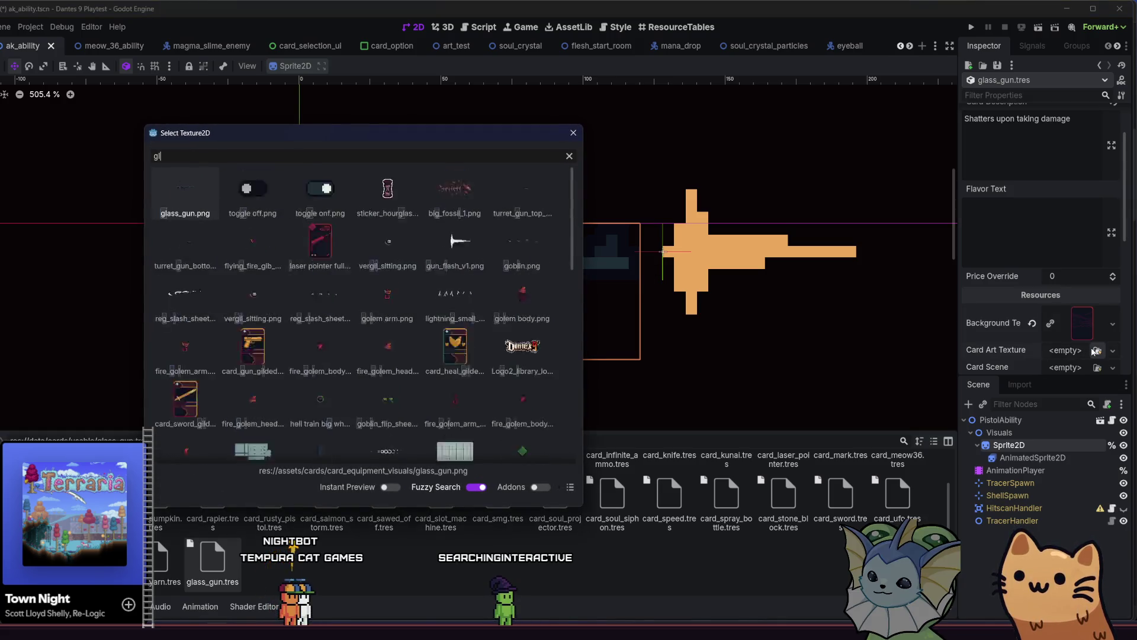
double_click(252, 189)
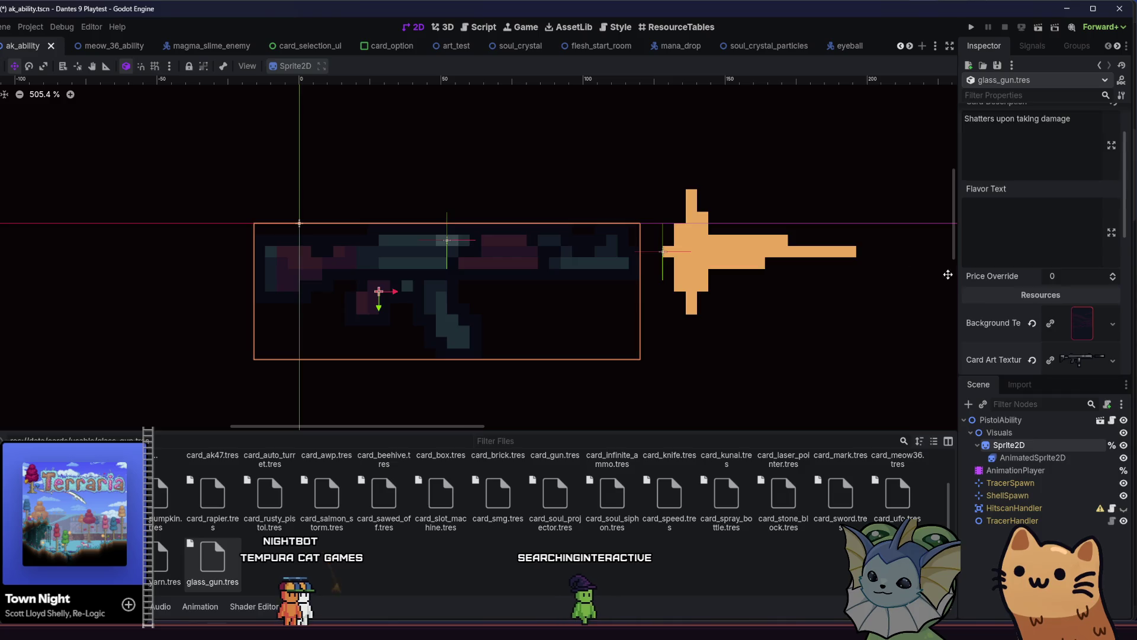
scroll(748, 220, down, 4)
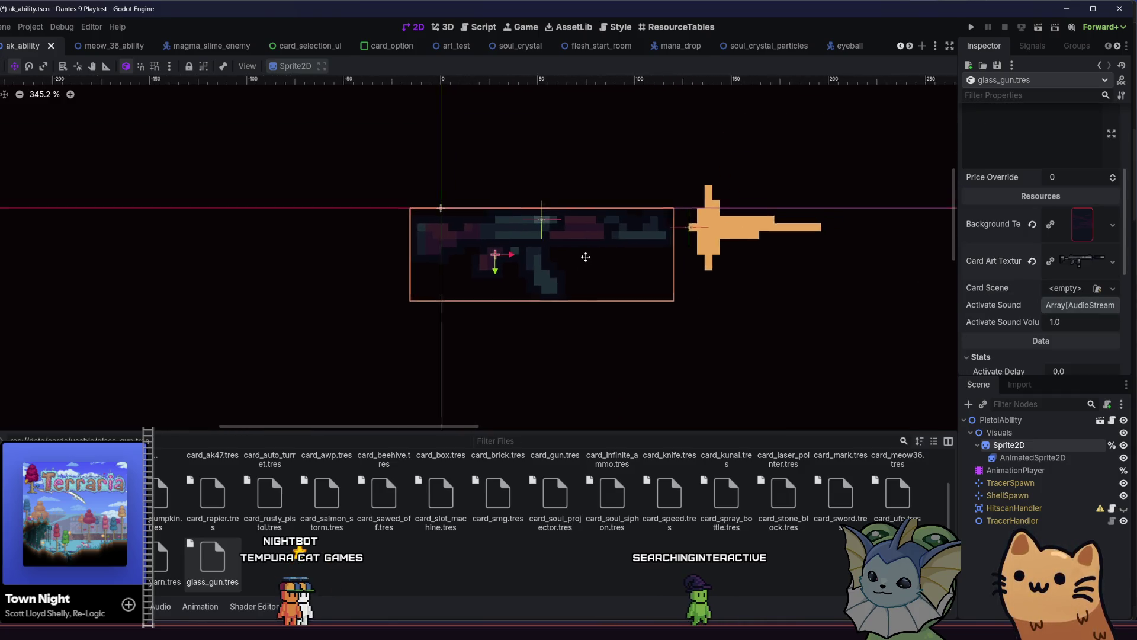
Enter a damage of 5, enable cooldown at 0.3, and save
scroll(1061, 299, down, 1)
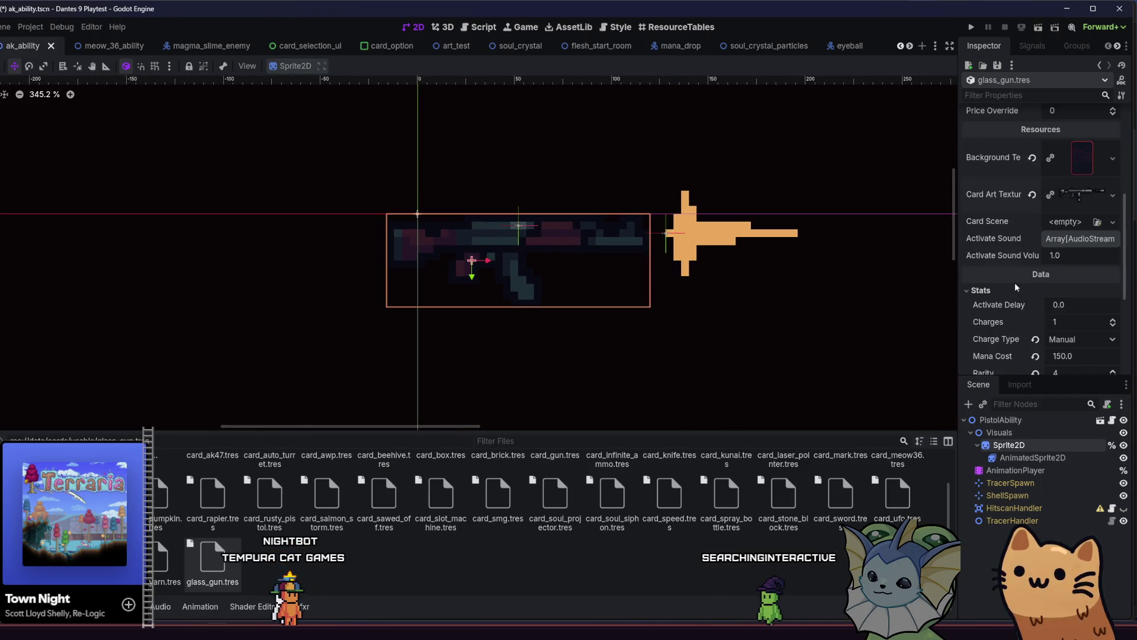
scroll(1016, 266, down, 1)
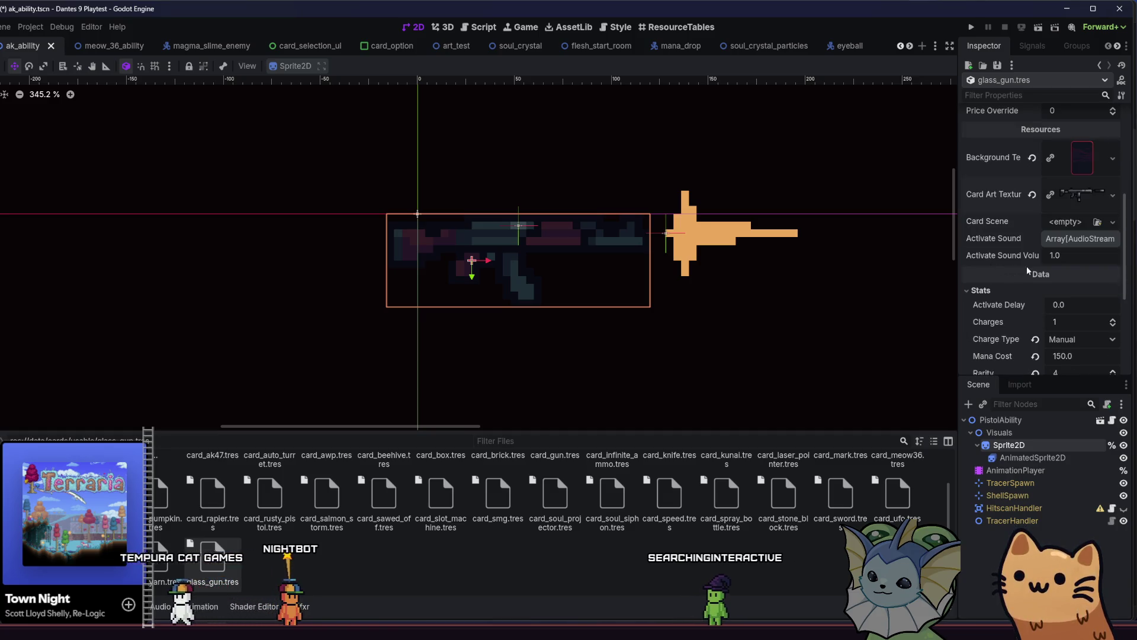
scroll(1007, 284, down, 2)
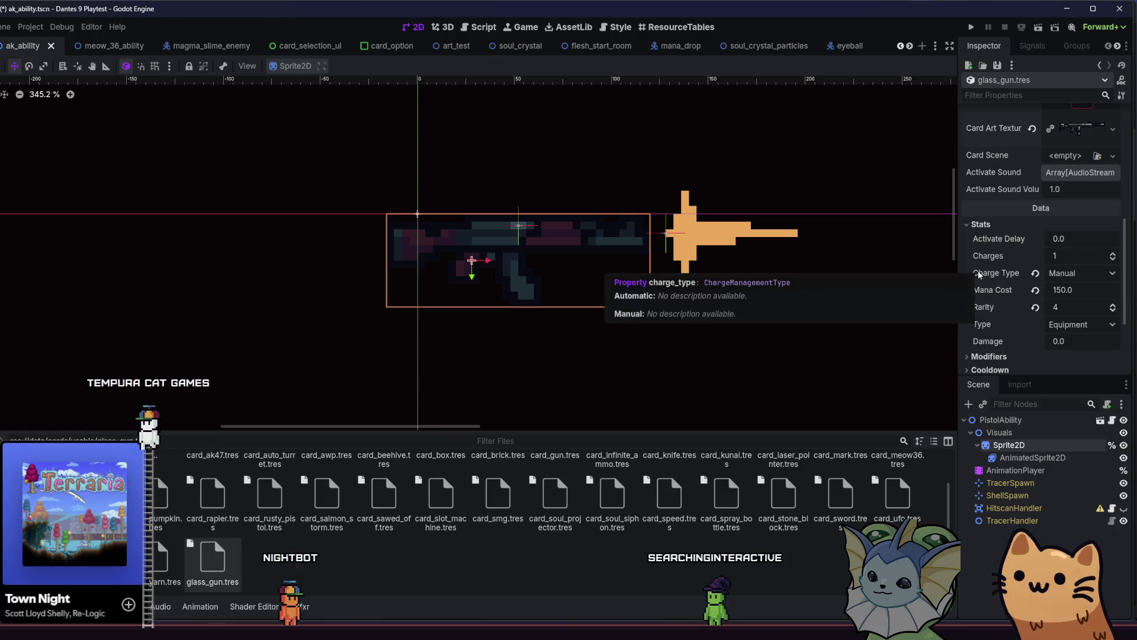
scroll(1061, 277, down, 2)
click(1060, 276)
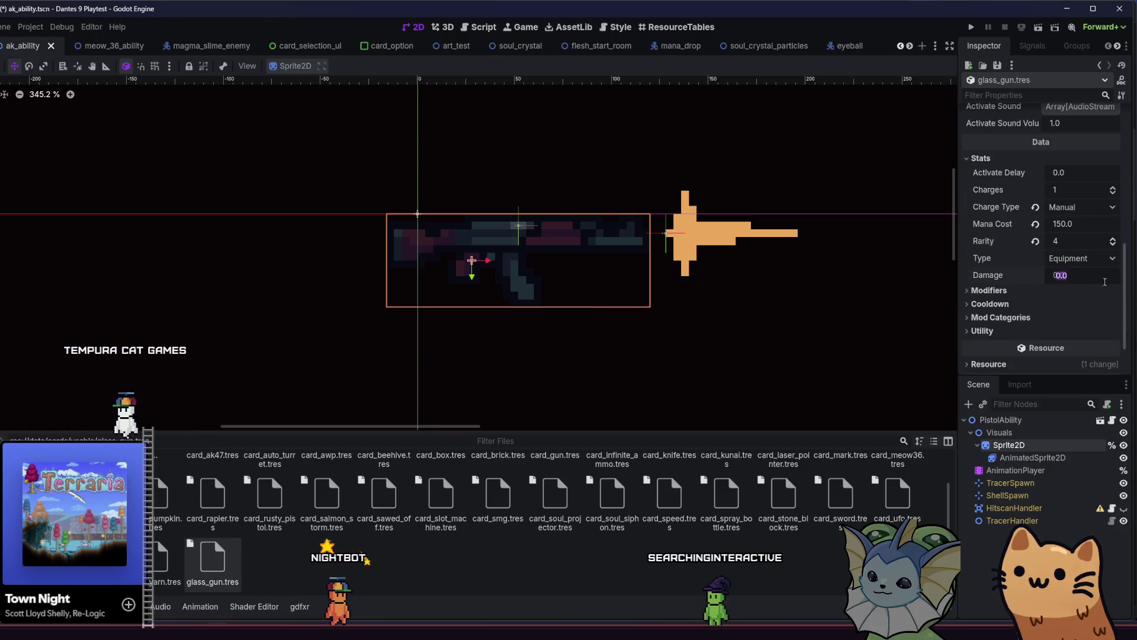
text(5)
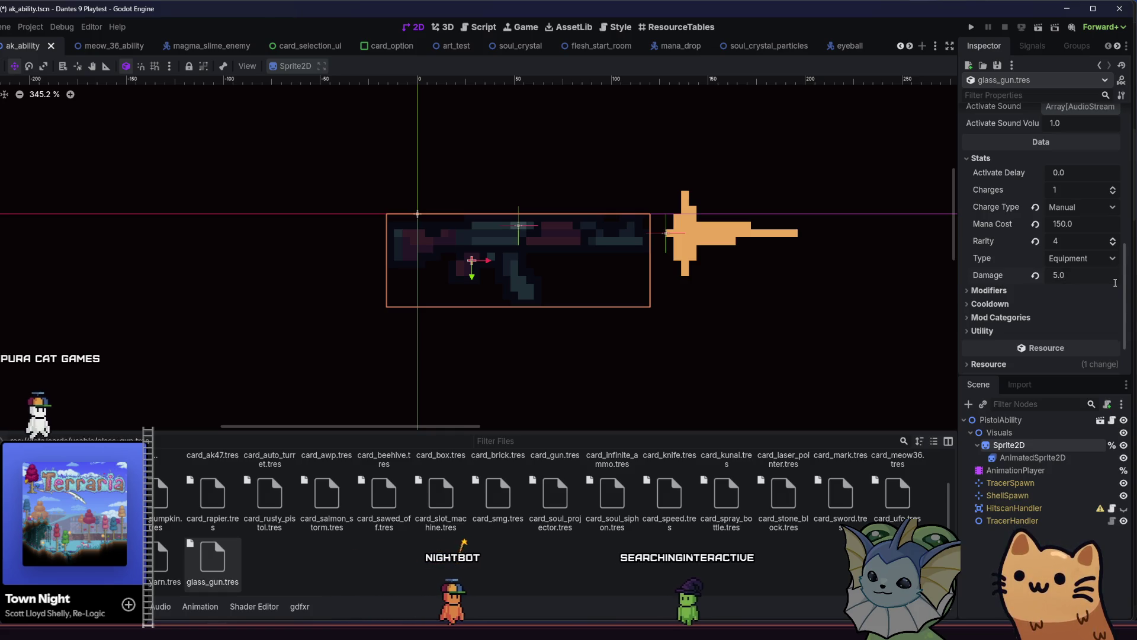
click(1063, 291)
click(1063, 289)
click(1046, 301)
click(1057, 319)
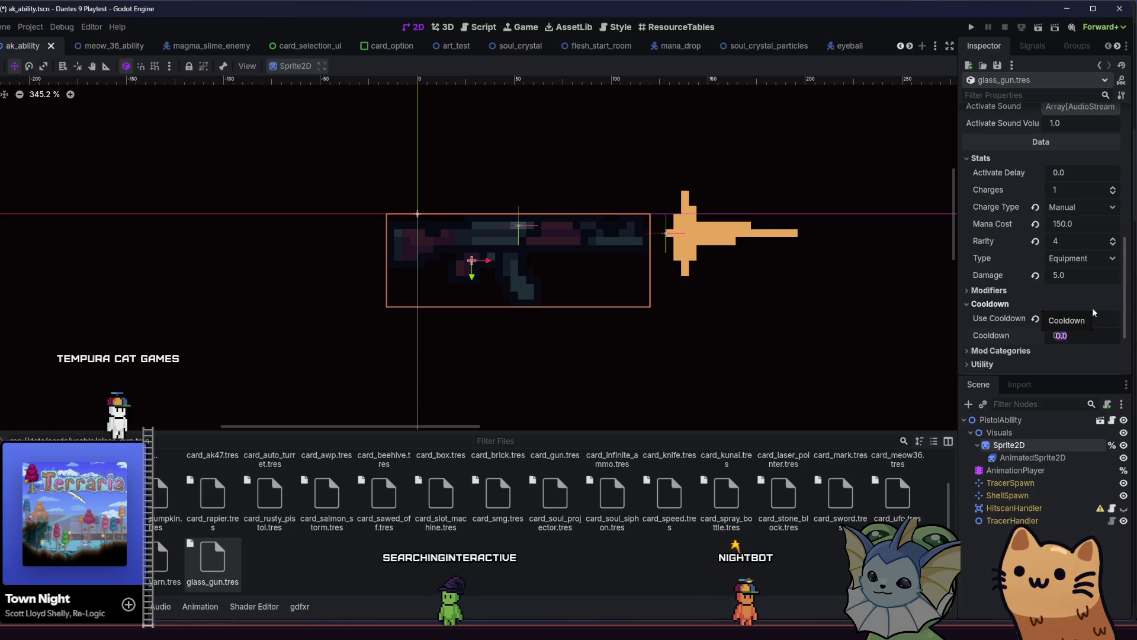
text(0.3)
key(Return)
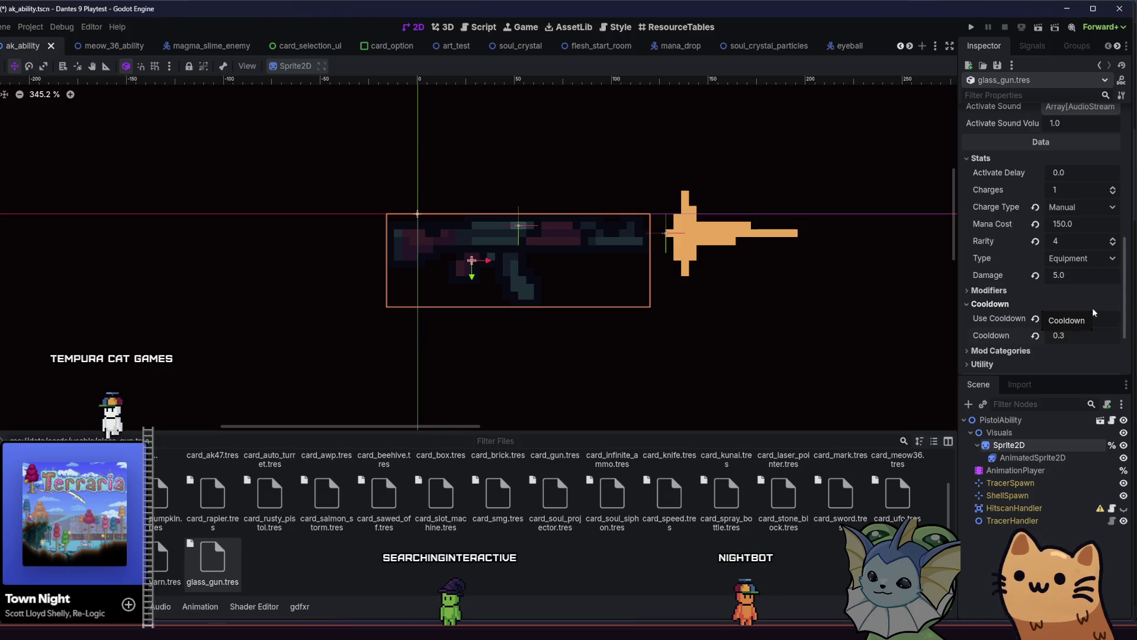
key(ctrl+s)
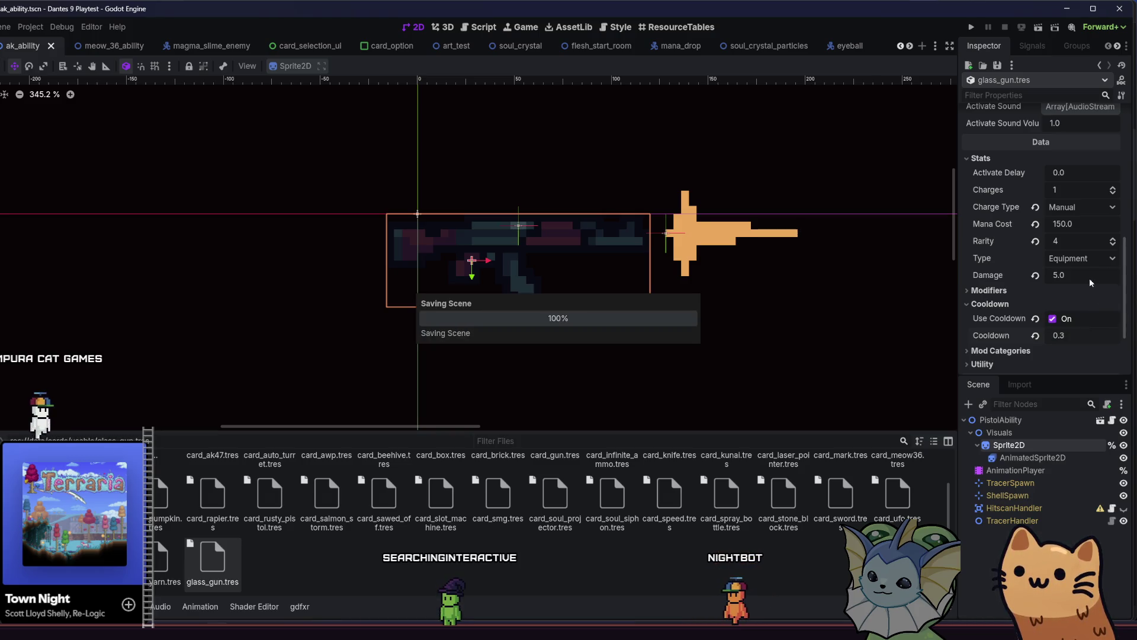
Change damage to 10, save, and expand Mod Categories showing General and Weapon
click(1088, 273)
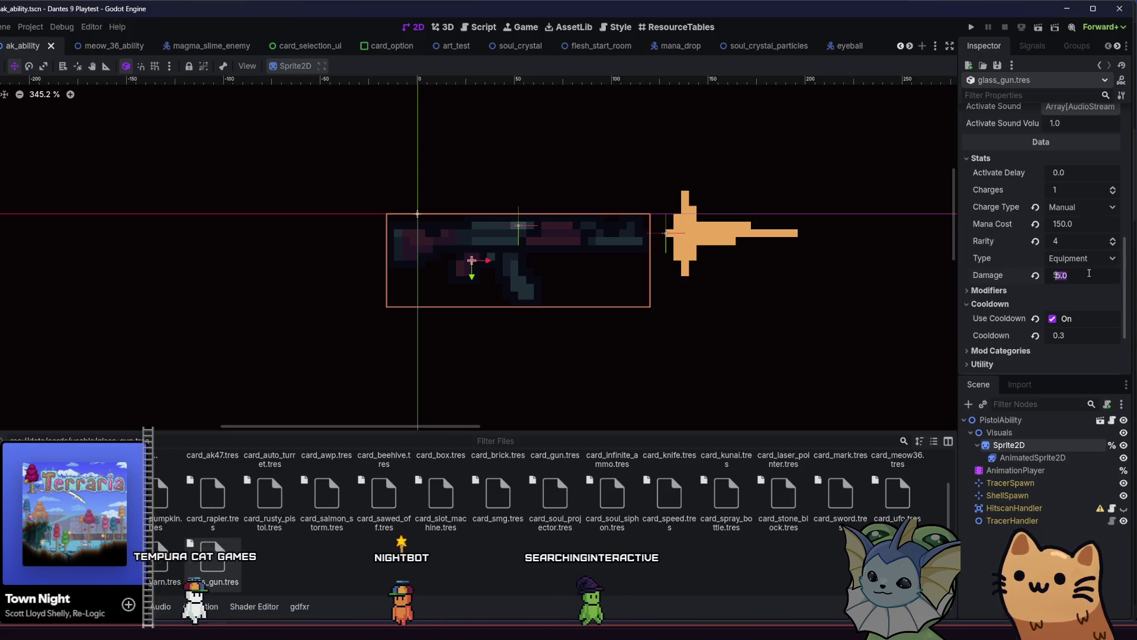
text(10)
key(Return)
key(ctrl+s)
click(1048, 317)
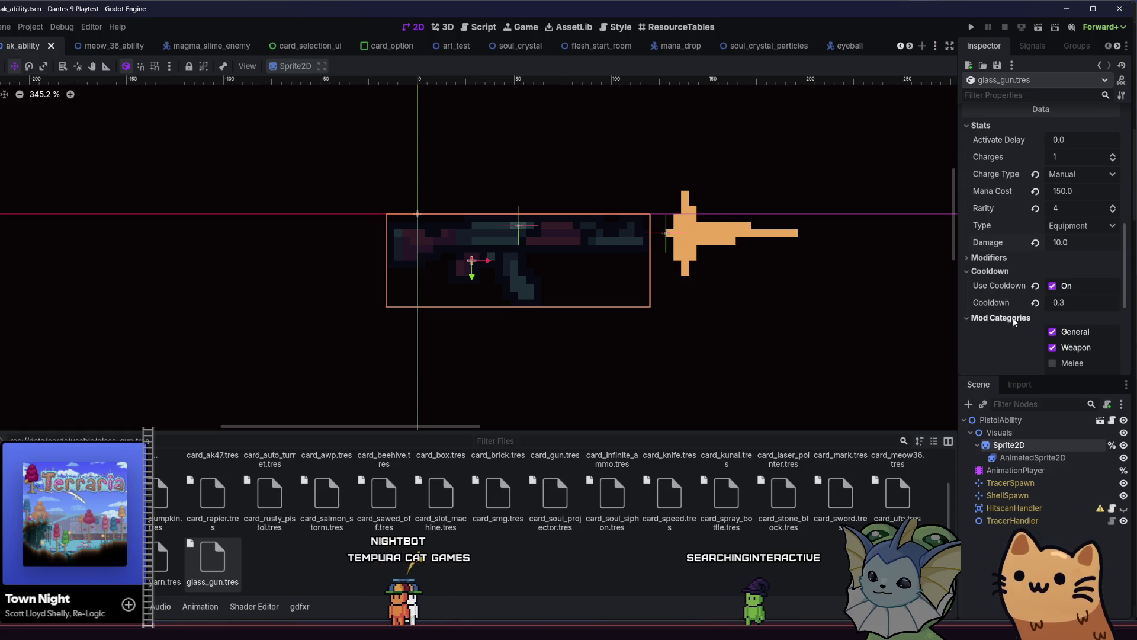
scroll(1014, 322, down, 2)
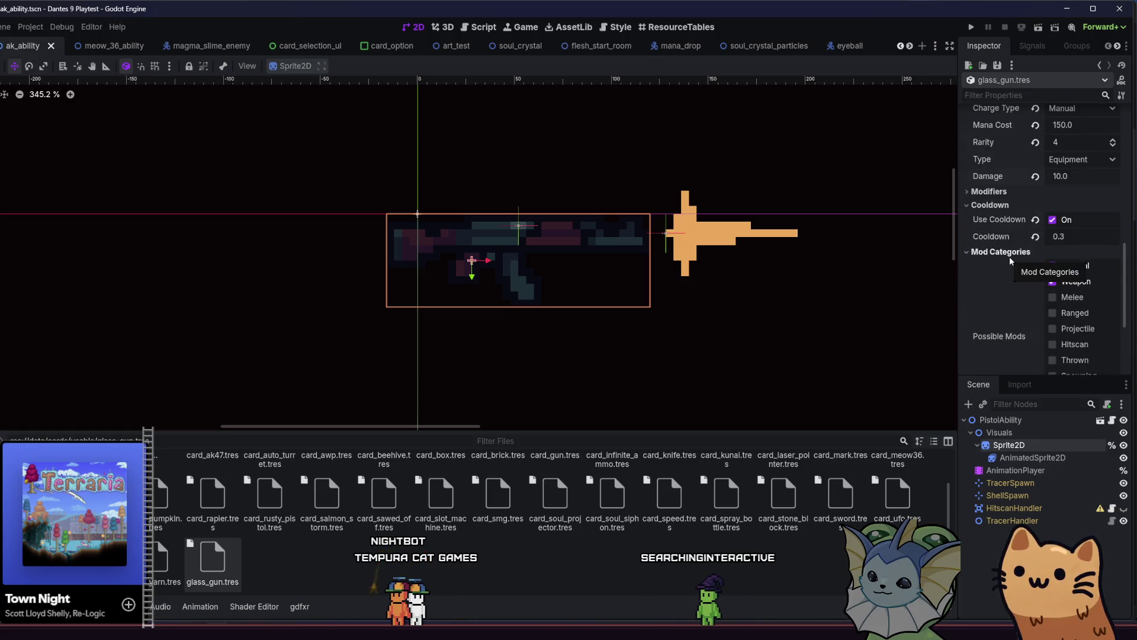
scroll(974, 231, down, 2)
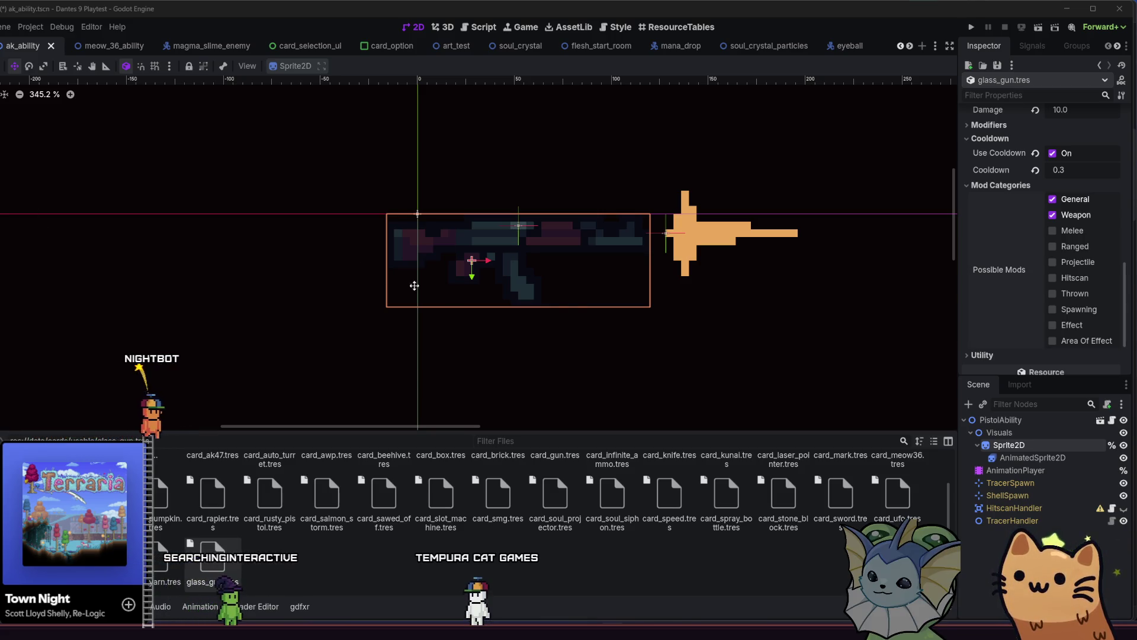
Inspect the AnimatedSprite2D and TracerSpawn nodes in the Scene tree
scroll(728, 296, up, 4)
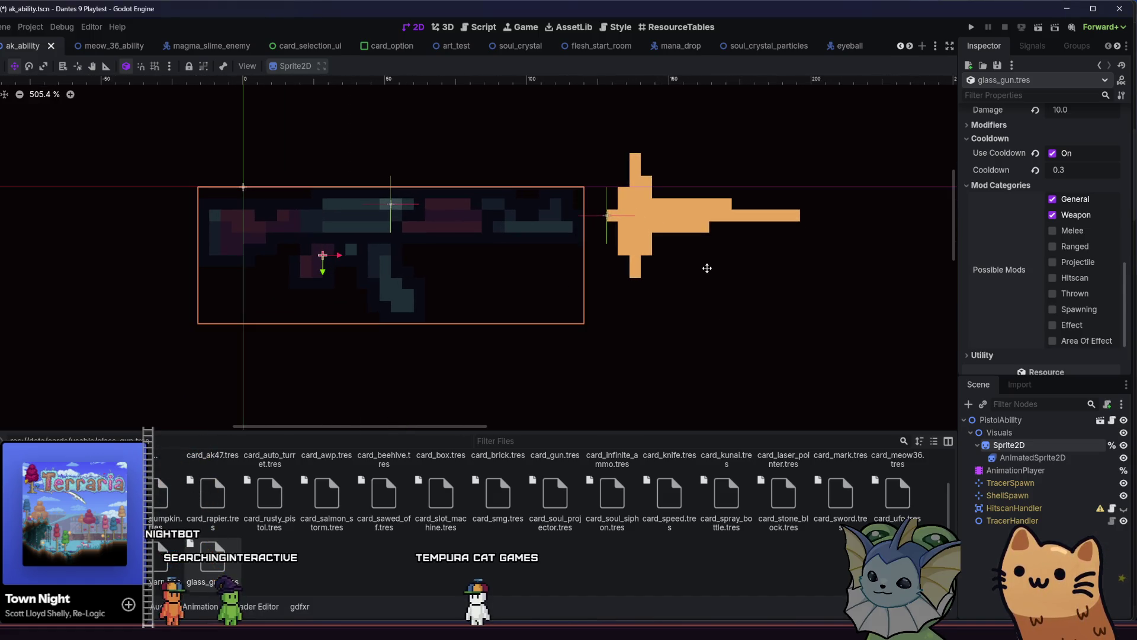
click(1023, 457)
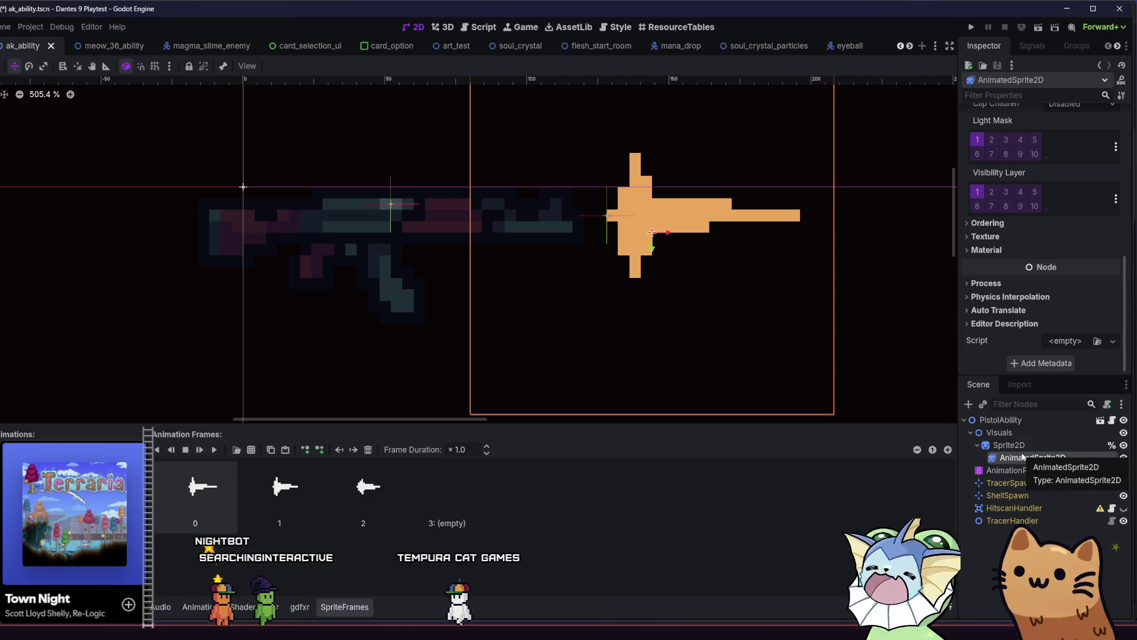
ctrl+click(1008, 445)
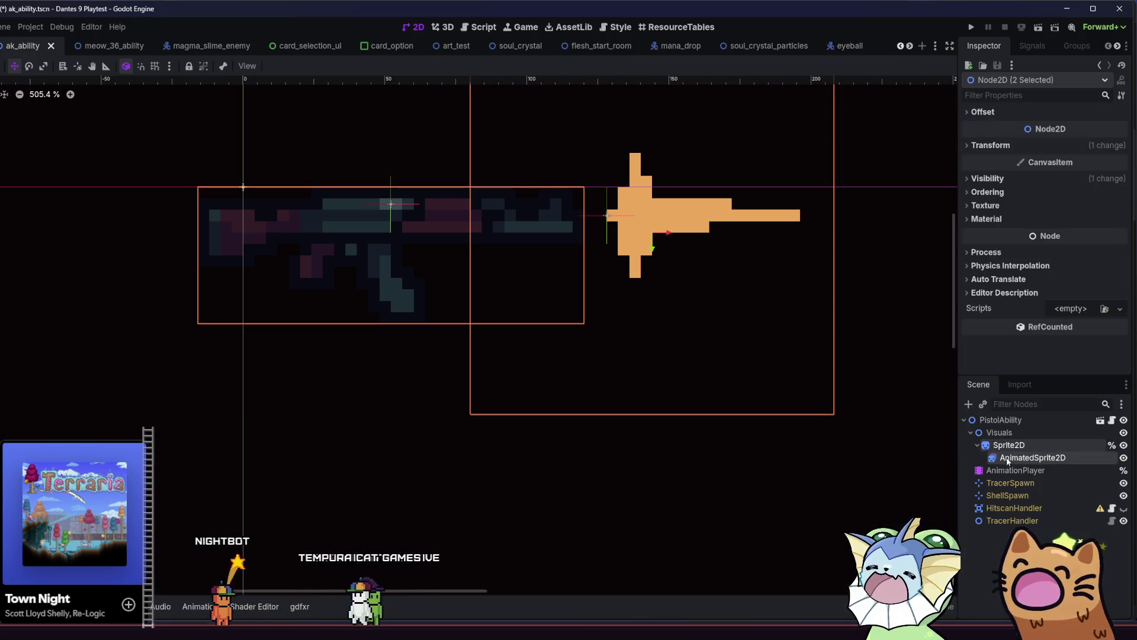
click(1007, 444)
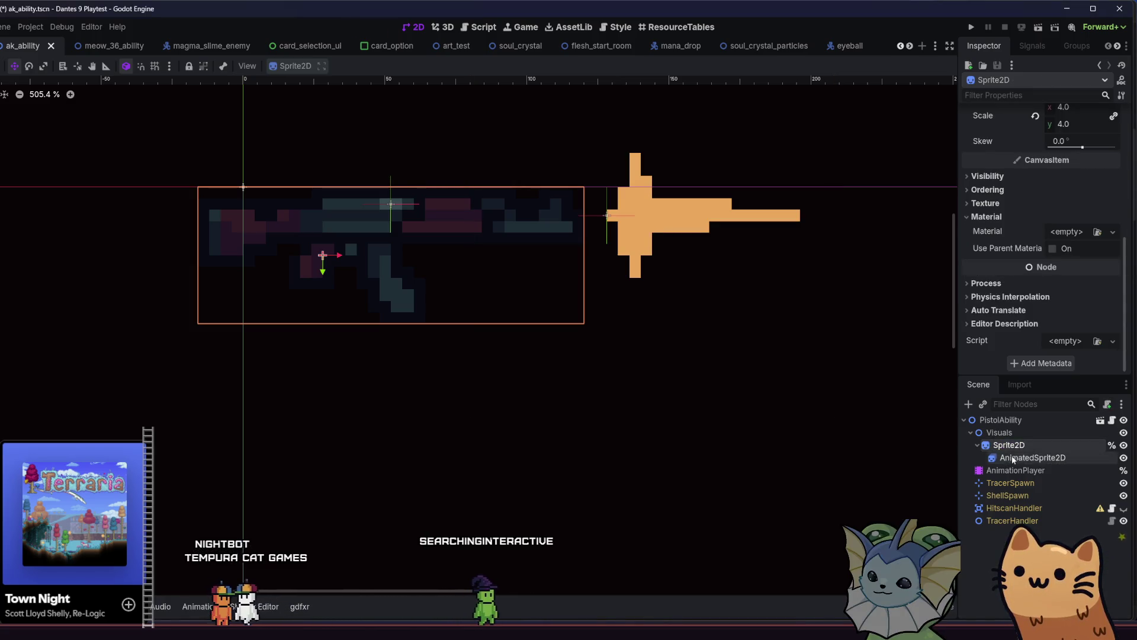
click(1014, 457)
ctrl+click(1012, 483)
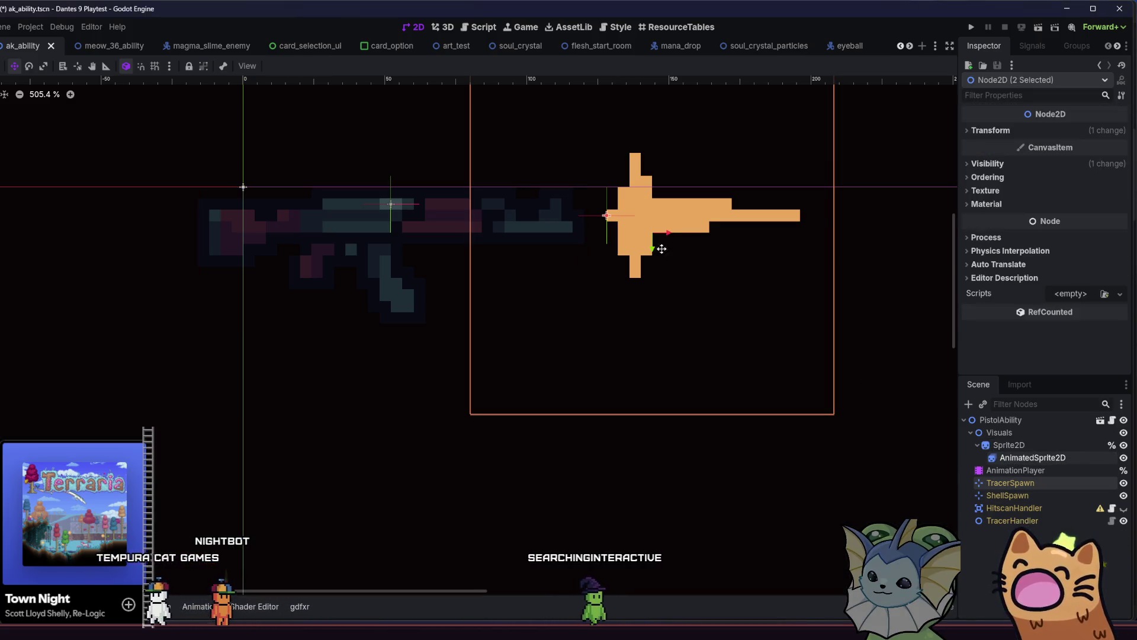
scroll(616, 224, up, 4)
scroll(616, 224, up, 3)
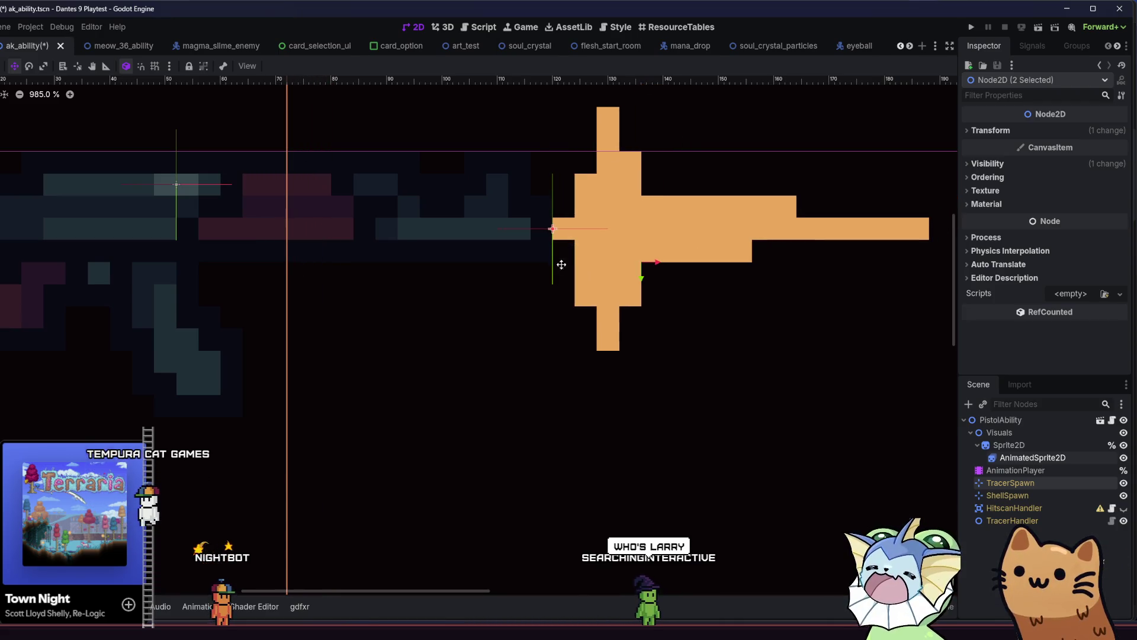
Select the Sprite2D gun on the canvas, save ak_ability, then deselect
click(51, 304)
key(ctrl+s)
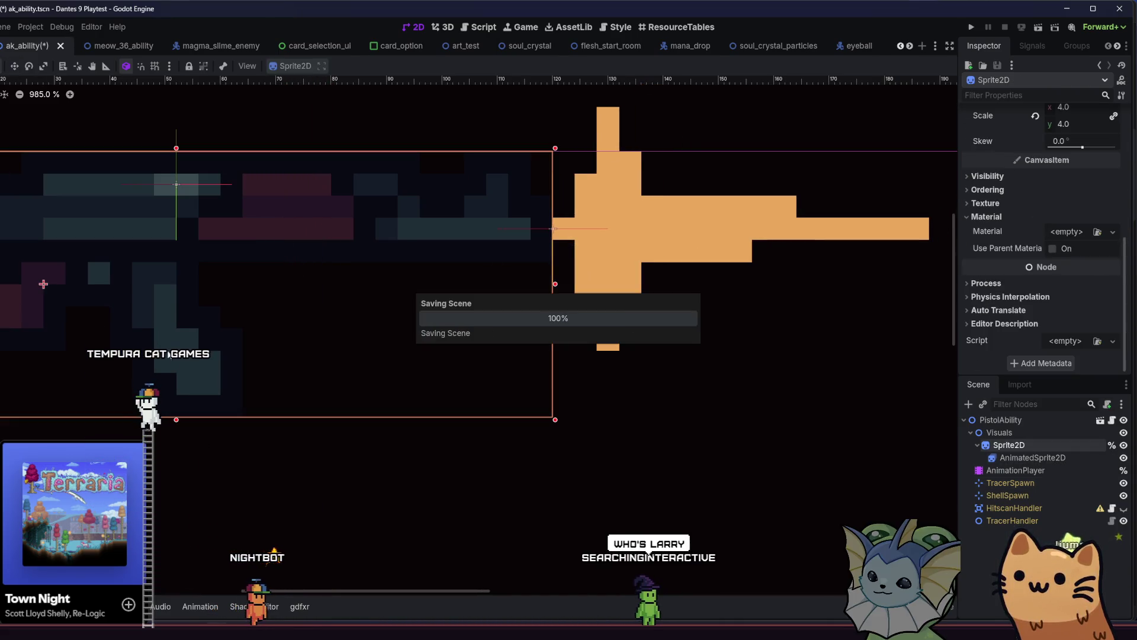
scroll(175, 374, down, 3)
scroll(176, 370, down, 2)
scroll(175, 370, left, 4)
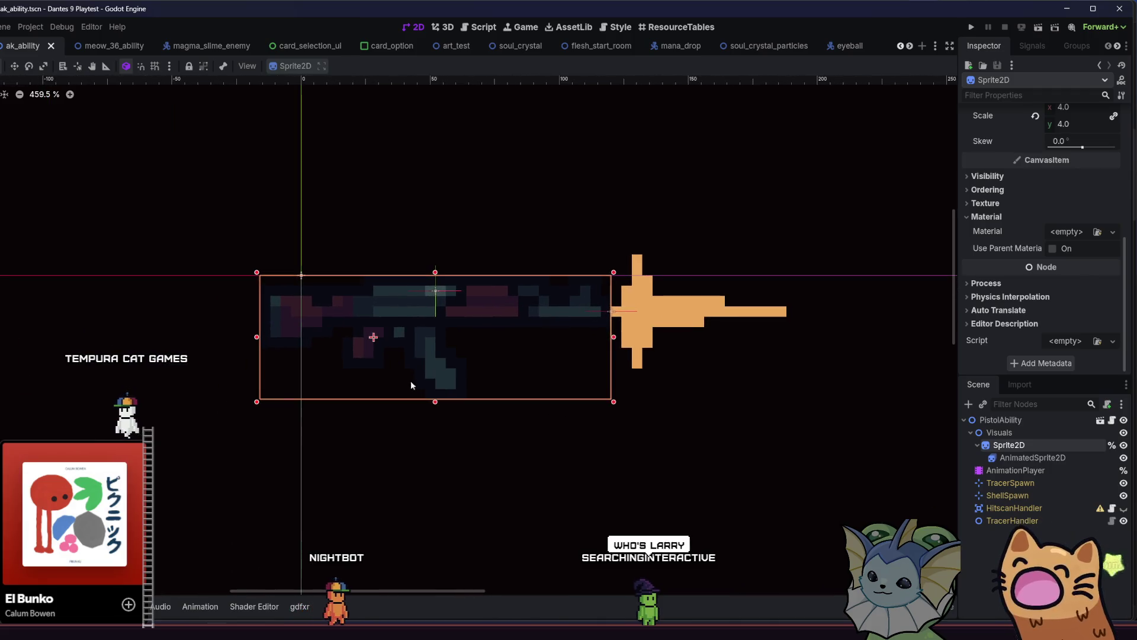
click(192, 378)
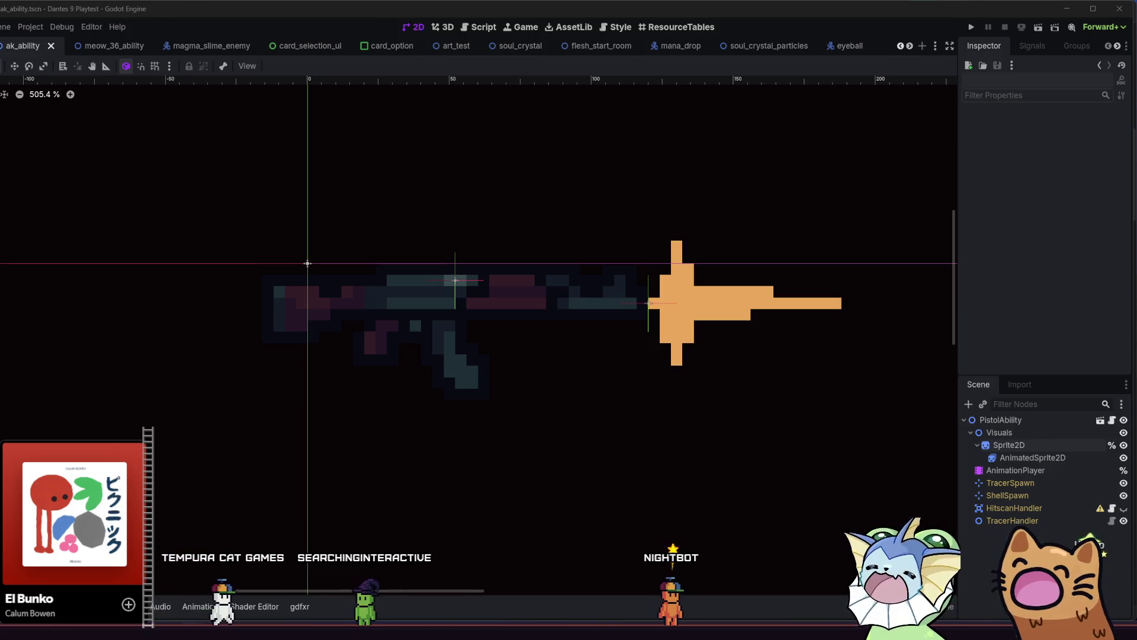
key(alt+Tab)
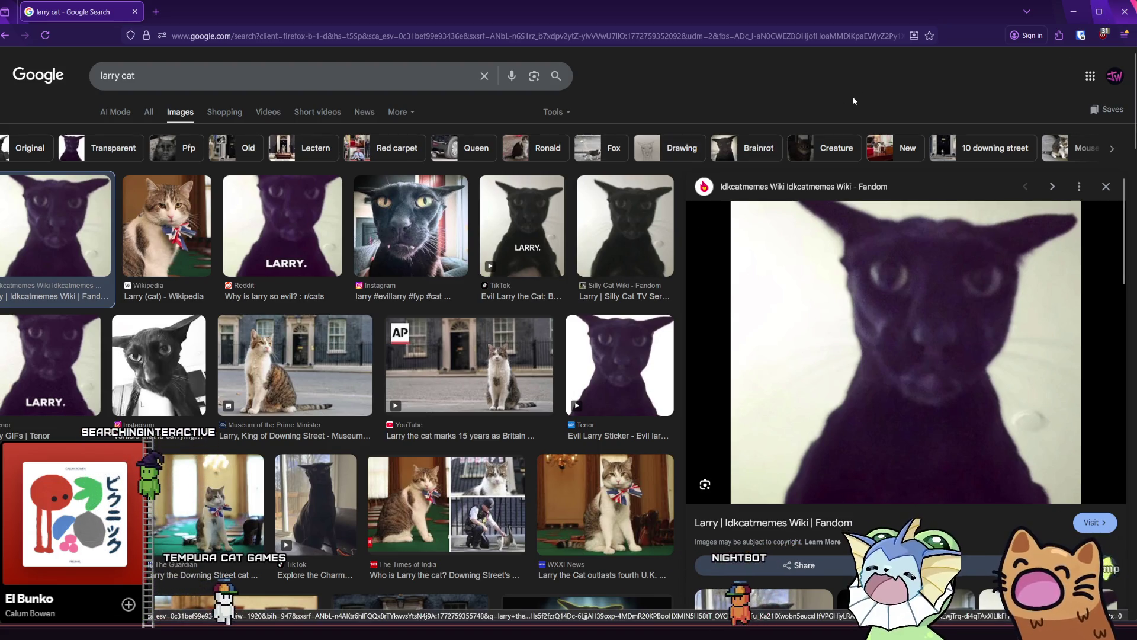
click(1123, 16)
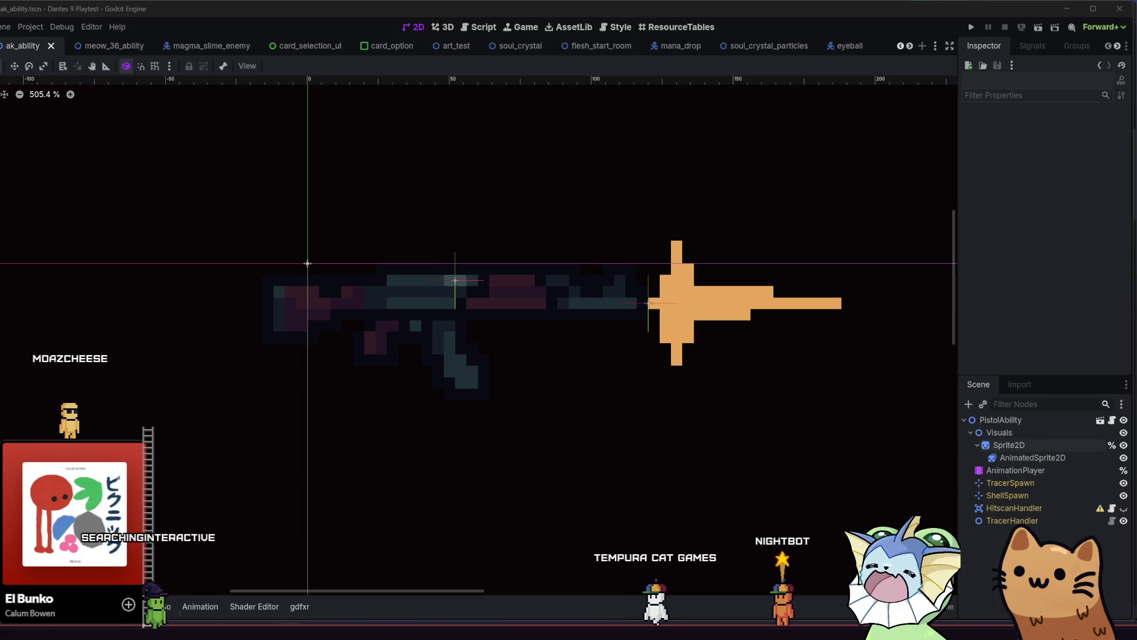
drag(189, 355, 126, 347)
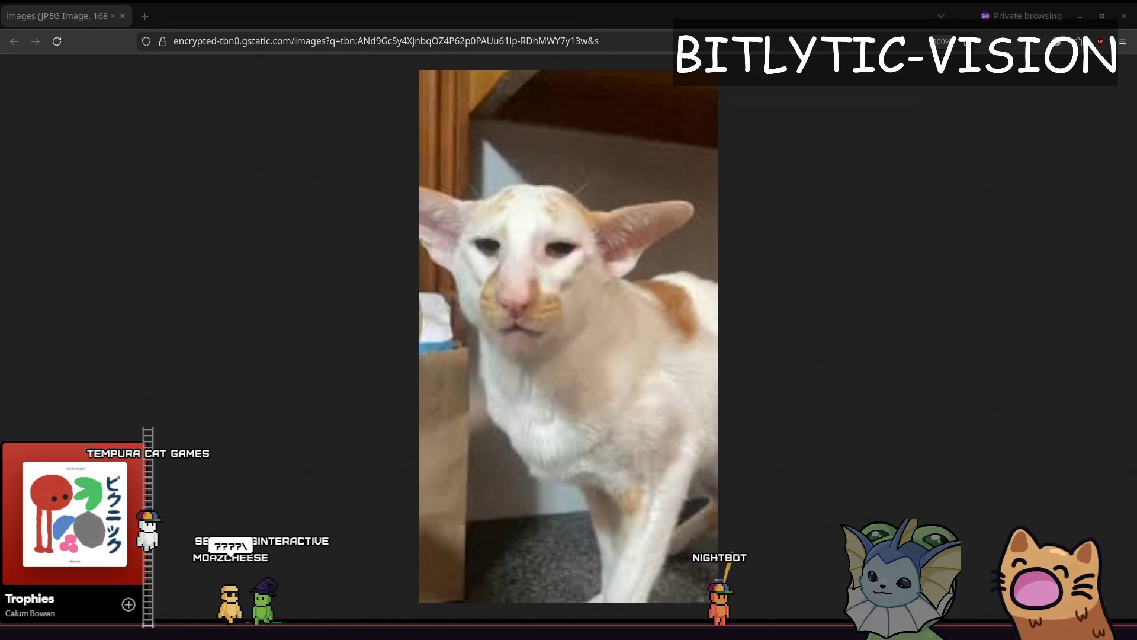
key(alt+Tab)
scroll(381, 268, up, 1)
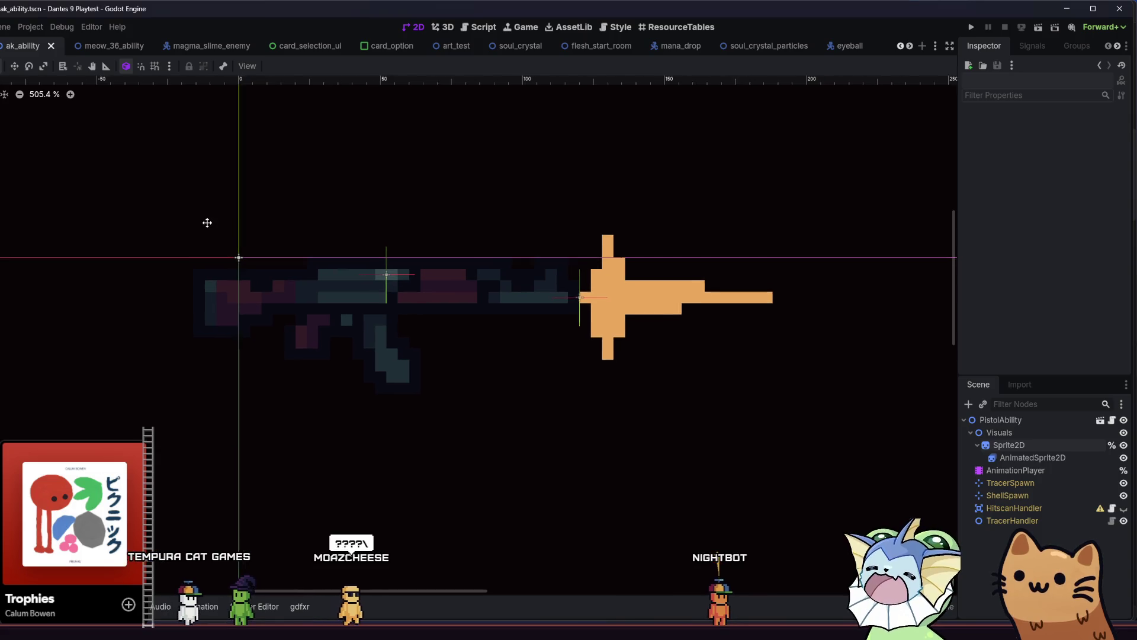
scroll(732, 46, down, 10)
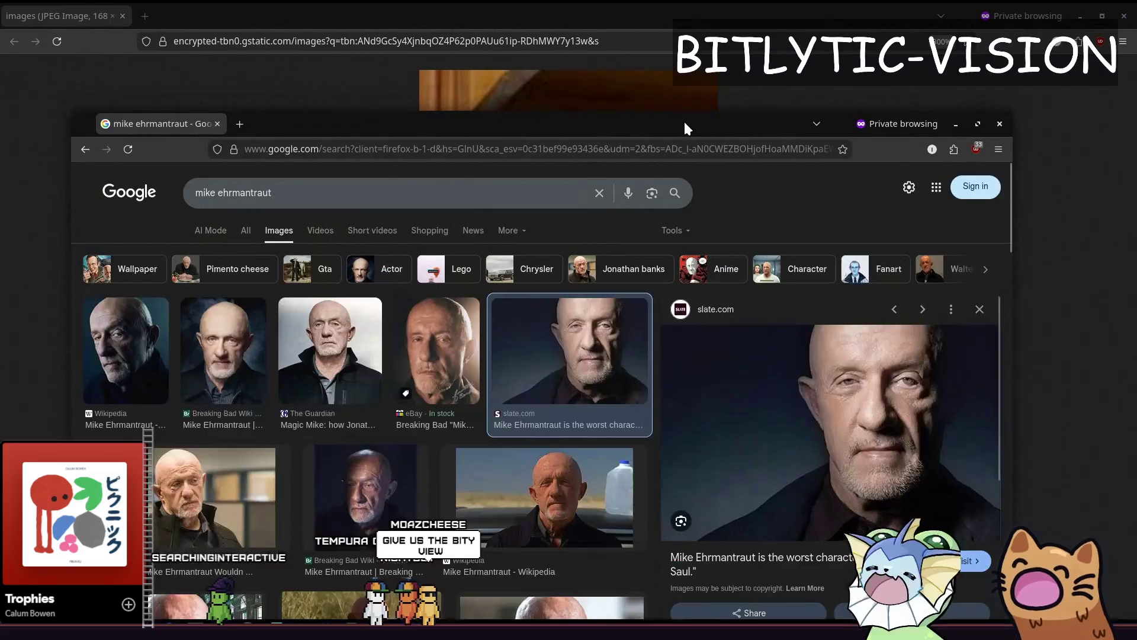
mouse_move(684, 120)
mouse_down()
mouse_move(386, 393)
mouse_move(355, 276)
mouse_move(203, 116)
mouse_up()
mouse_move(290, 121)
mouse_down()
mouse_move(183, 44)
mouse_move(175, 70)
mouse_up()
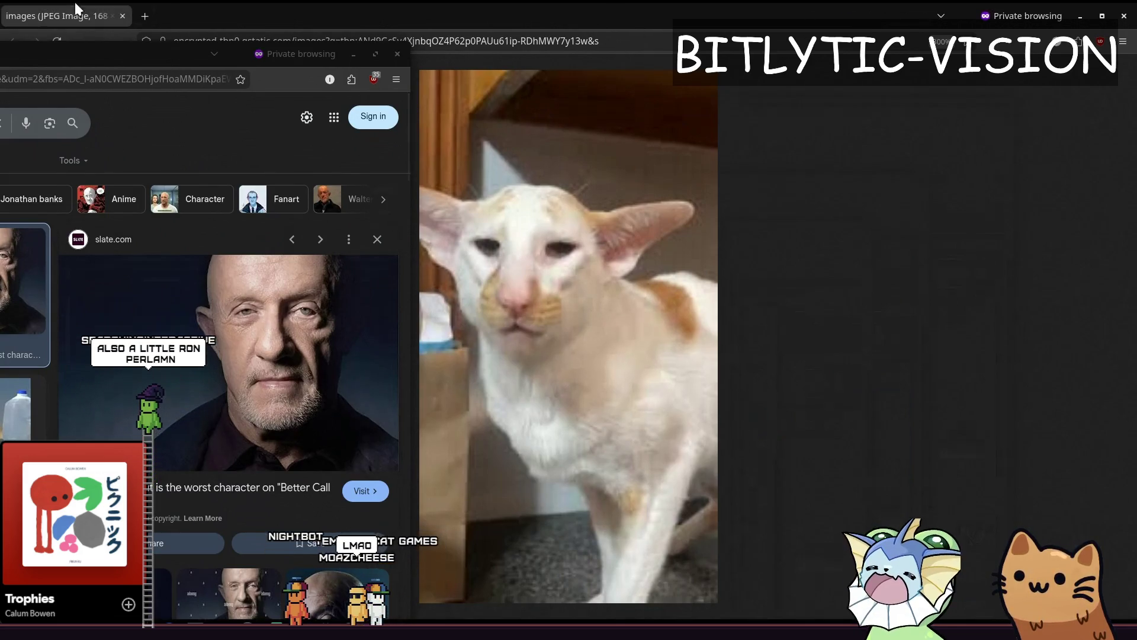
click(123, 16)
mouse_move(121, 56)
mouse_down()
mouse_move(434, 200)
mouse_move(434, 3)
mouse_up()
key(alt+Tab)
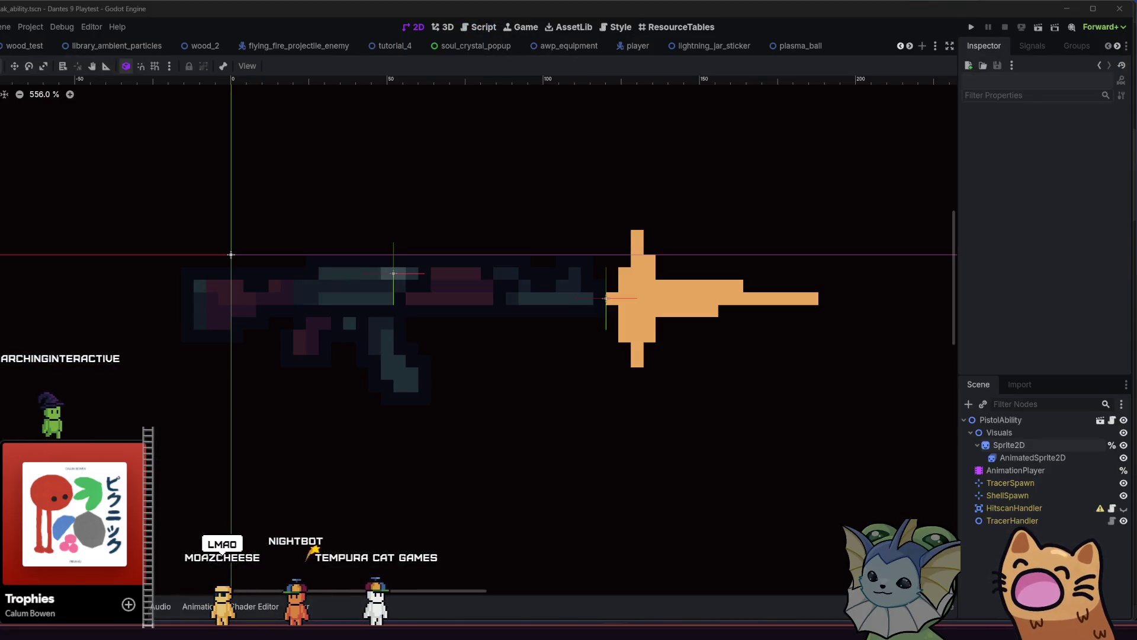
scroll(812, 48, down, 15)
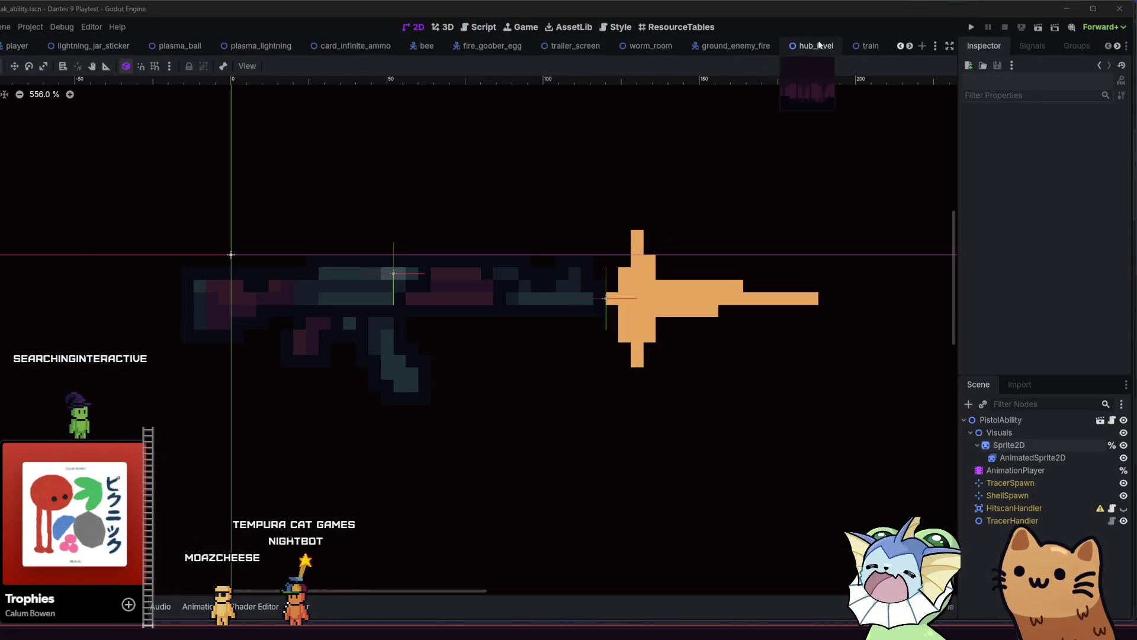
scroll(816, 47, down, 1)
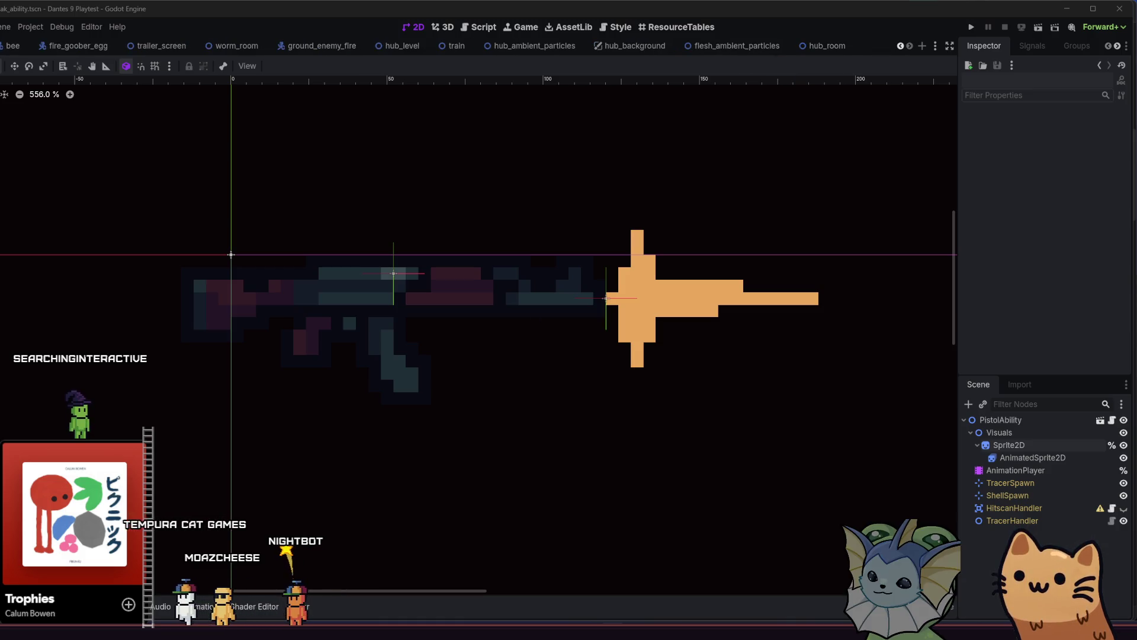
key(alt+f)
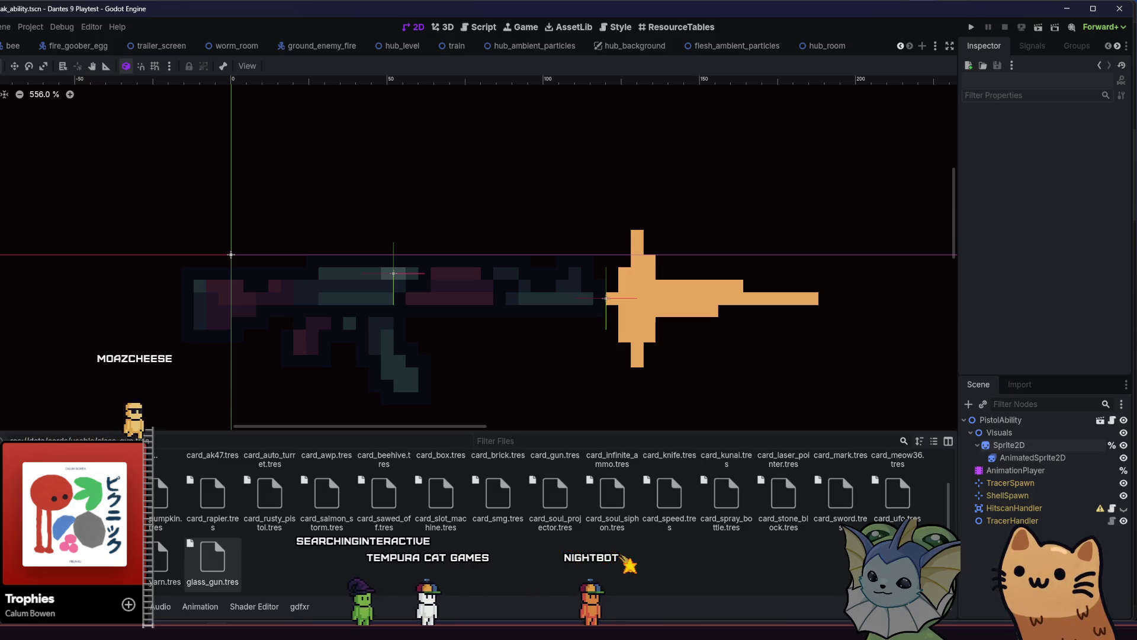
Duplicate ak_ability.tscn in the guns folder as glass_gun_equipment.tscn
key(alt+Left)
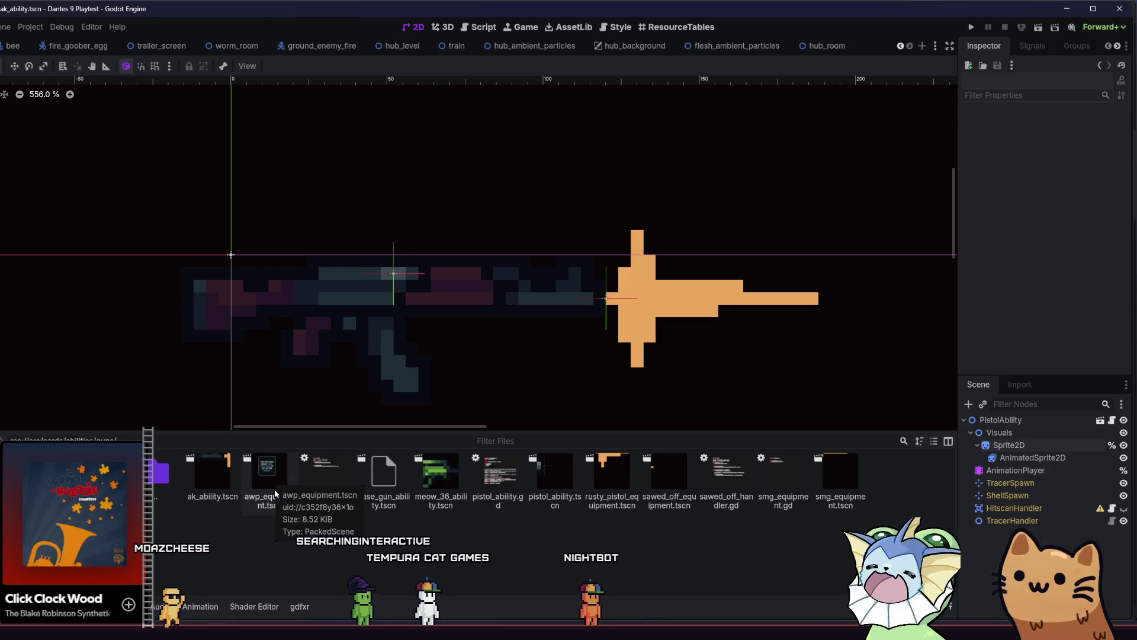
right_click(195, 500)
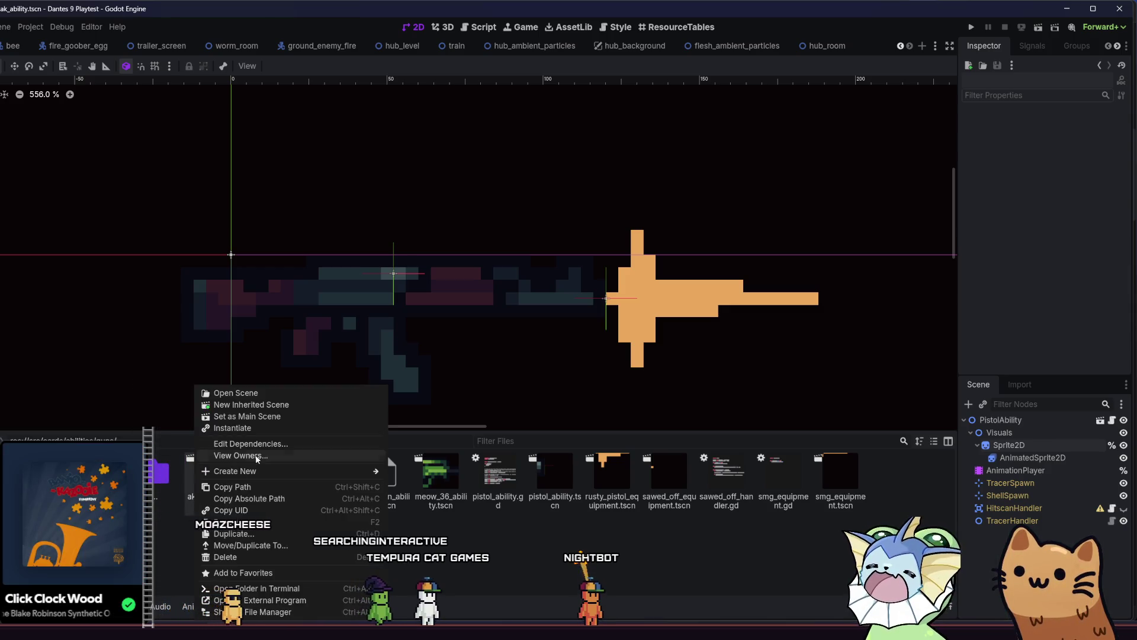
click(243, 530)
text(glass_gun_)
text(equipment)
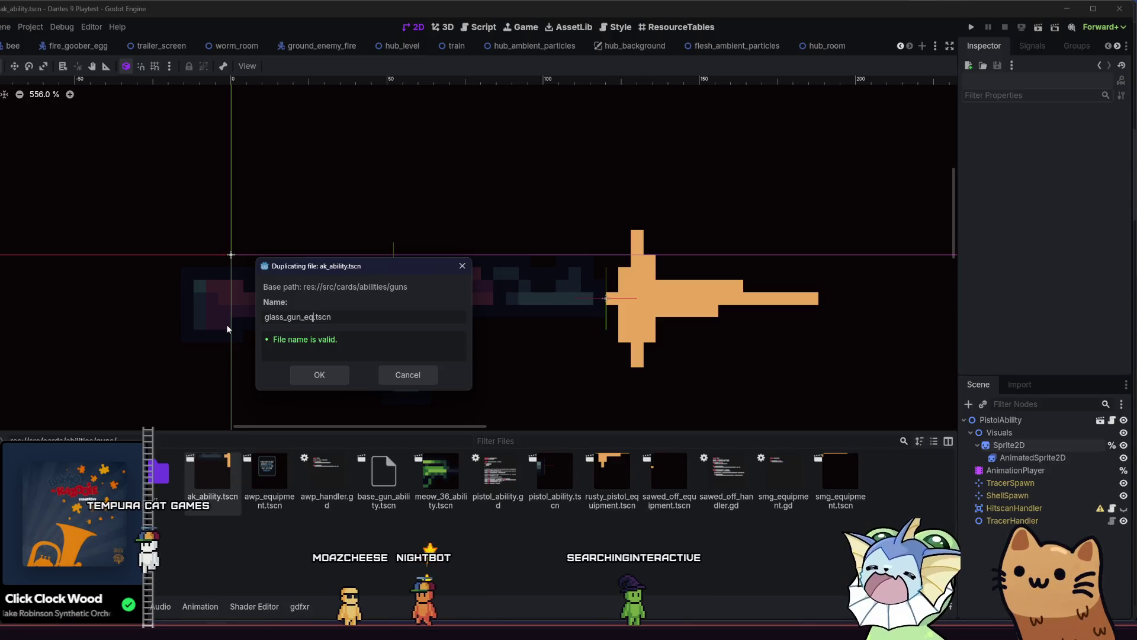
key(Return)
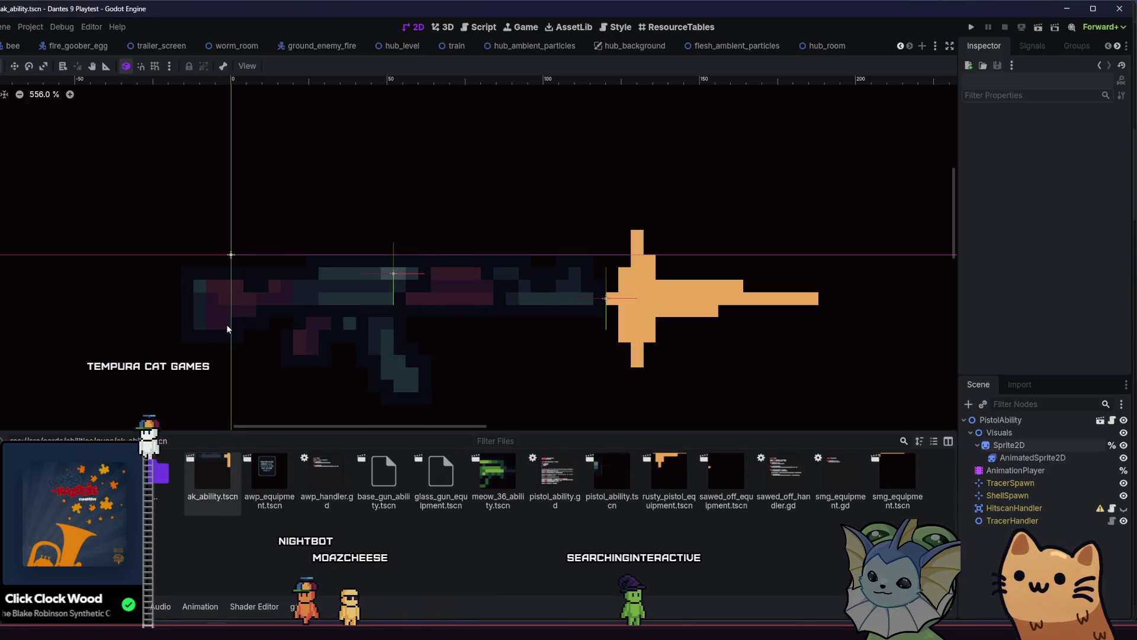
Open glass_gun_equipment.tscn and enter the card equipment visuals folder
double_click(431, 470)
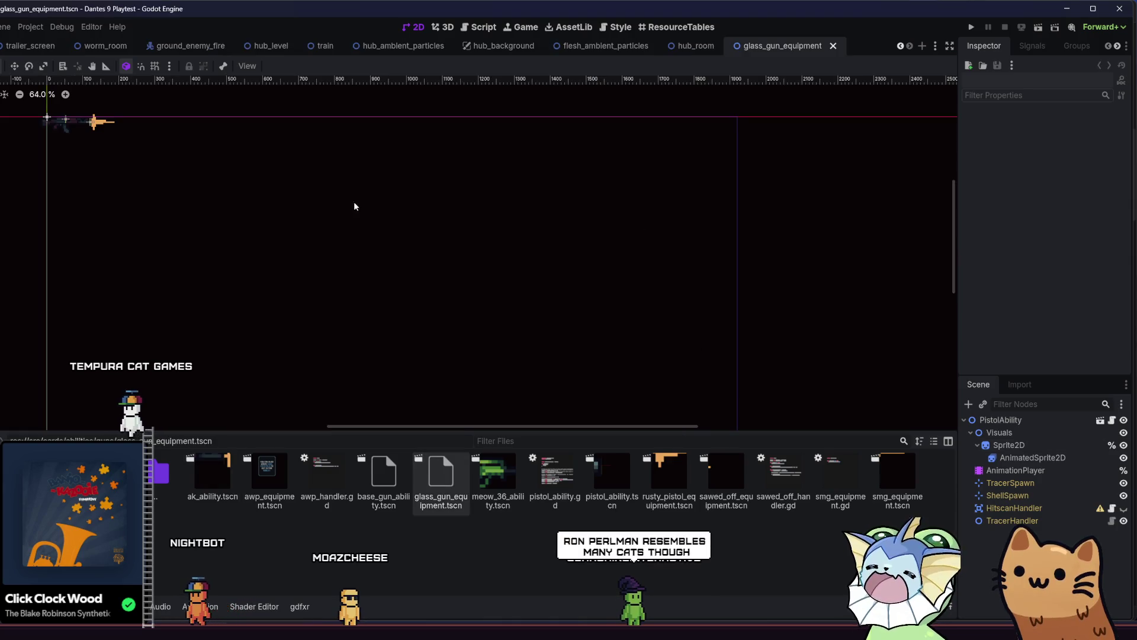
scroll(275, 198, up, 4)
scroll(275, 201, up, 4)
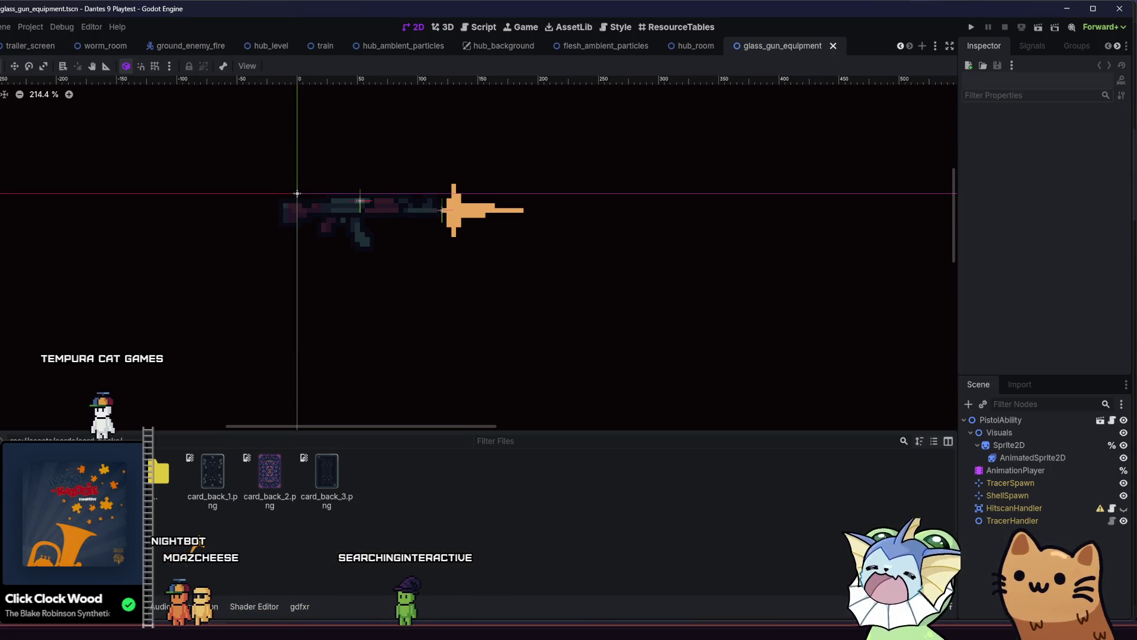
double_click(169, 472)
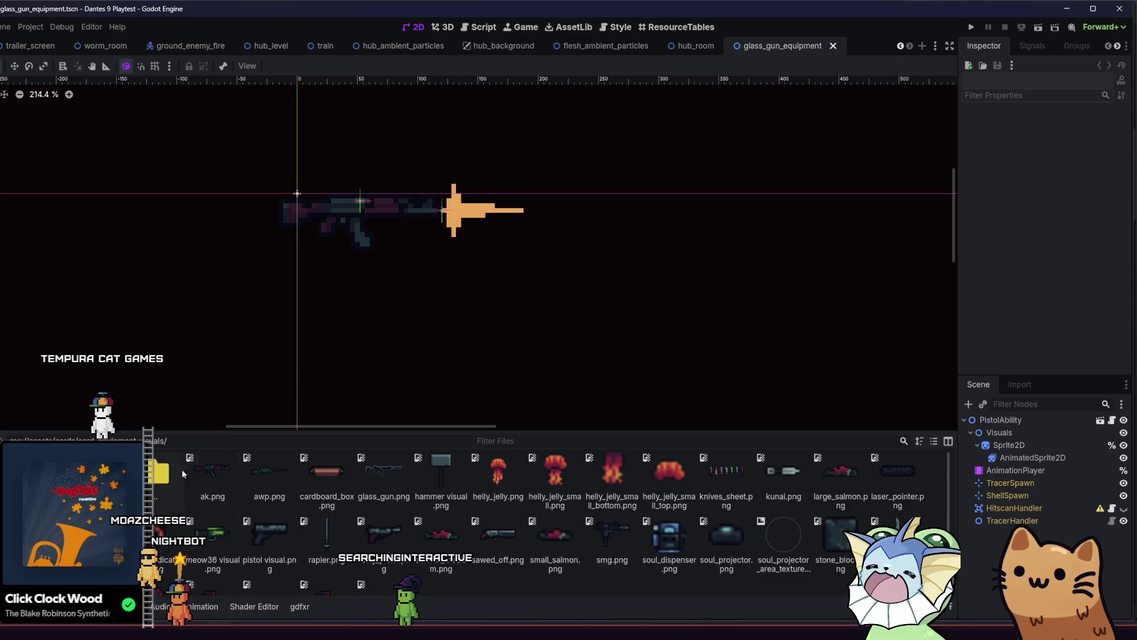
Assign glass_gun.png as the Sprite2D node's texture
click(1046, 443)
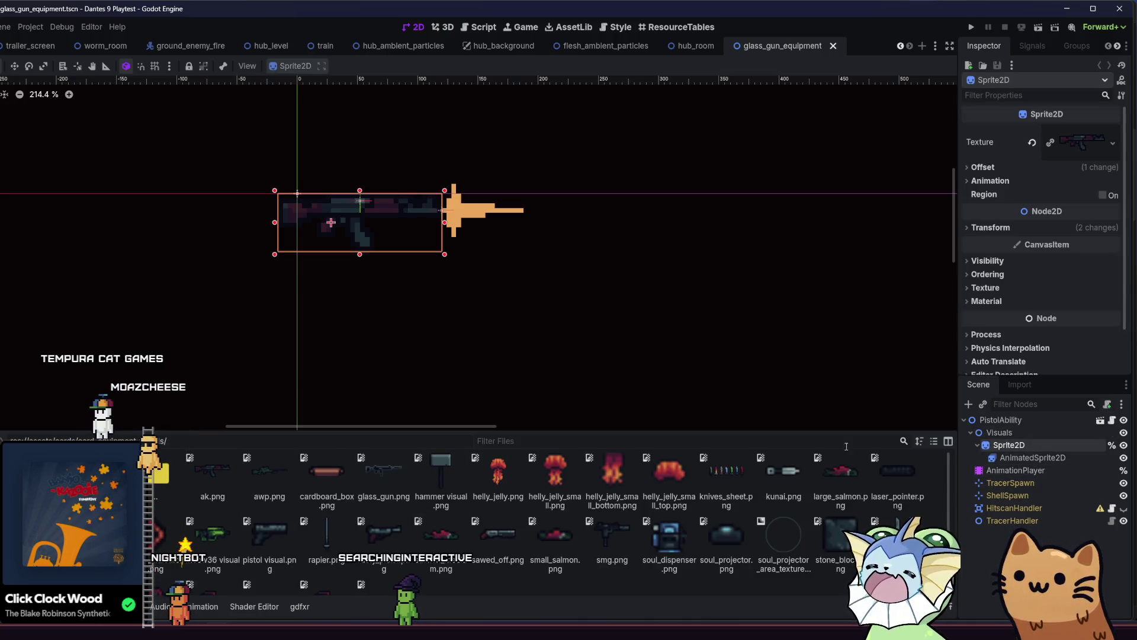
mouse_move(383, 467)
mouse_down()
mouse_move(482, 393)
mouse_move(1084, 151)
mouse_move(1075, 155)
mouse_up()
scroll(338, 187, up, 2)
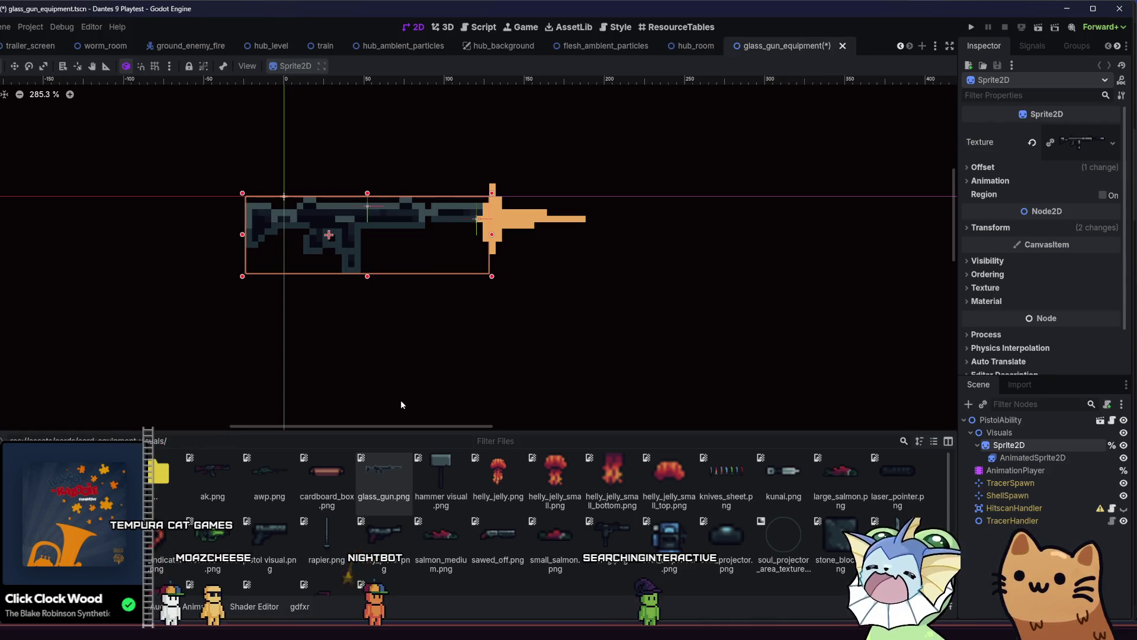
scroll(286, 207, up, 4)
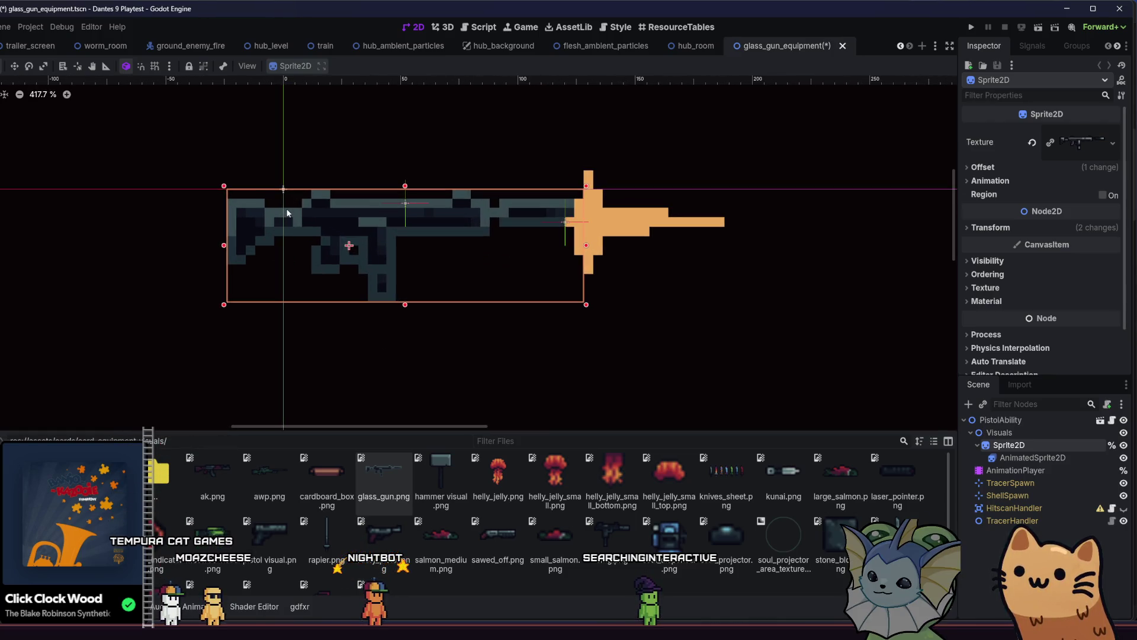
Nudge the gun sprite beside the orange muzzle silhouette and save the scene
drag(287, 209, 336, 217)
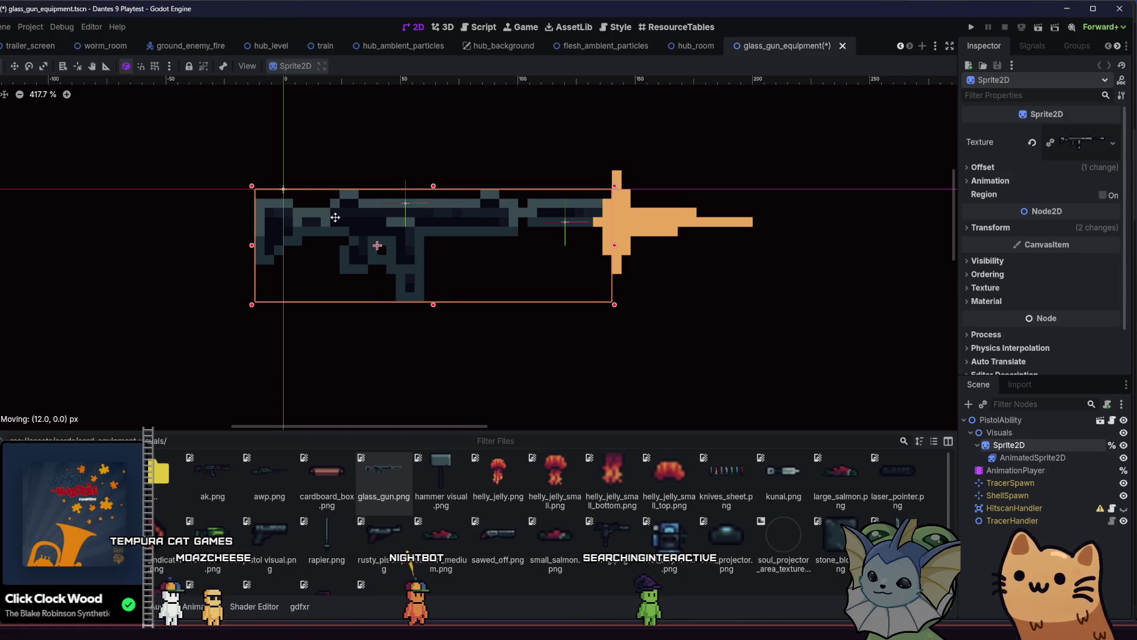
key(ctrl+s)
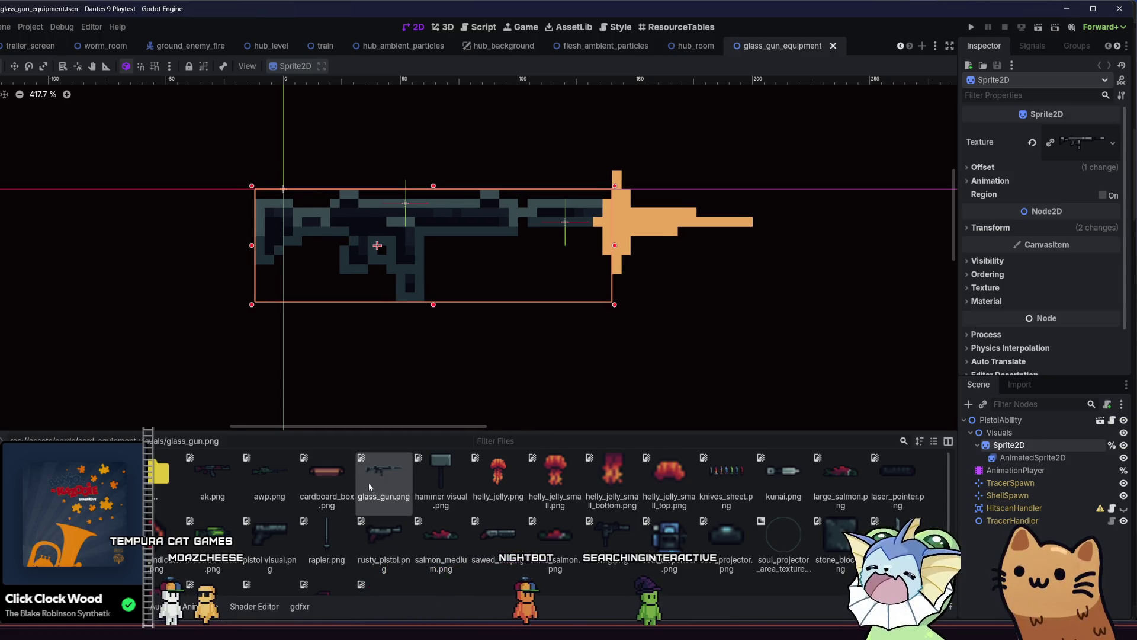
mouse_move(377, 477)
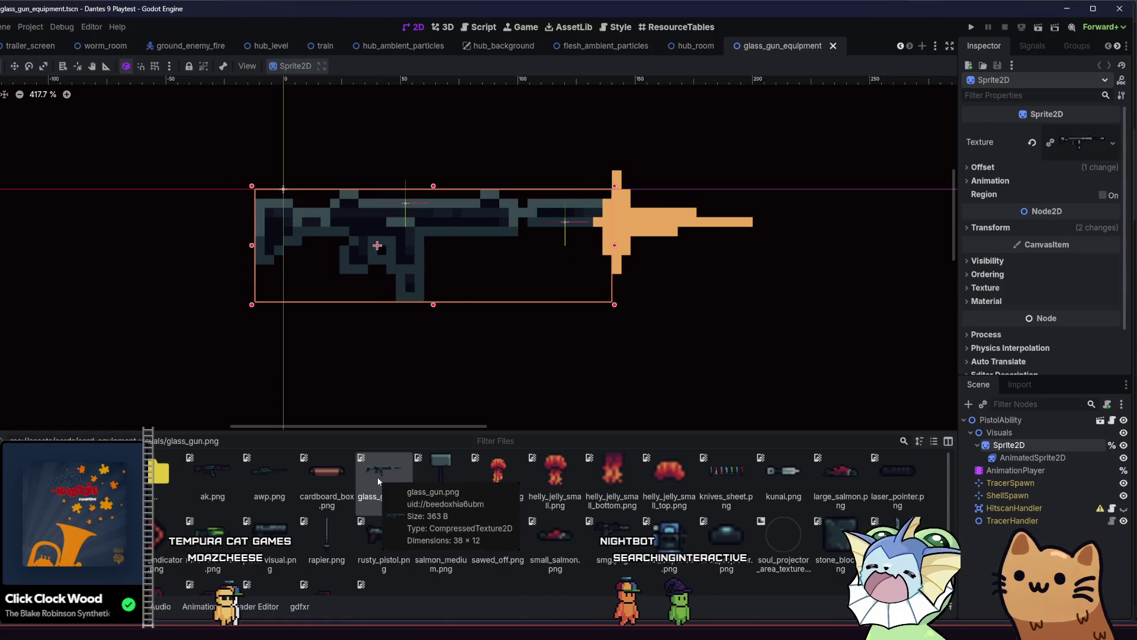
key(Left)
key(Left)
key(Left)
scroll(362, 242, up, 2)
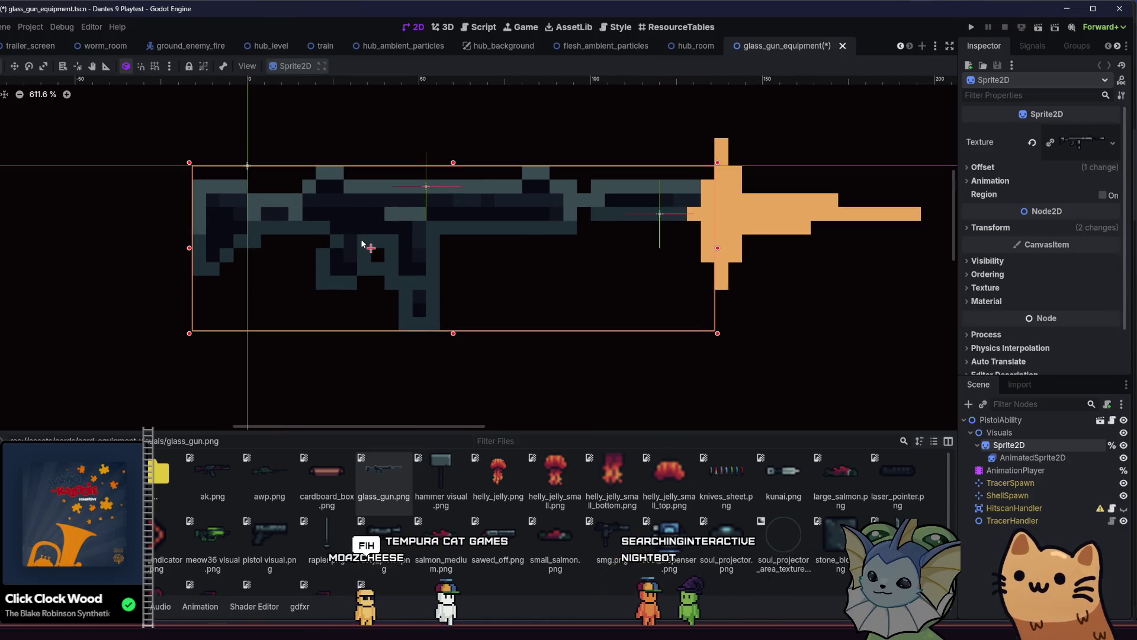
key(ctrl+s)
Select the AnimatedSprite2D node to view its shoot animation frames
scroll(231, 237, up, 4)
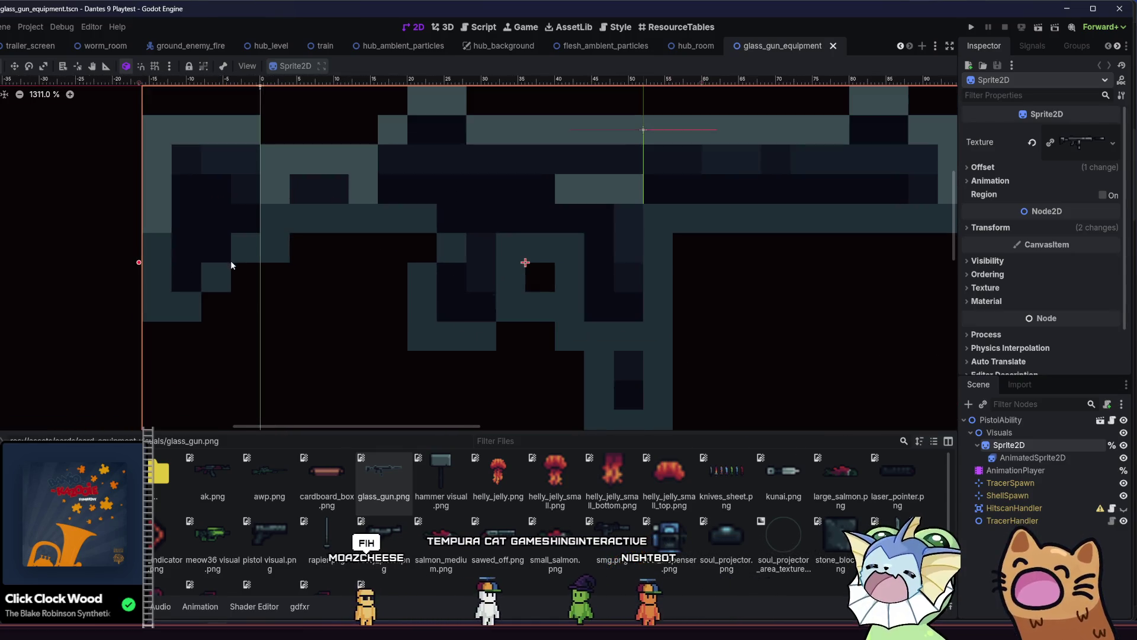
scroll(249, 239, up, 3)
scroll(252, 249, down, 5)
scroll(257, 276, down, 4)
scroll(666, 379, up, 1)
click(1030, 458)
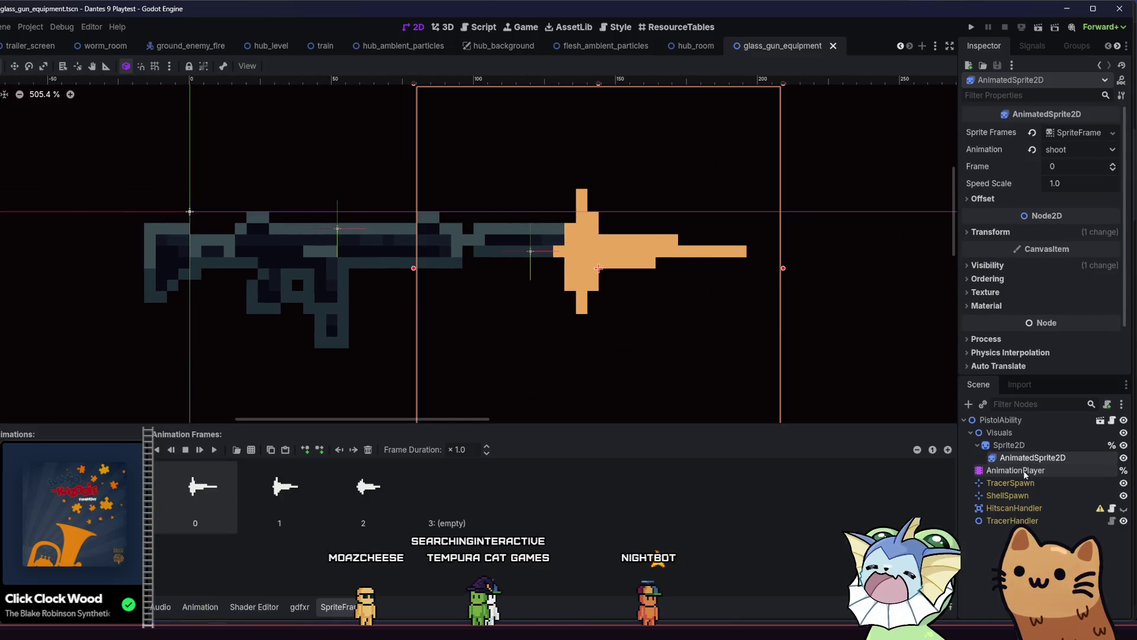
Nudge the AnimatedSprite2D muzzle flash and TracerSpawn point slightly up-left
click(1025, 470)
click(1028, 458)
ctrl+click(1019, 483)
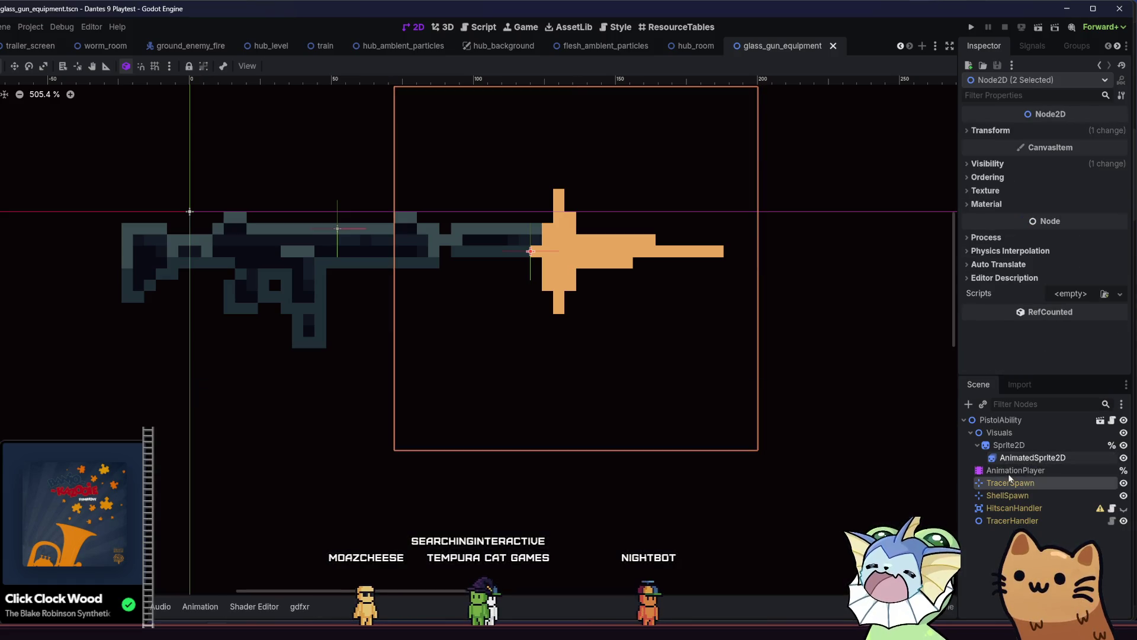
scroll(533, 260, up, 5)
drag(562, 244, 553, 240)
scroll(547, 237, down, 5)
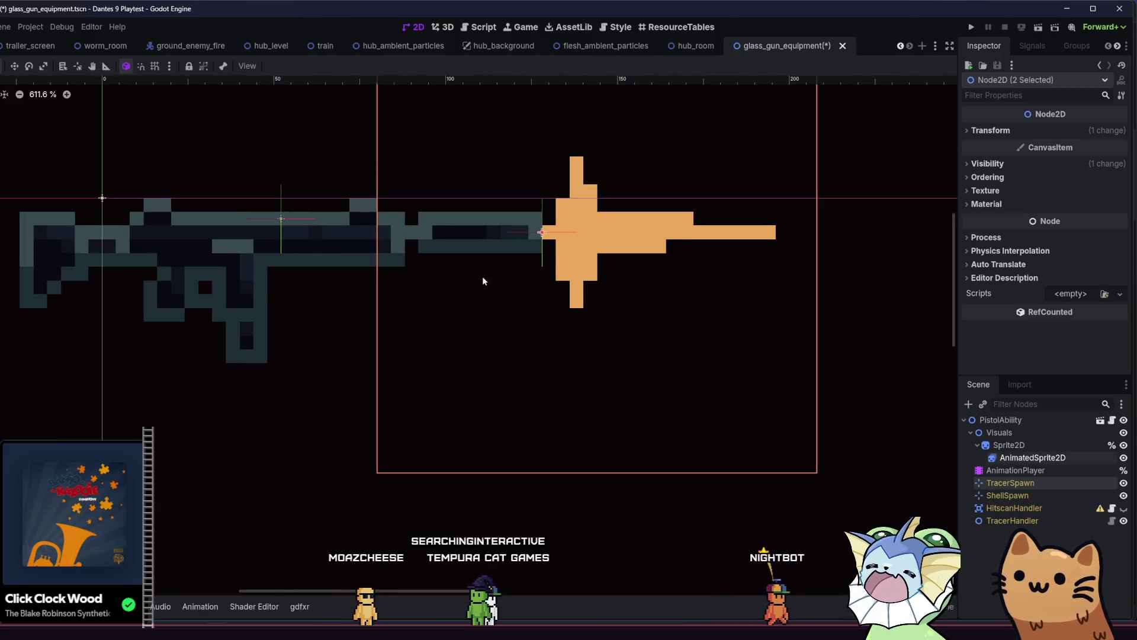
click(264, 380)
Re-centre the gun in the viewport and select the PistolAbility root node
scroll(296, 383, up, 1)
scroll(297, 403, down, 2)
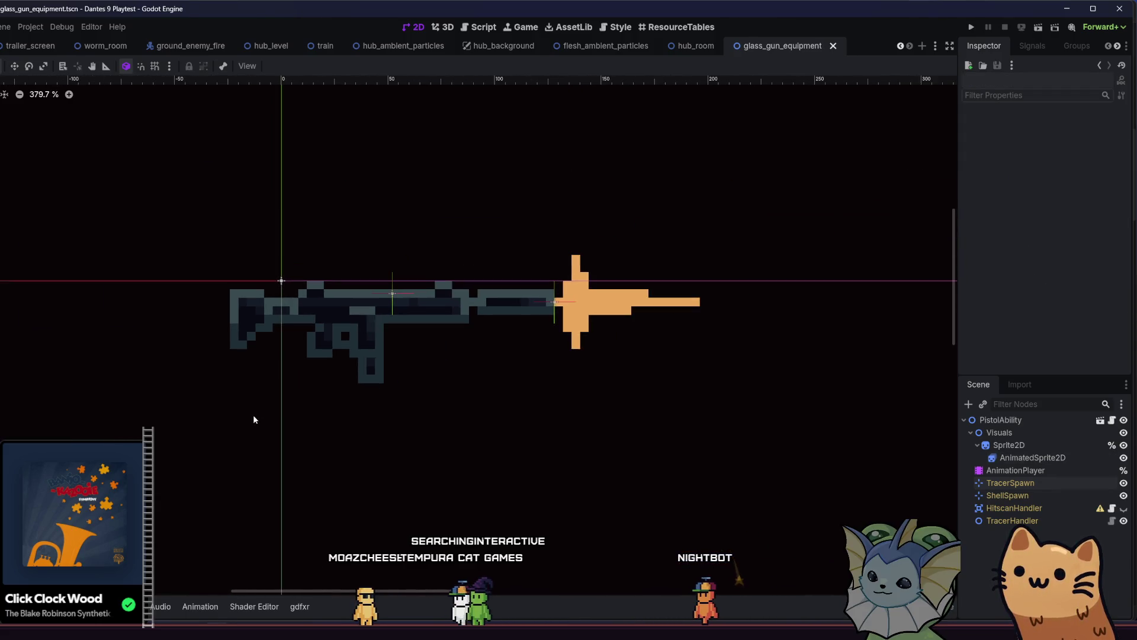
scroll(178, 385, right, 2)
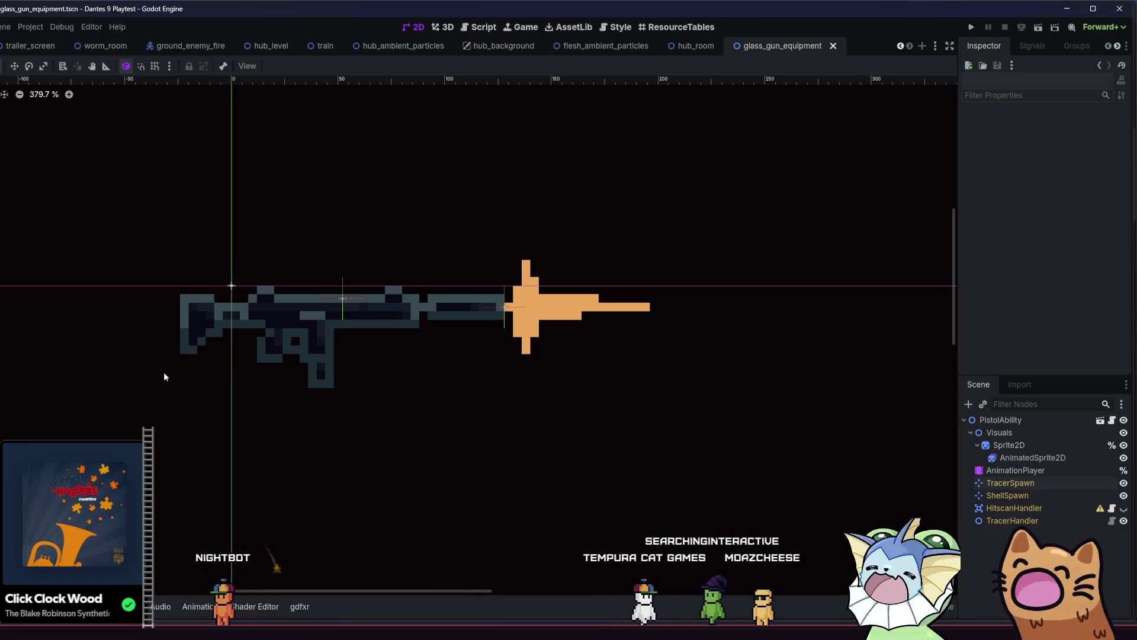
scroll(279, 334, up, 2)
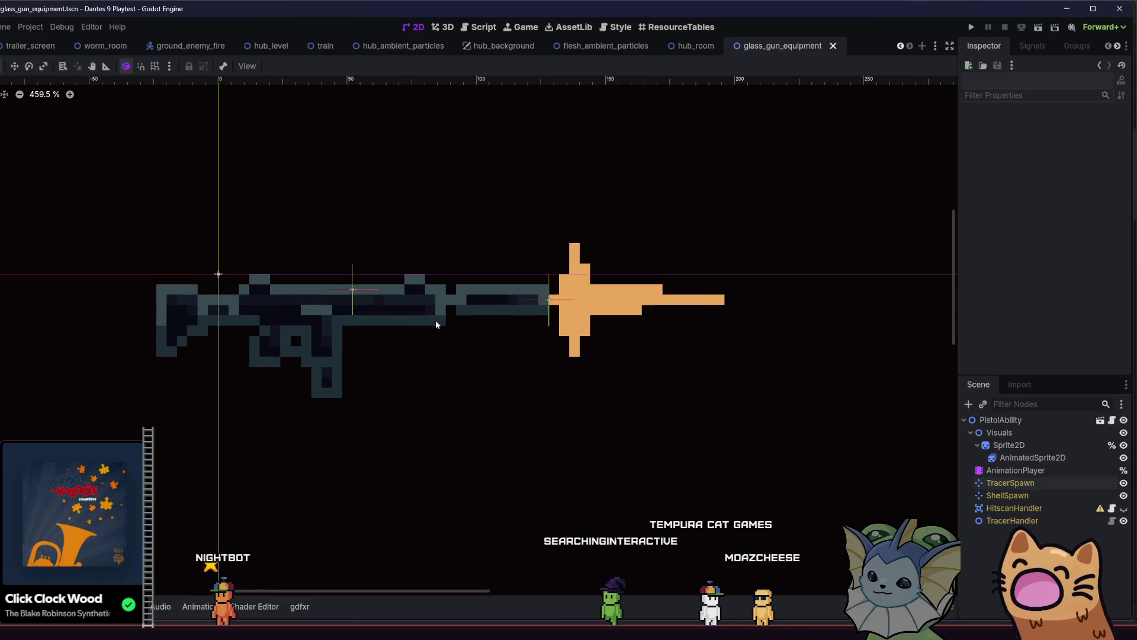
drag(276, 379, 335, 353)
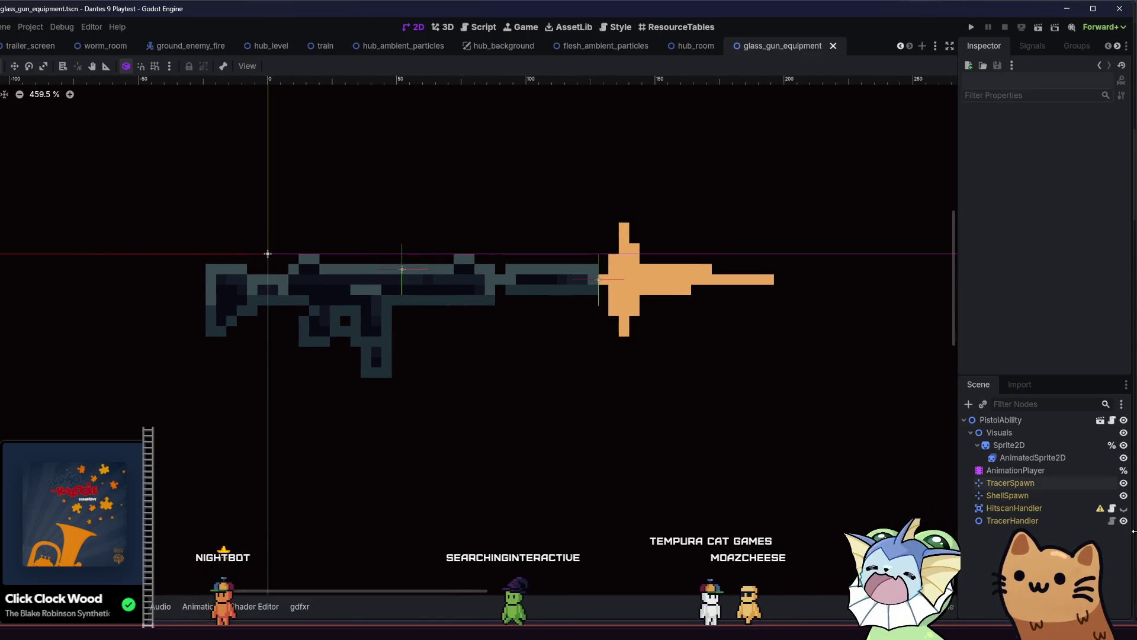
click(1061, 420)
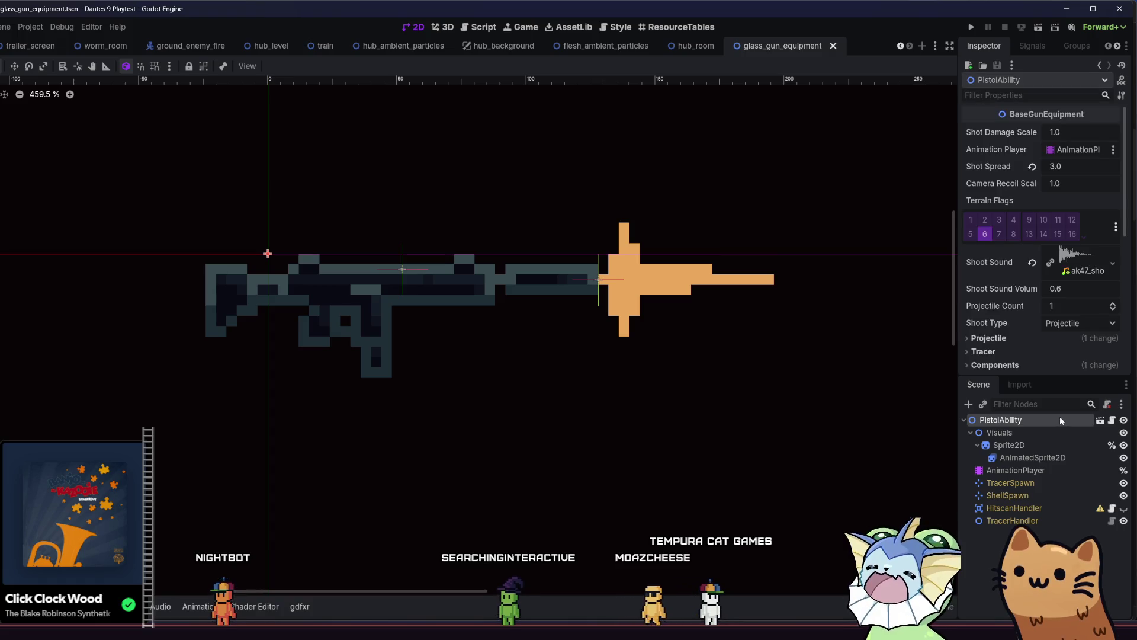
Rename the PistolAbility root node to GlassGunAbility
double_click(1017, 419)
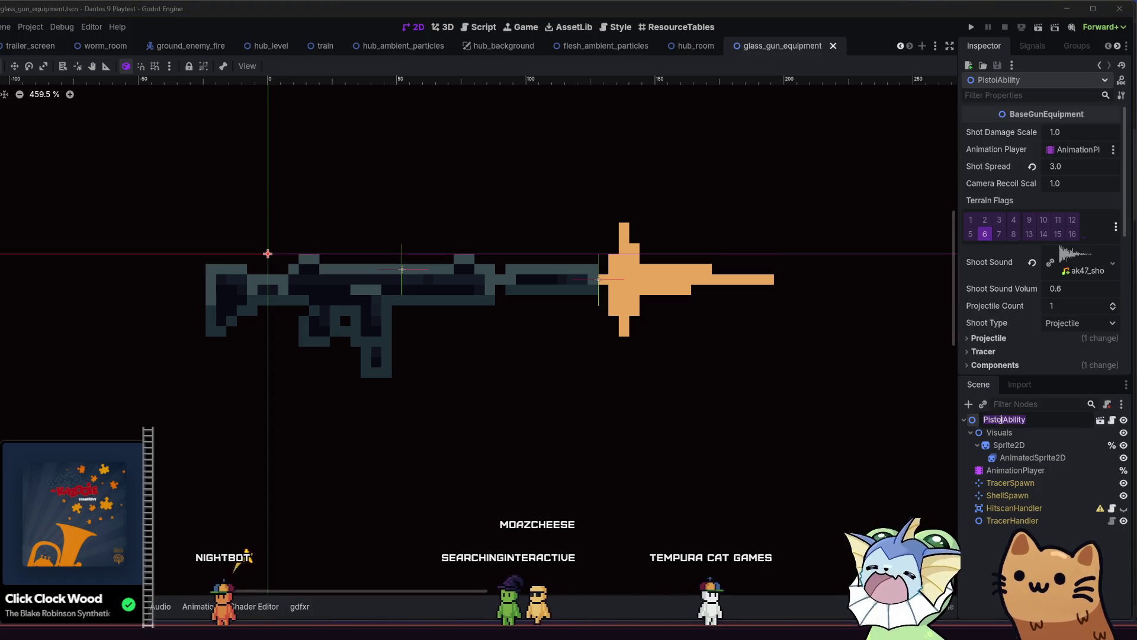
text(GlassGun)
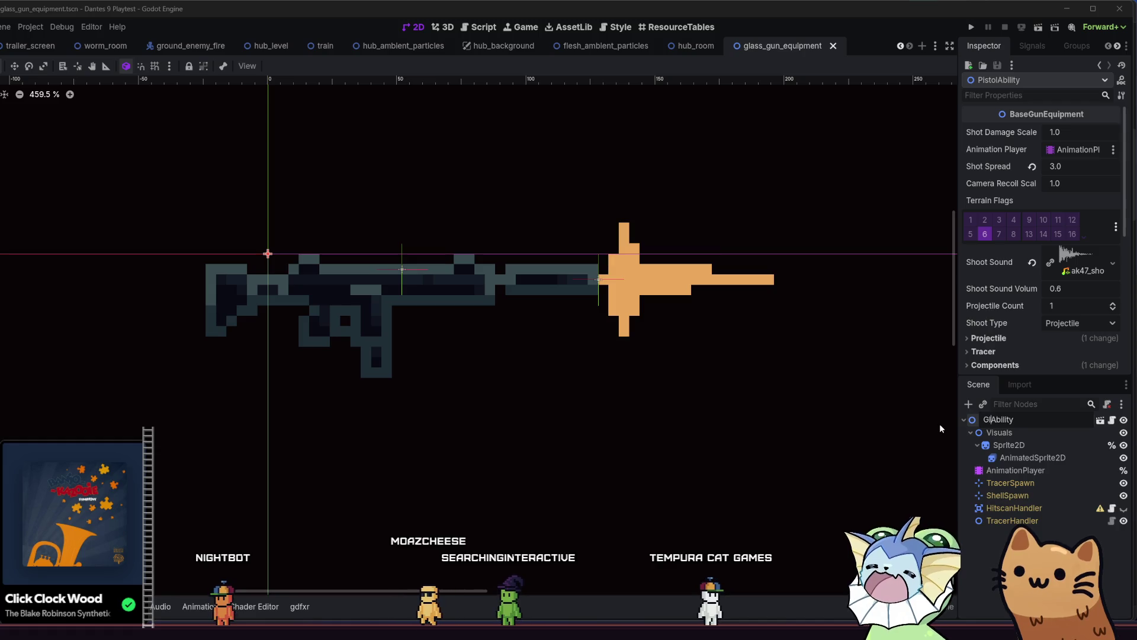
key(Return)
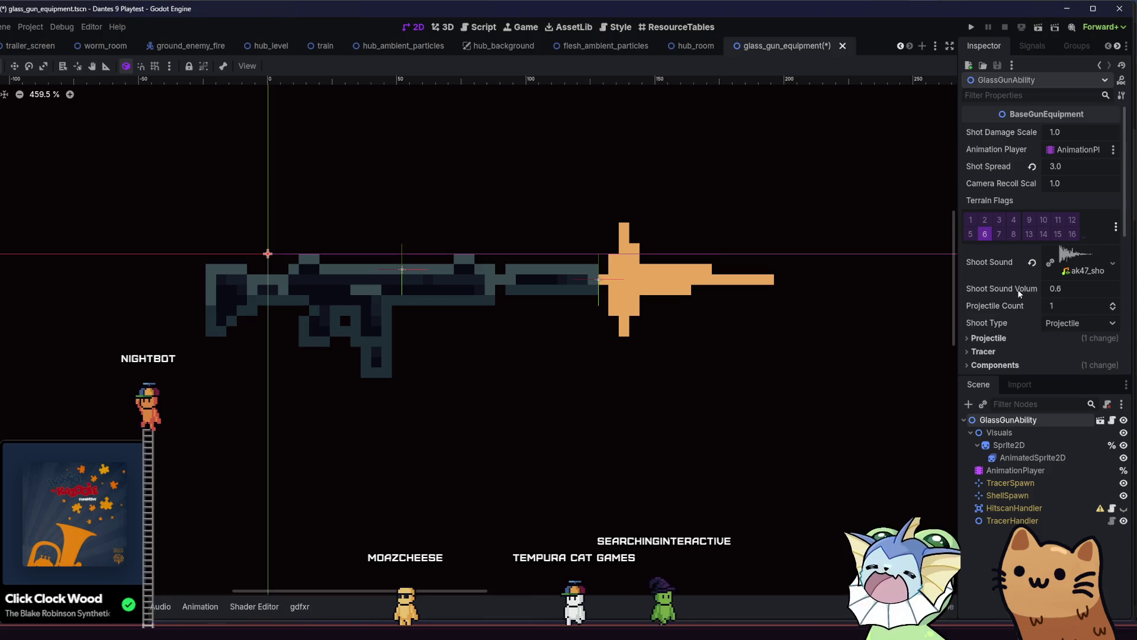
Open the player_projectile scene from Projectile Info's Projectile Scene field
click(1020, 337)
scroll(1020, 337, down, 2)
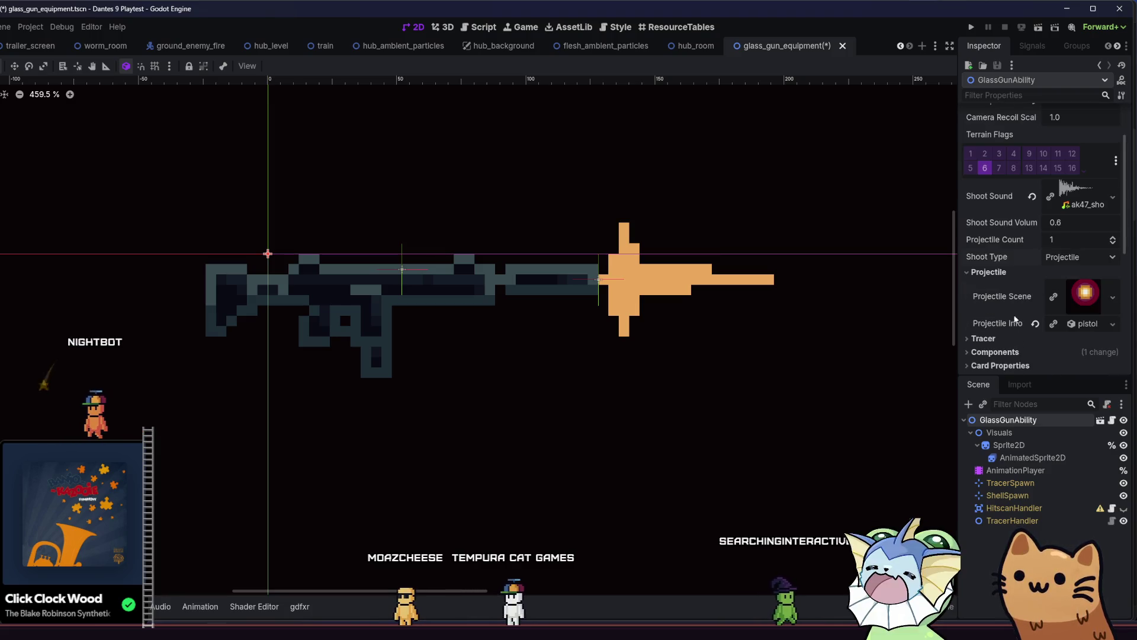
click(1085, 323)
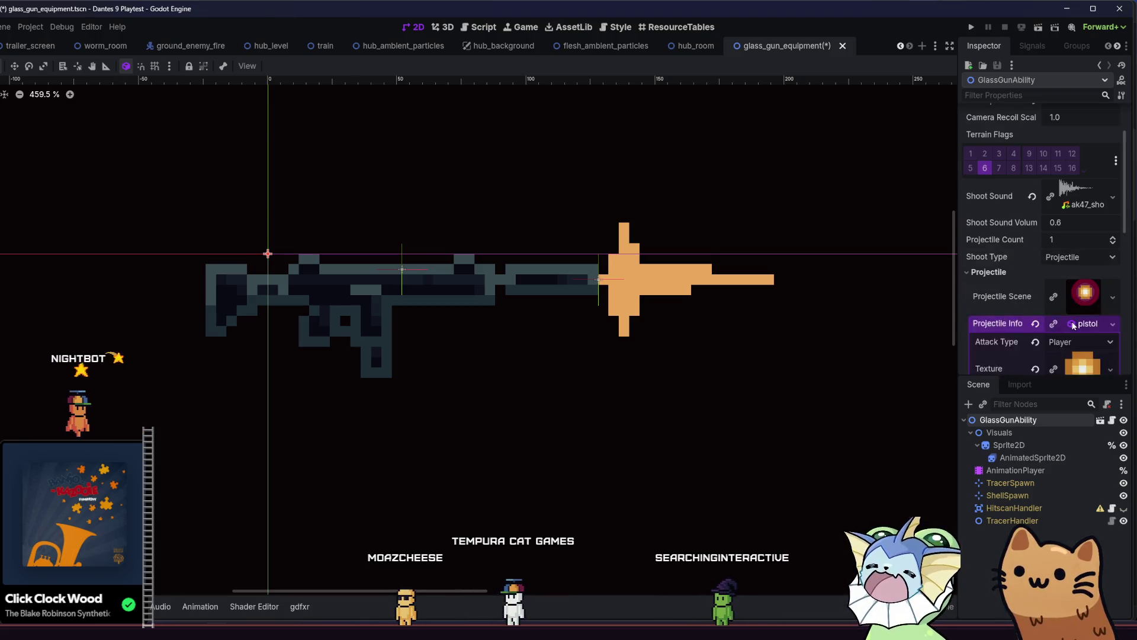
scroll(1060, 305, down, 2)
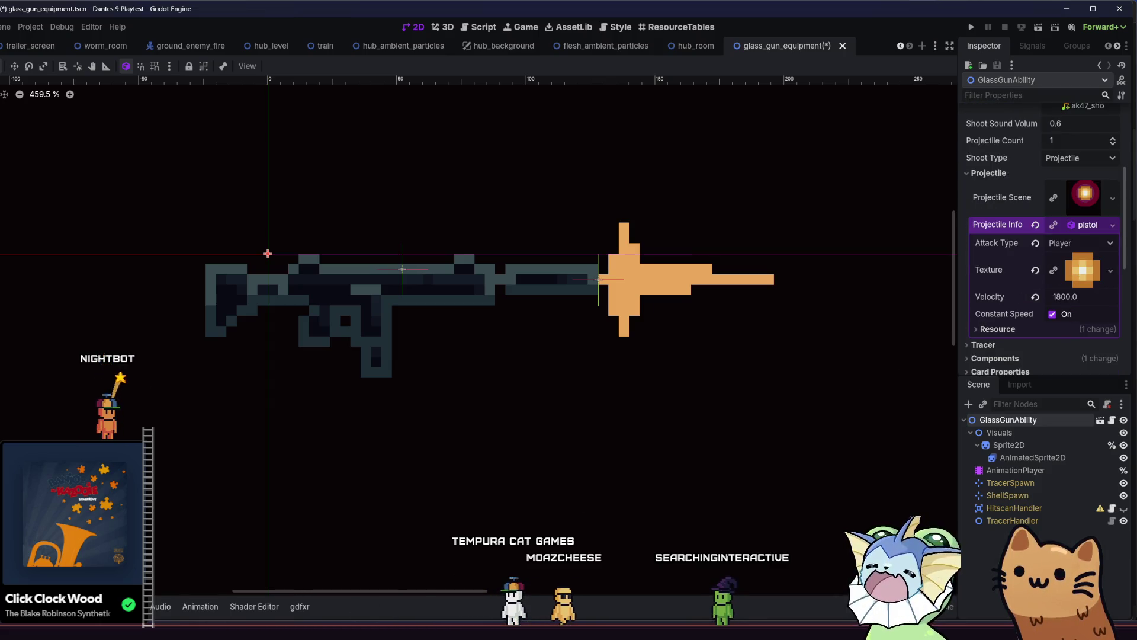
mouse_move(365, 629)
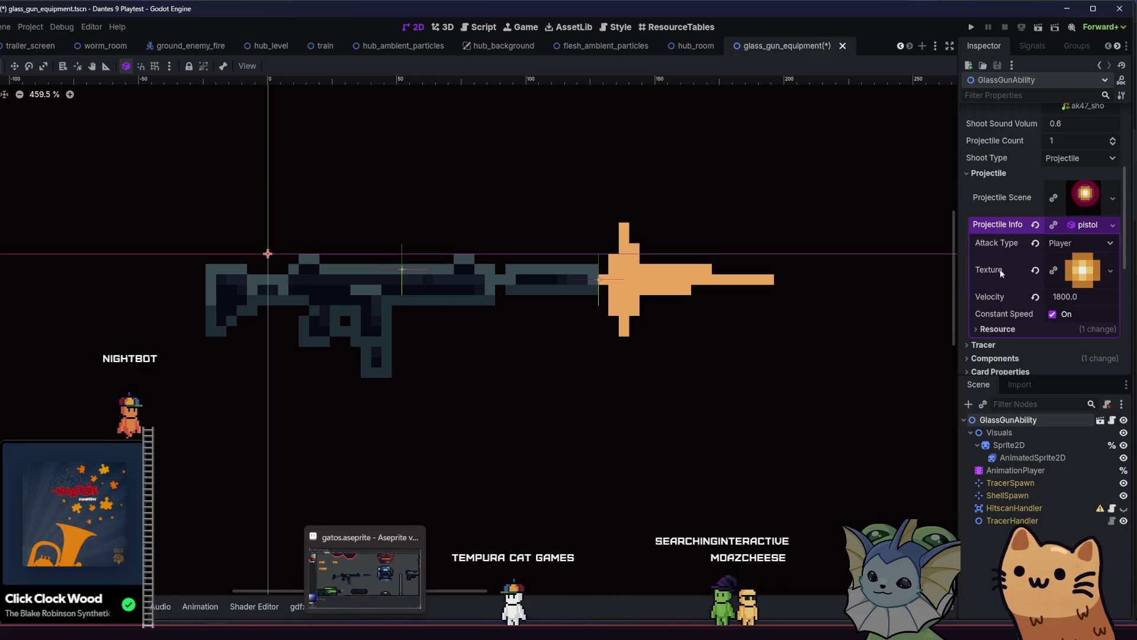
right_click(1075, 199)
click(1053, 226)
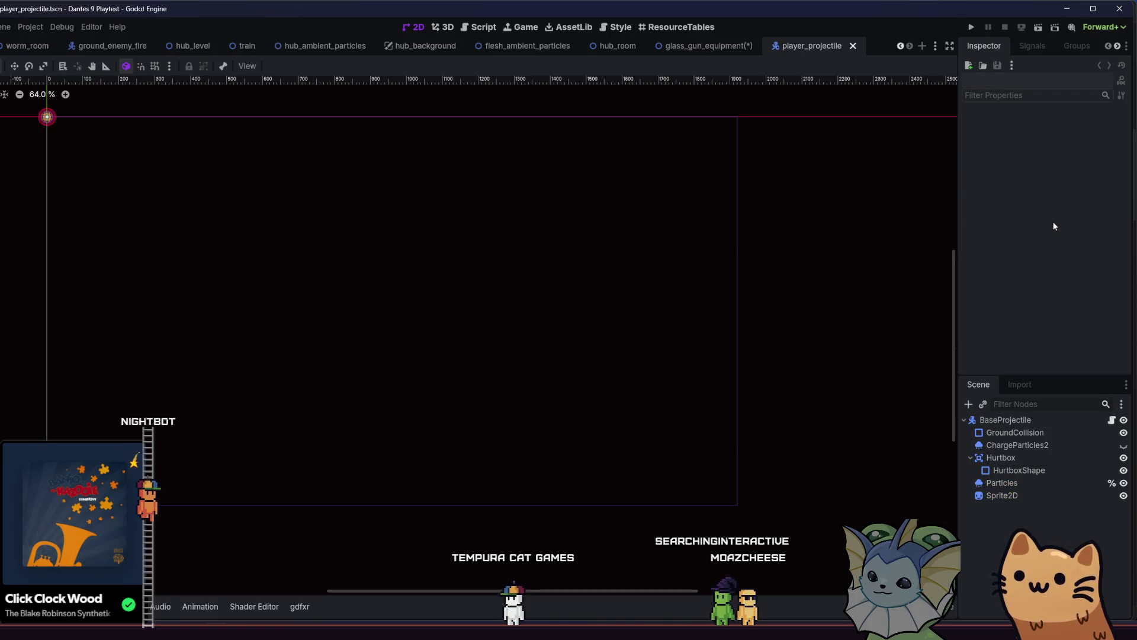
Show ChargeParticles2, save, and inspect the BaseProjectile, GroundCollision and particle nodes
click(1124, 446)
key(ctrl+s)
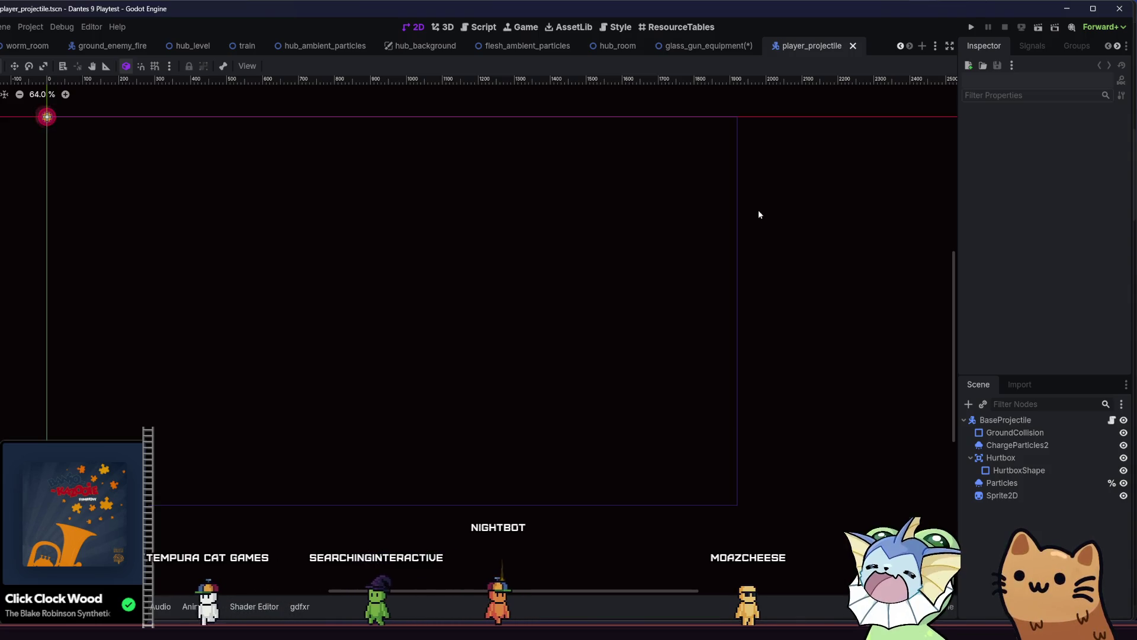
click(1016, 419)
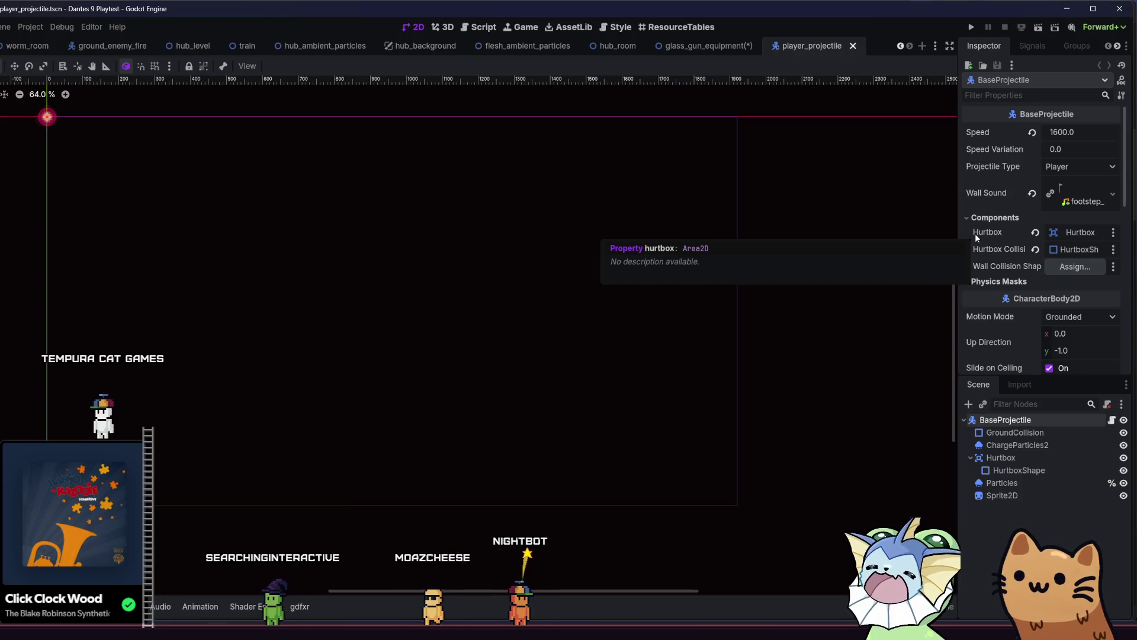
click(1000, 434)
click(1004, 445)
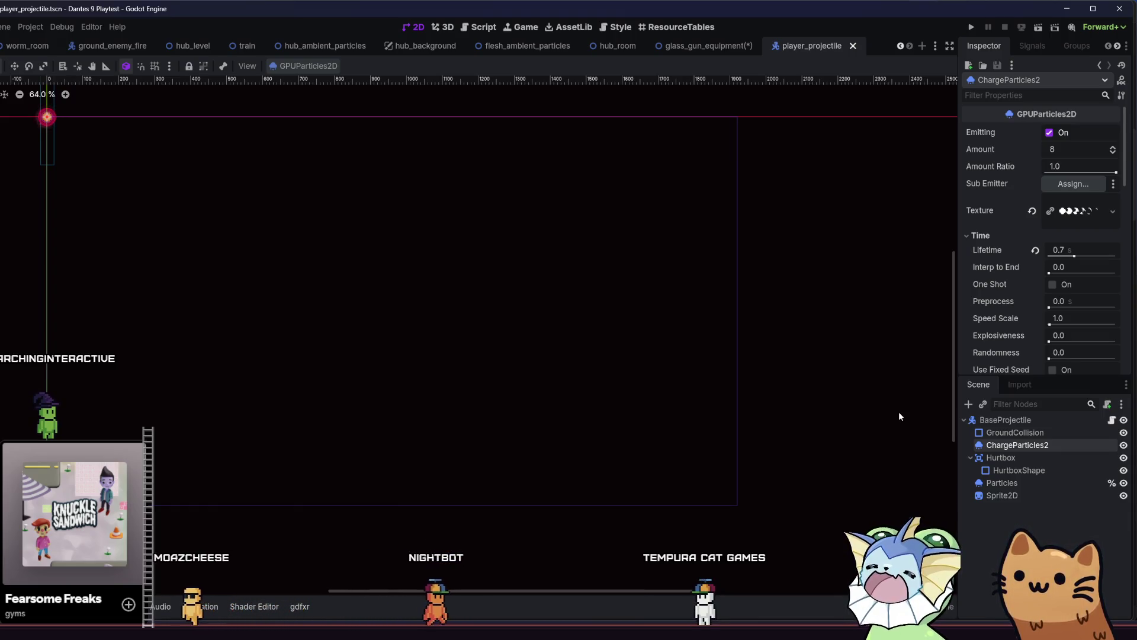
Browse the FileSystem, recheck BaseProjectile, and return to glass_gun_equipment
click(26, 606)
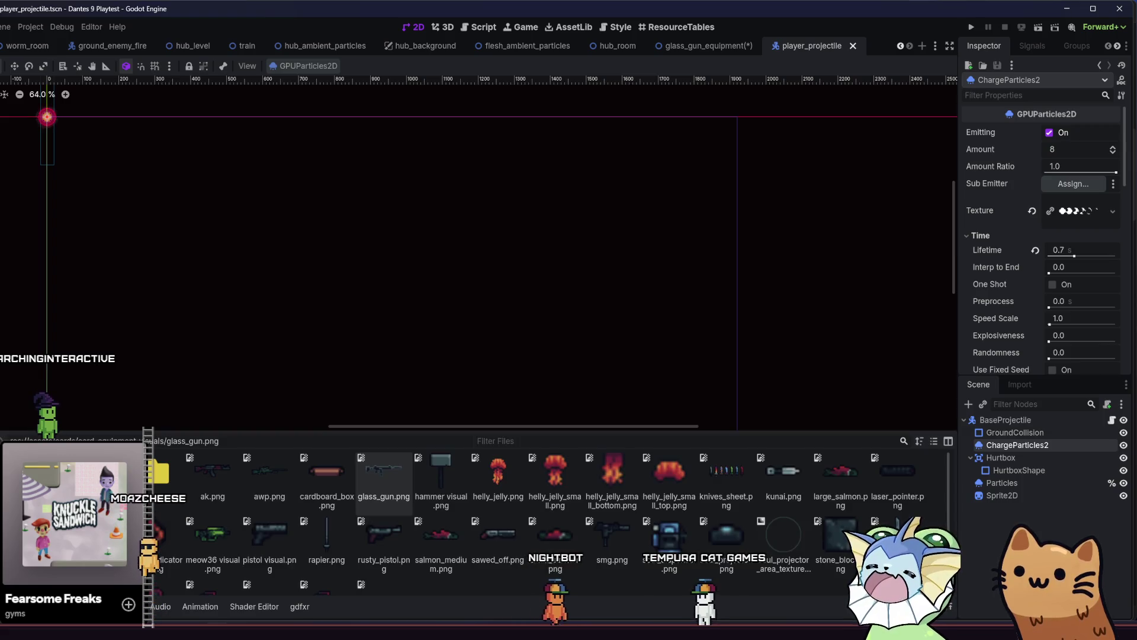
scroll(367, 526, down, 2)
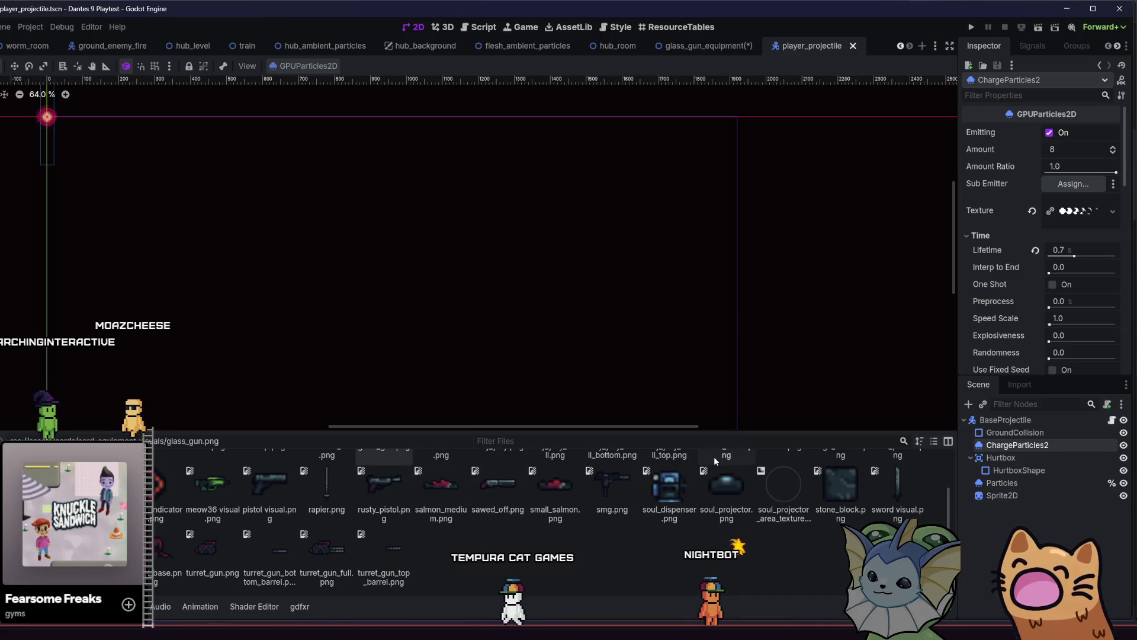
click(1013, 423)
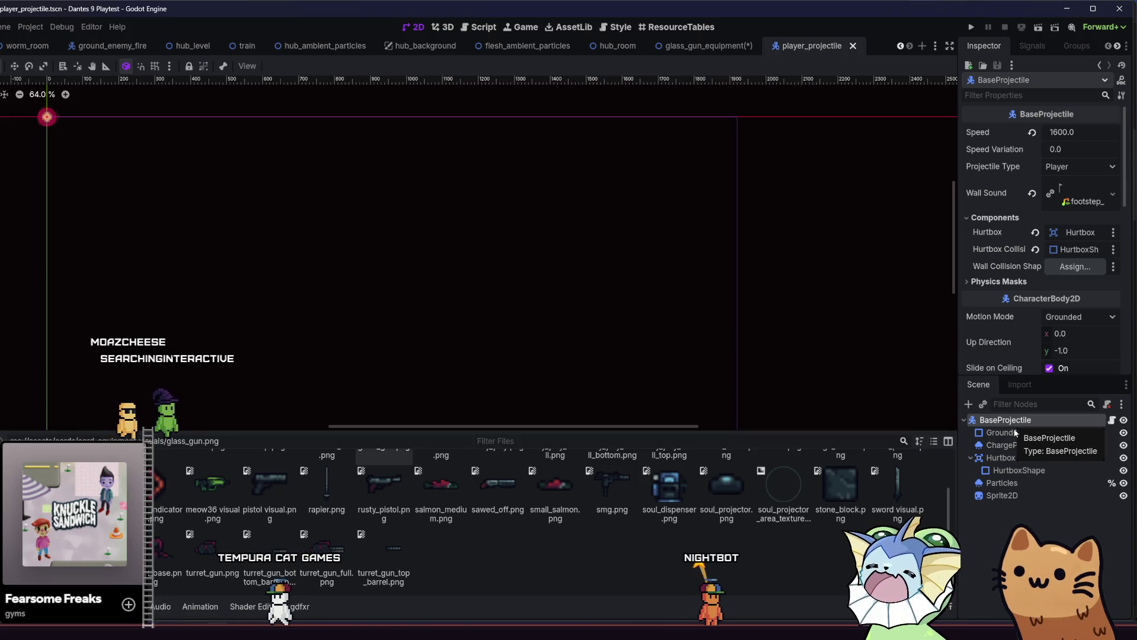
click(696, 49)
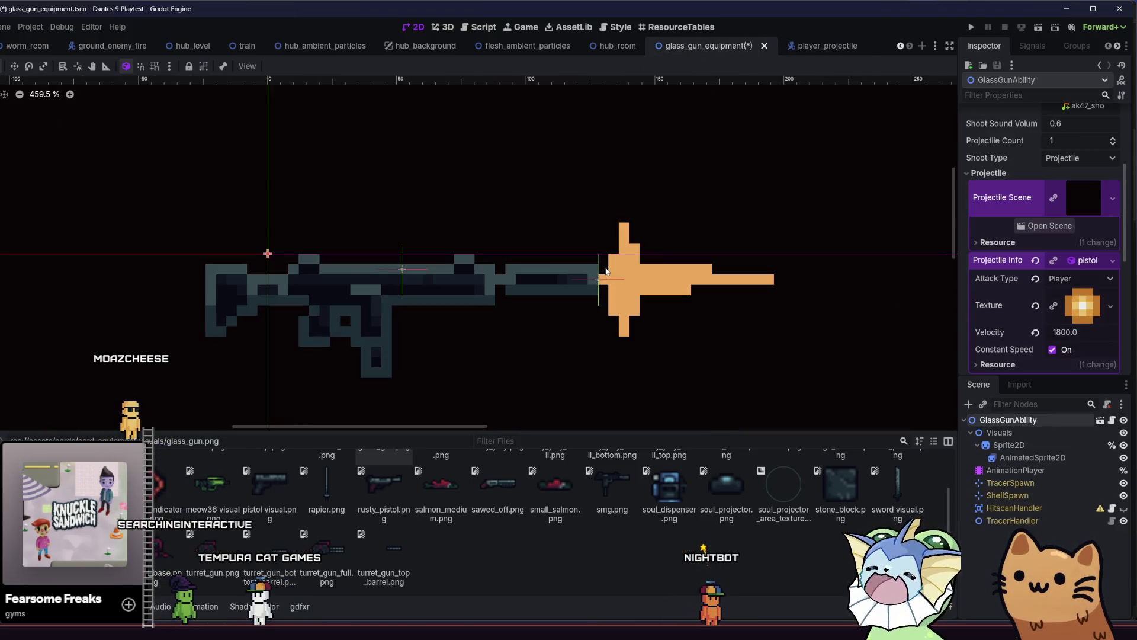
Move the ShellSpawn marker down-left onto the gun body and save the glass gun scene
drag(523, 276, 533, 259)
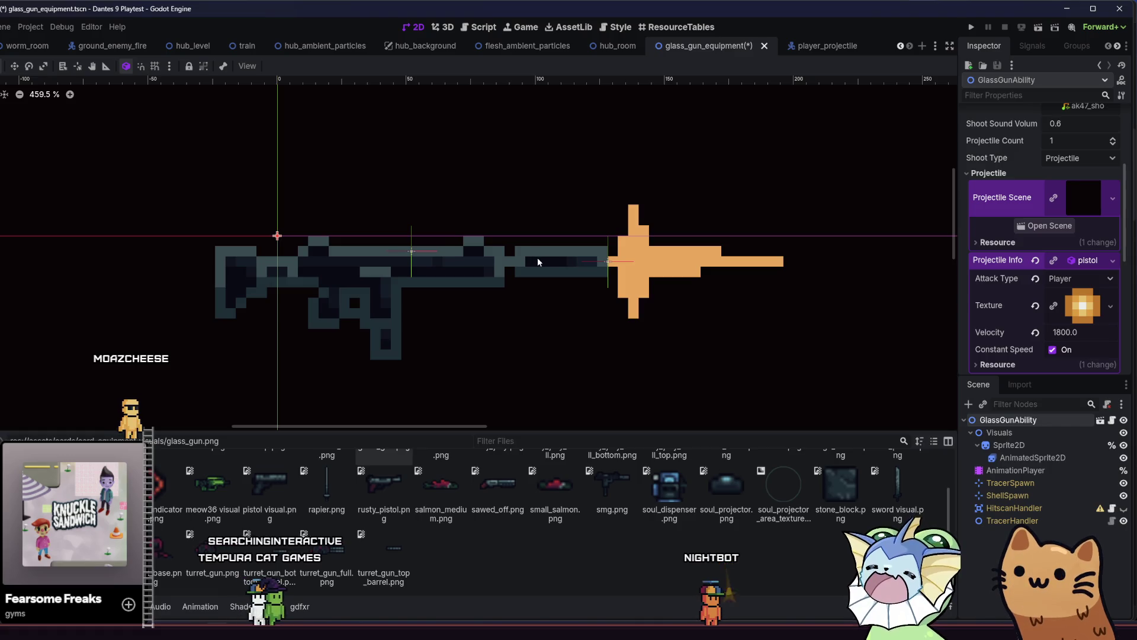
key(ctrl+s)
click(411, 251)
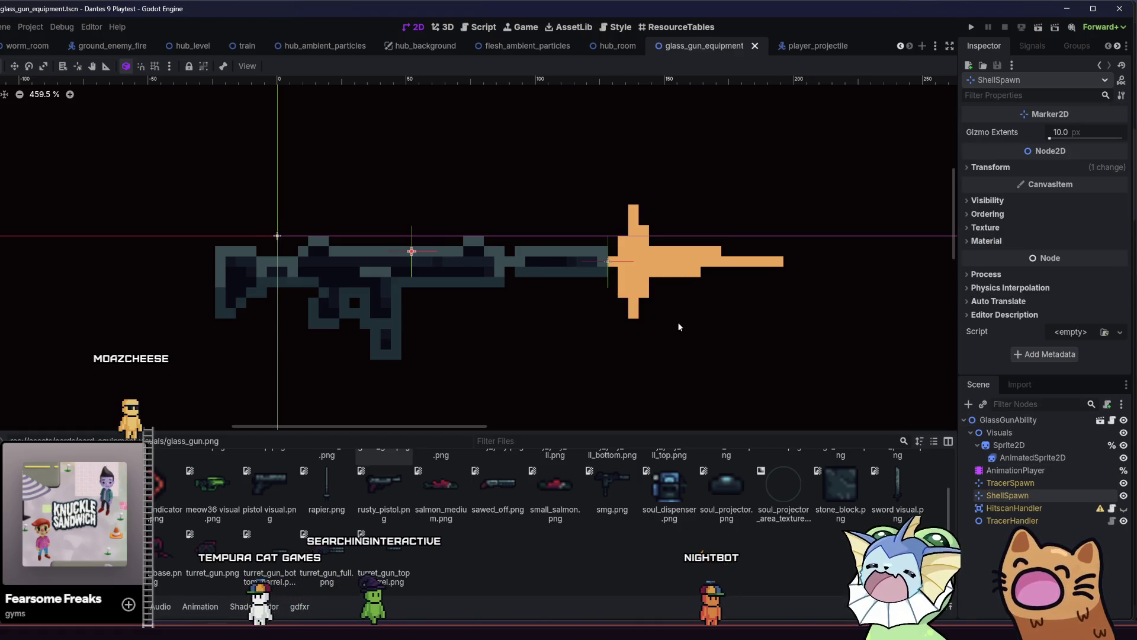
click(406, 267)
scroll(406, 267, up, 3)
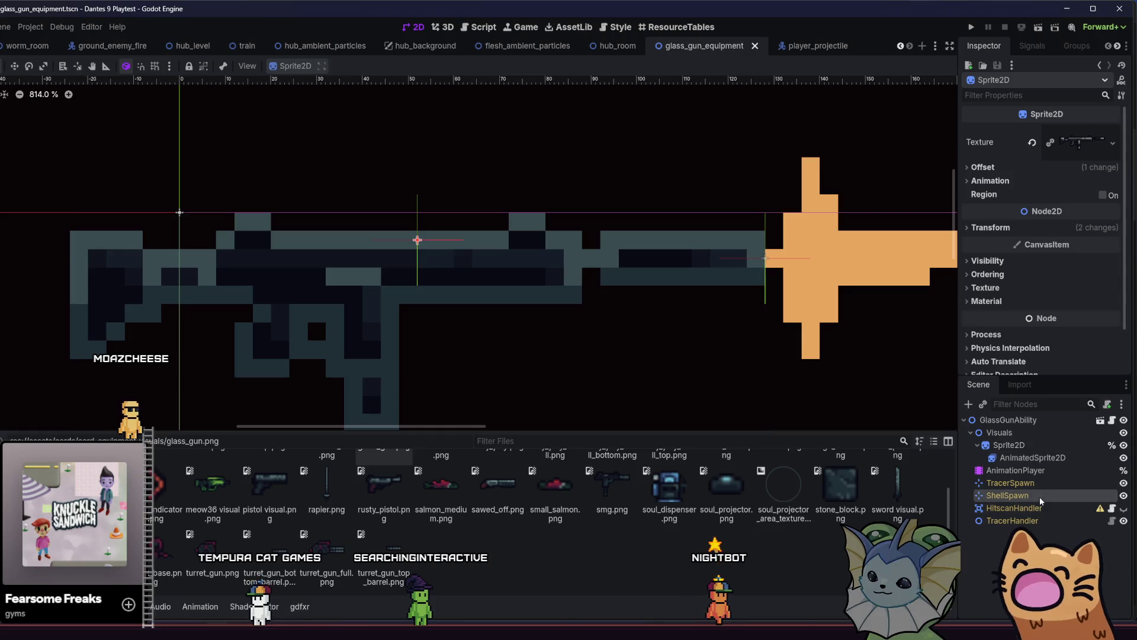
click(1040, 498)
click(15, 66)
drag(224, 220, 157, 267)
key(ctrl+s)
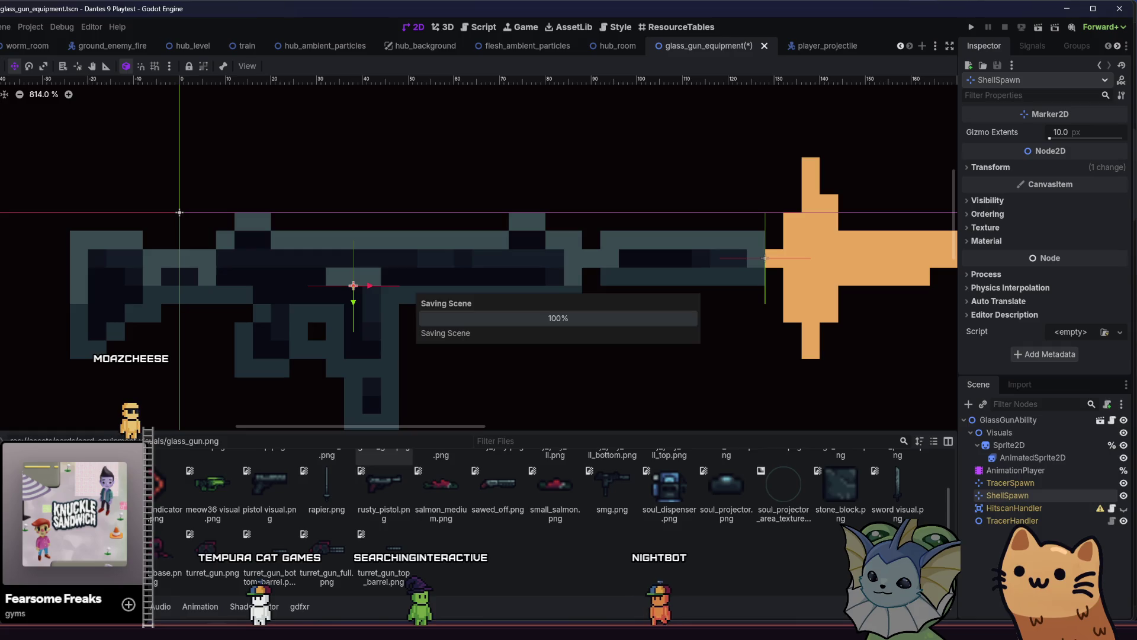
Hide ChargeParticles2 again in player_projectile and save that scene
click(827, 54)
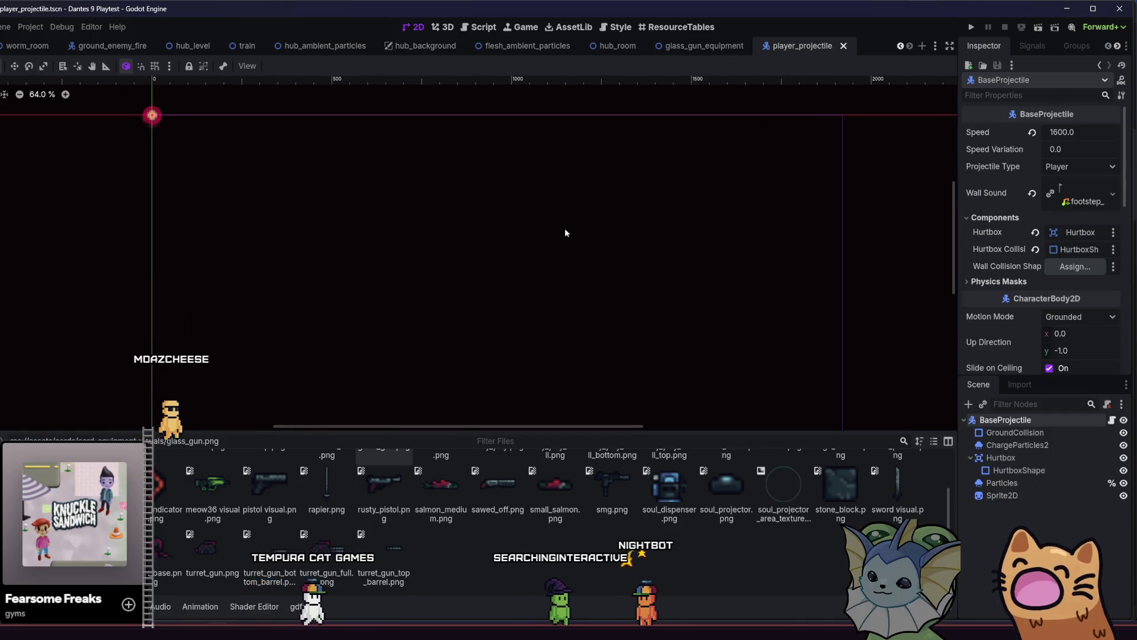
click(1124, 446)
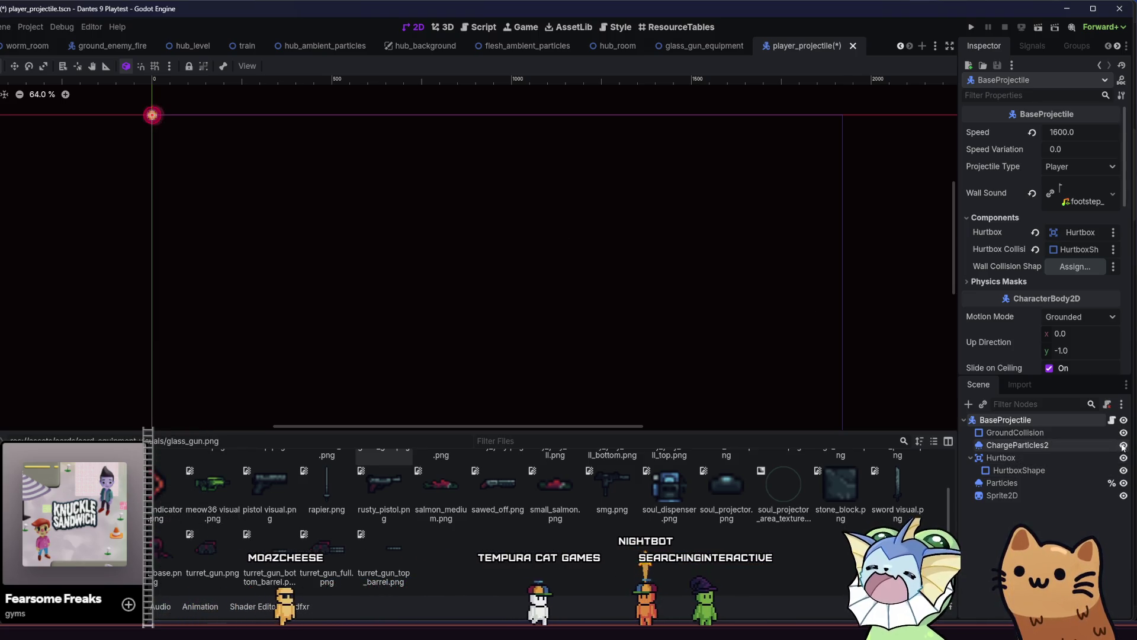
key(ctrl+s)
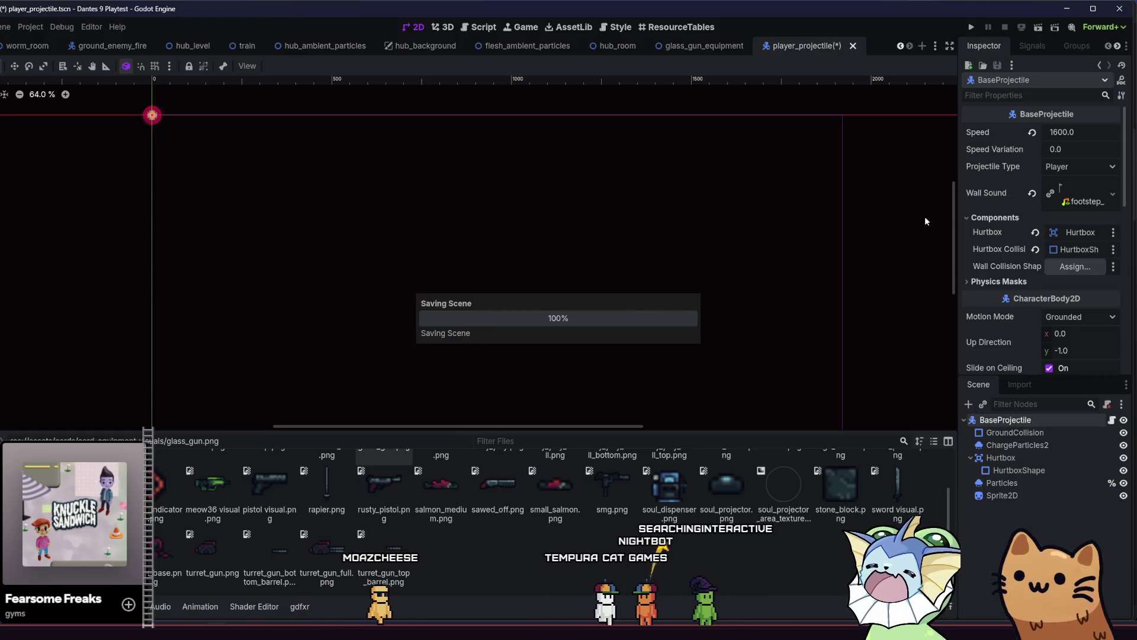
Reopen player_projectile via GlassGunAbility's Projectile Scene setting and save it
click(704, 46)
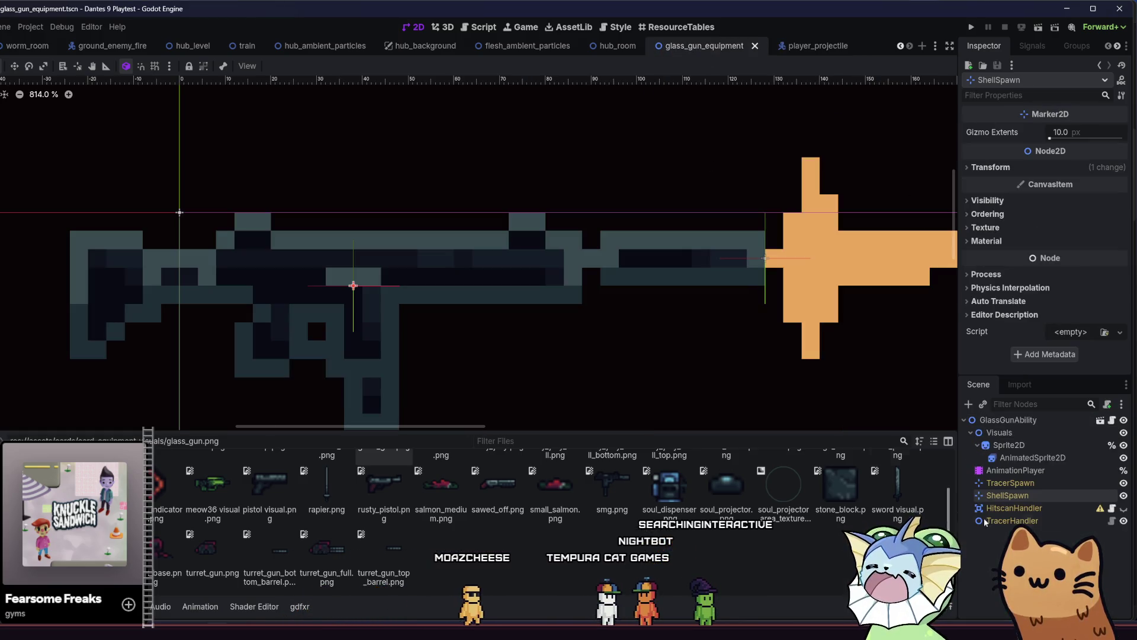
click(1072, 422)
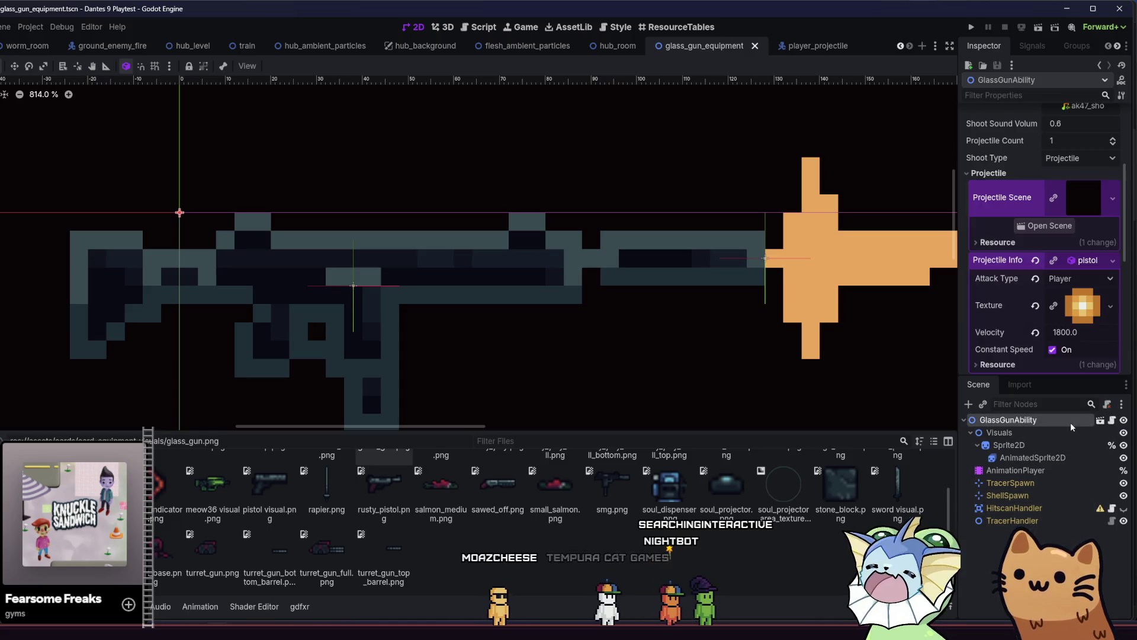
click(1045, 226)
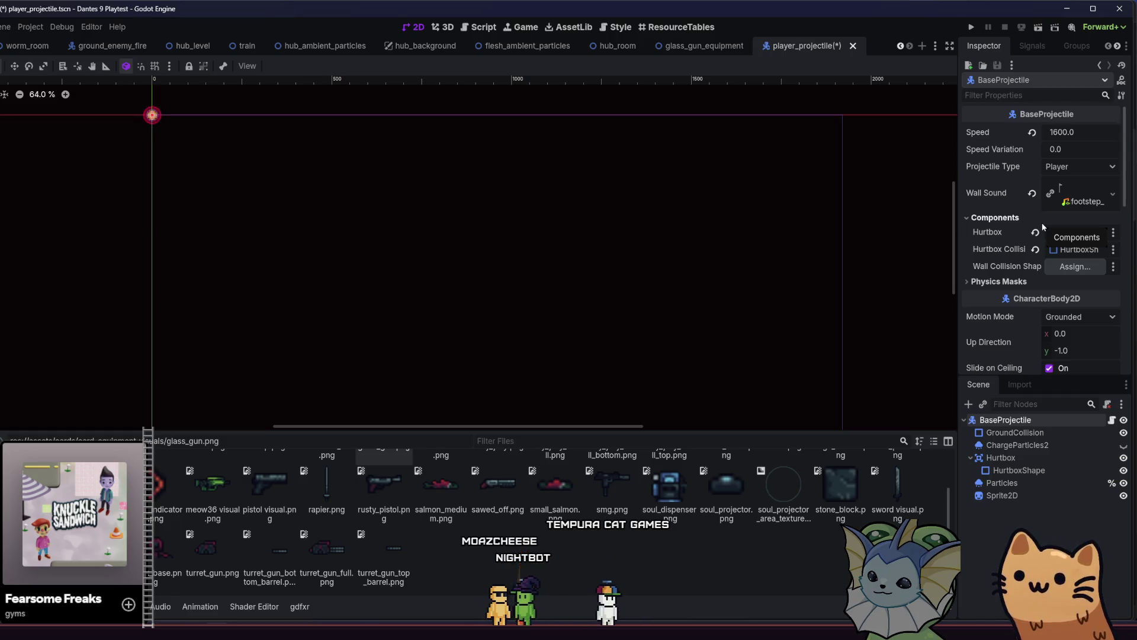
scroll(825, 257, left, 3)
scroll(825, 256, up, 1)
key(ctrl+s)
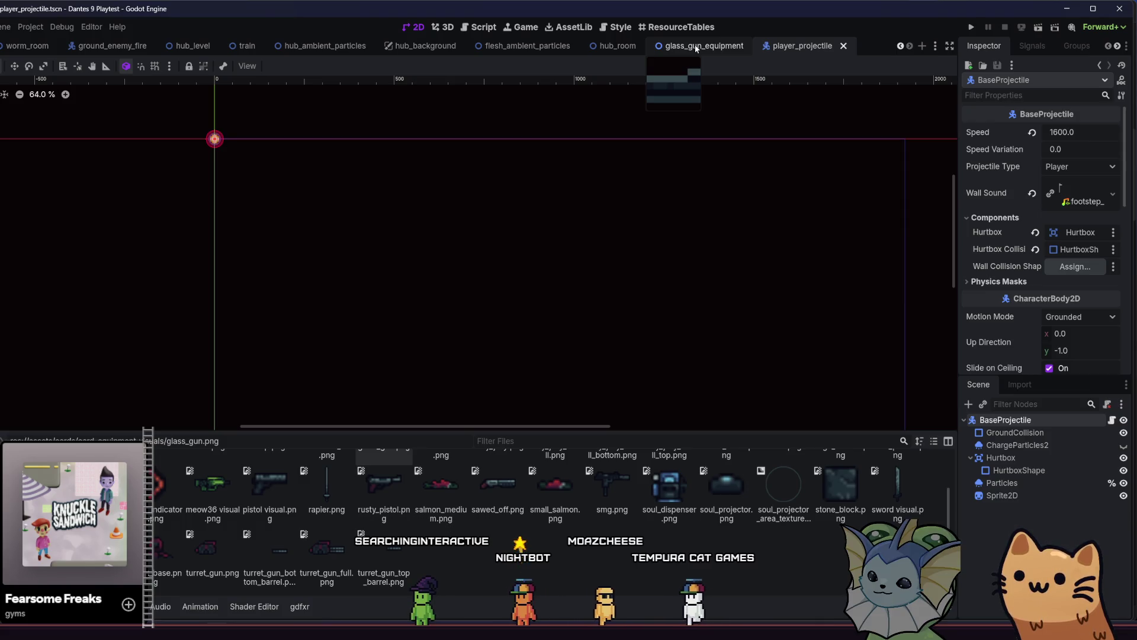
Review glass_gun_equipment, return to player_projectile, then switch to the gatos sheet in Aseprite
click(697, 47)
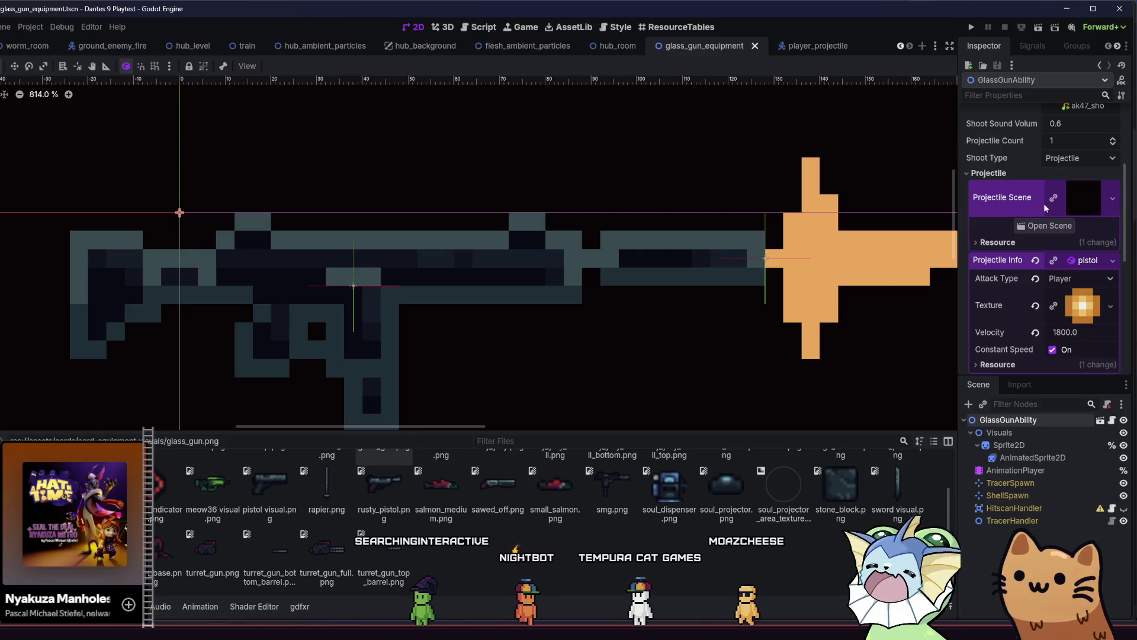
mouse_move(801, 45)
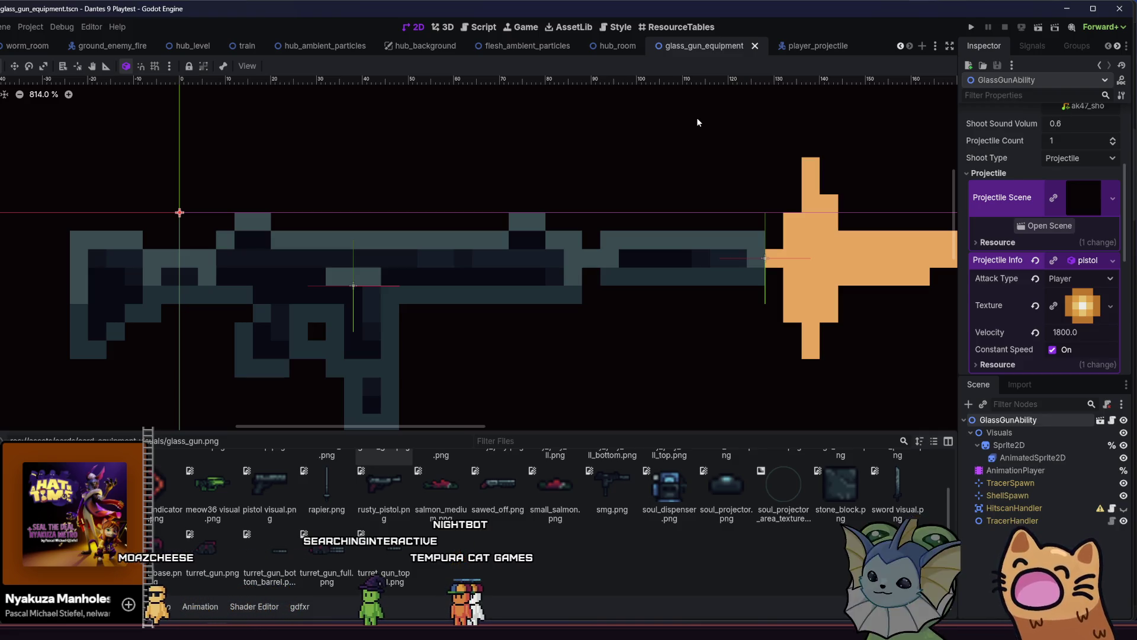
click(807, 51)
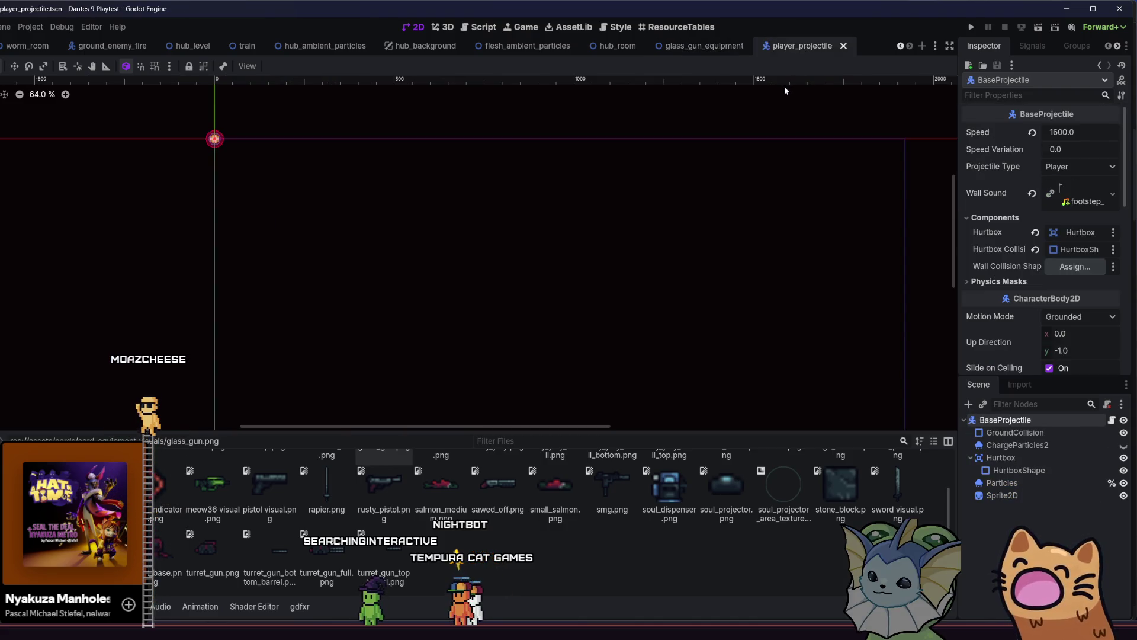
key(alt+Tab)
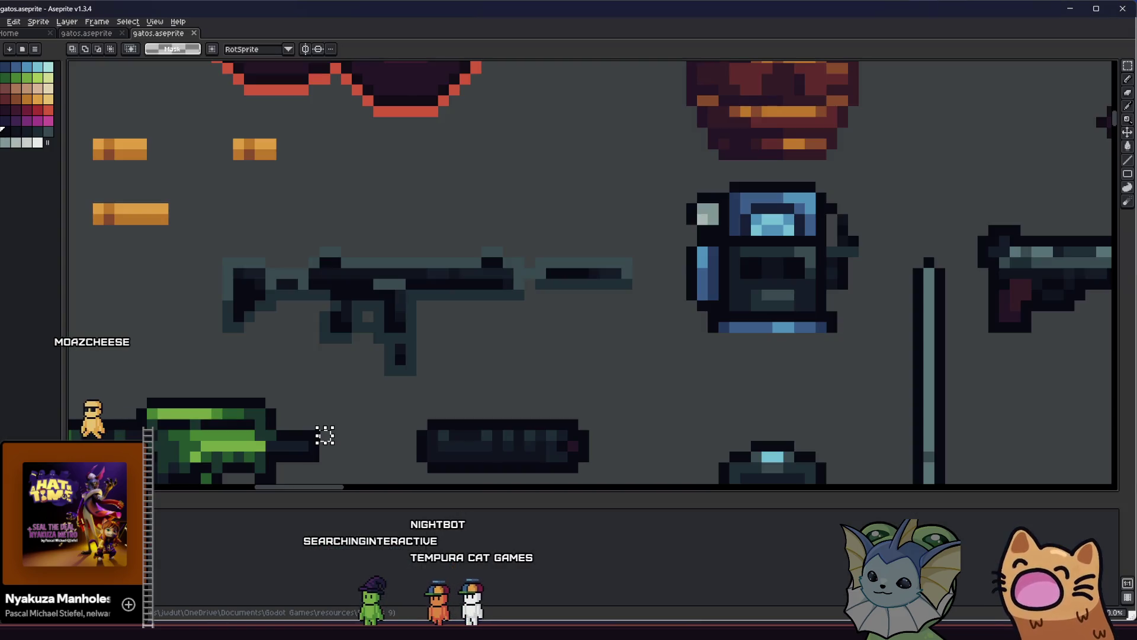
Pan to the empty area below the rifle on the gatos sheet and take the Pencil
mouse_move(515, 332)
mouse_down()
mouse_move(533, 289)
mouse_move(431, 287)
mouse_move(392, 299)
mouse_up()
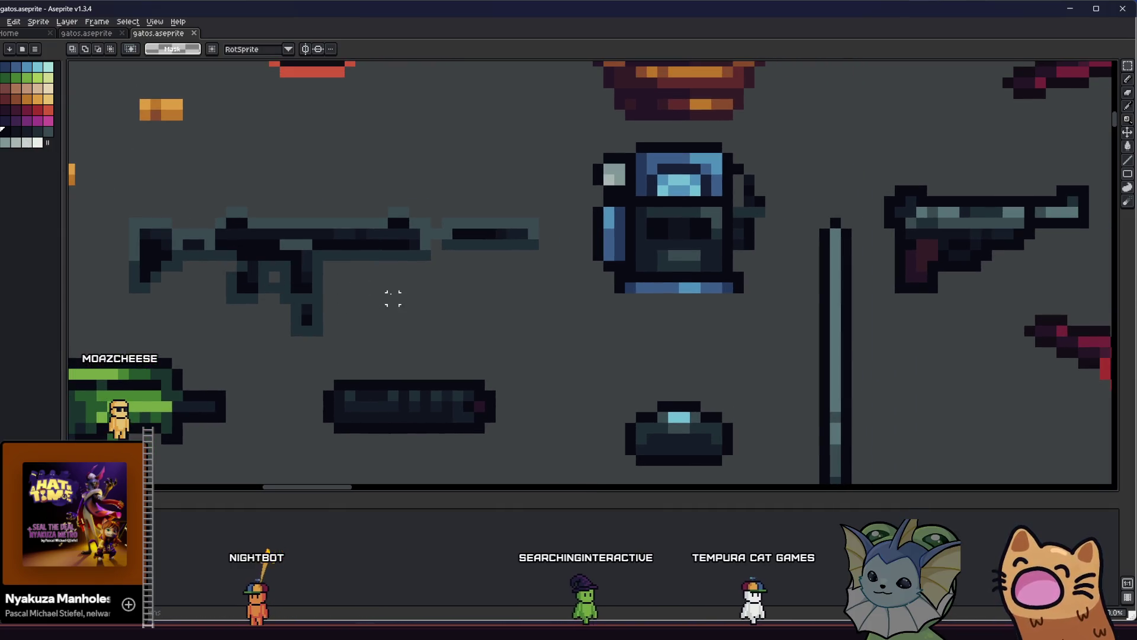
scroll(425, 276, up, 2)
key(b)
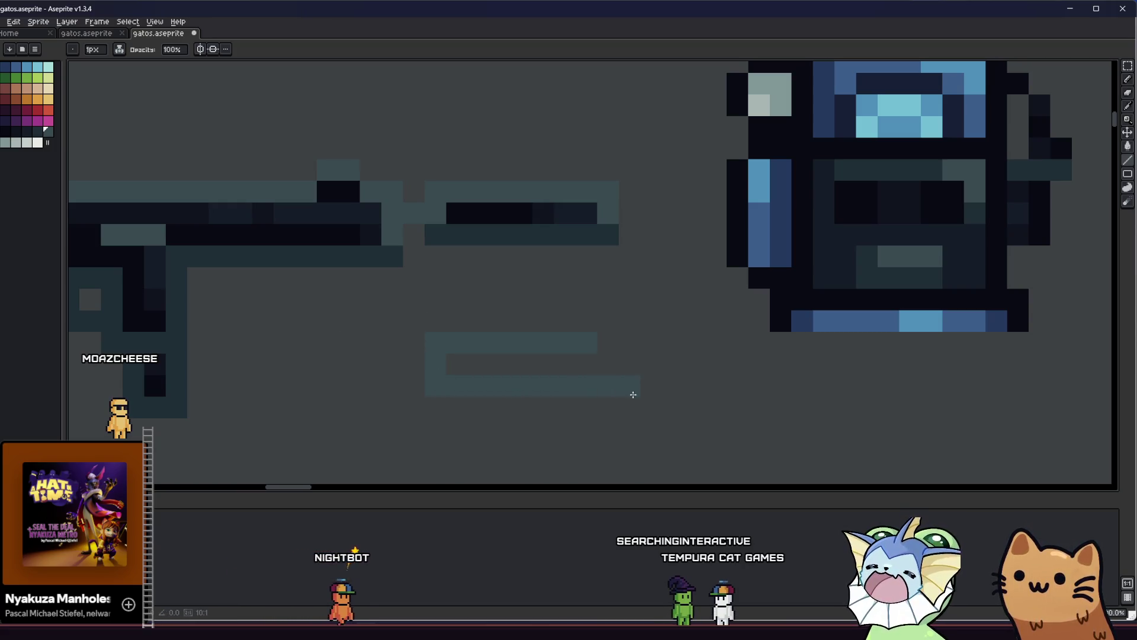
scroll(586, 368, down, 2)
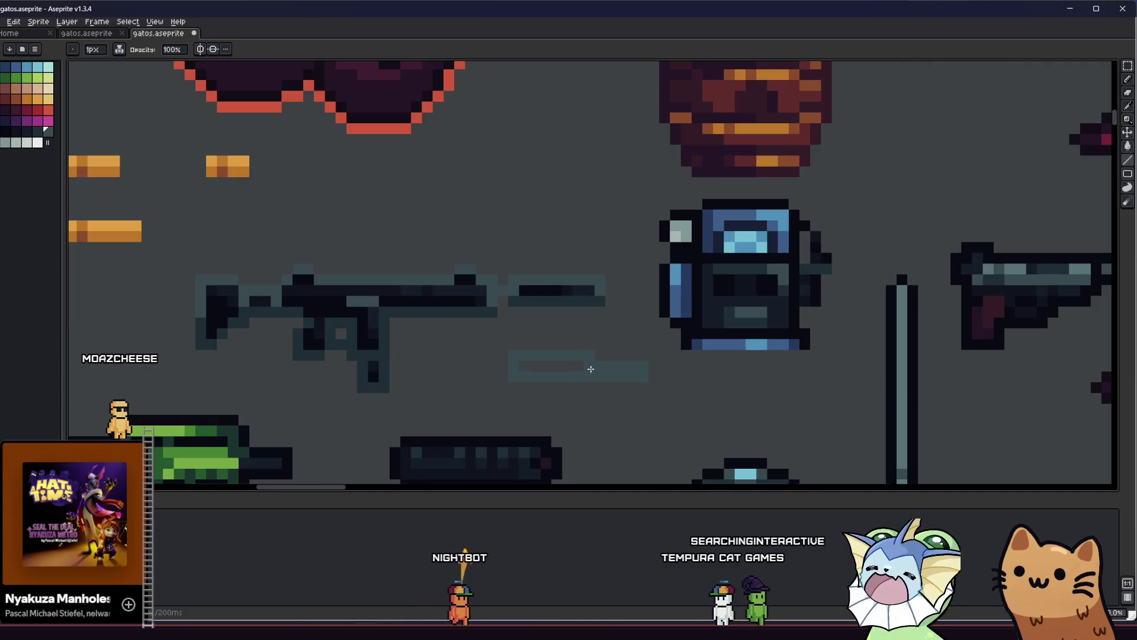
scroll(529, 382, up, 2)
drag(465, 367, 433, 360)
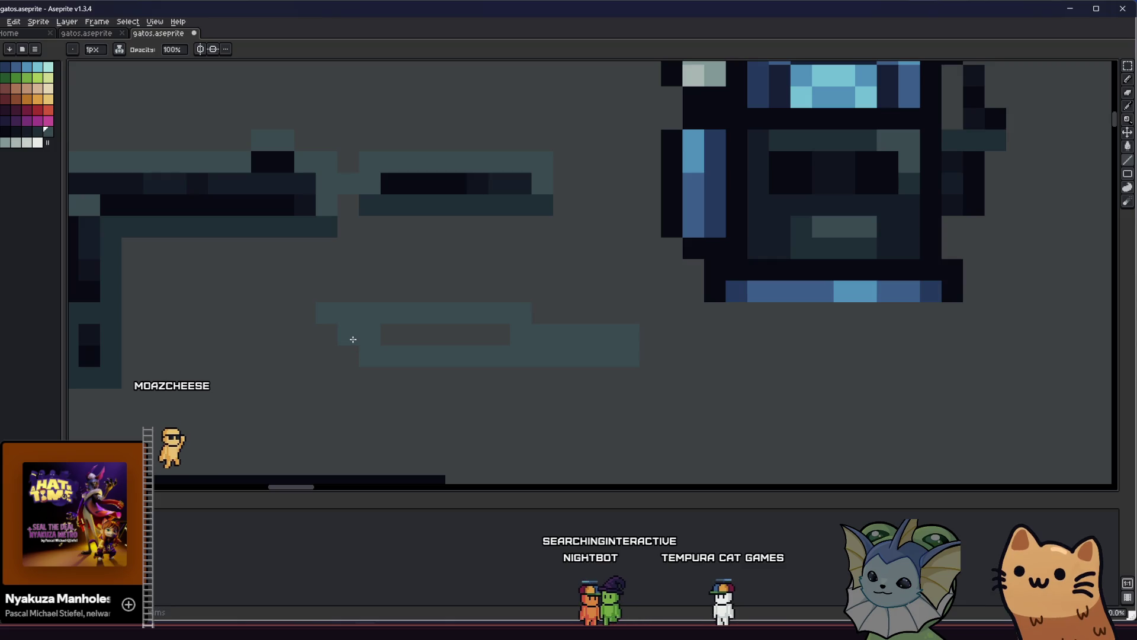
scroll(358, 343, up, 2)
scroll(411, 338, down, 1)
Paint the projectile's dark and teal rows using colours picked from the rifle, then save
key(i)
alt+click(405, 124)
drag(353, 330, 547, 340)
key(ctrl+z)
click(628, 350)
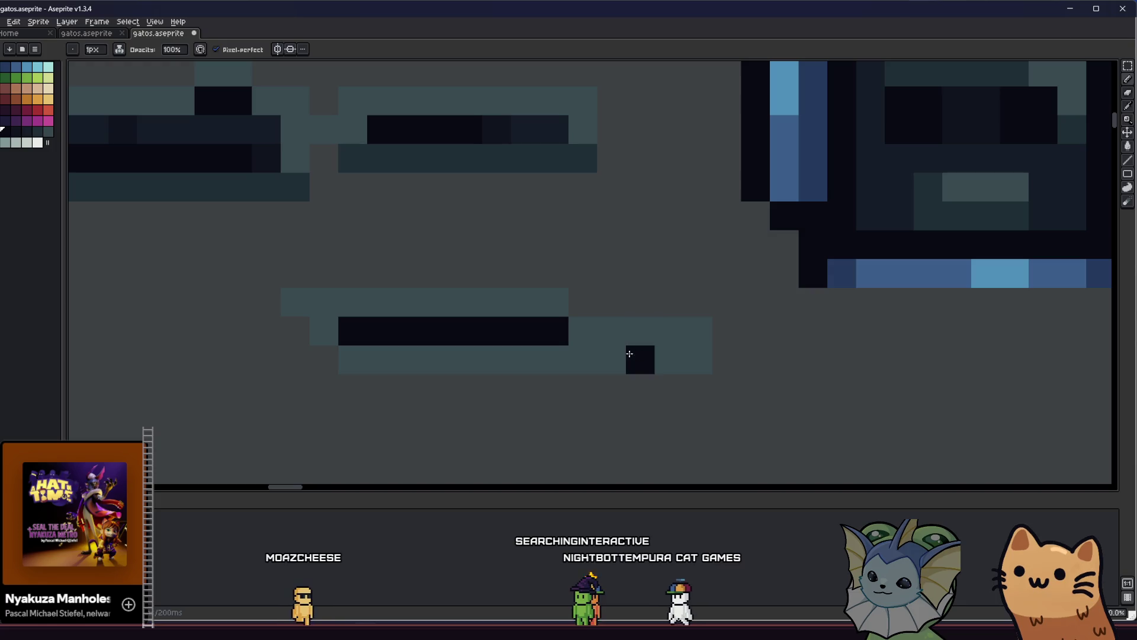
key(ctrl+z)
alt+click(535, 160)
click(628, 349)
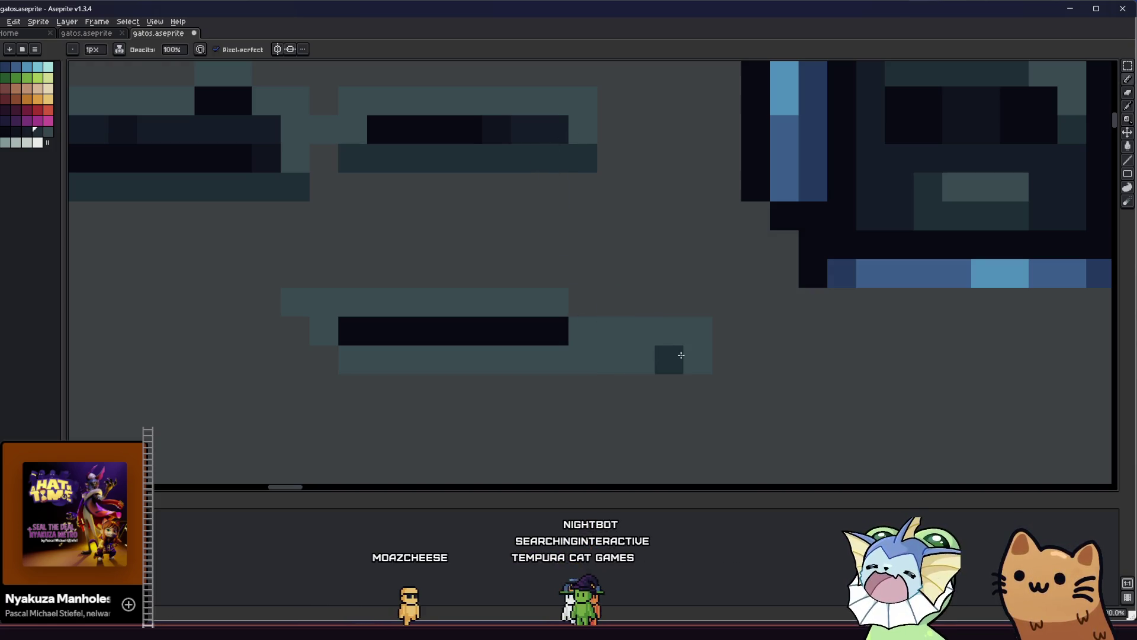
drag(698, 355, 531, 355)
scroll(498, 357, down, 5)
key(ctrl+s)
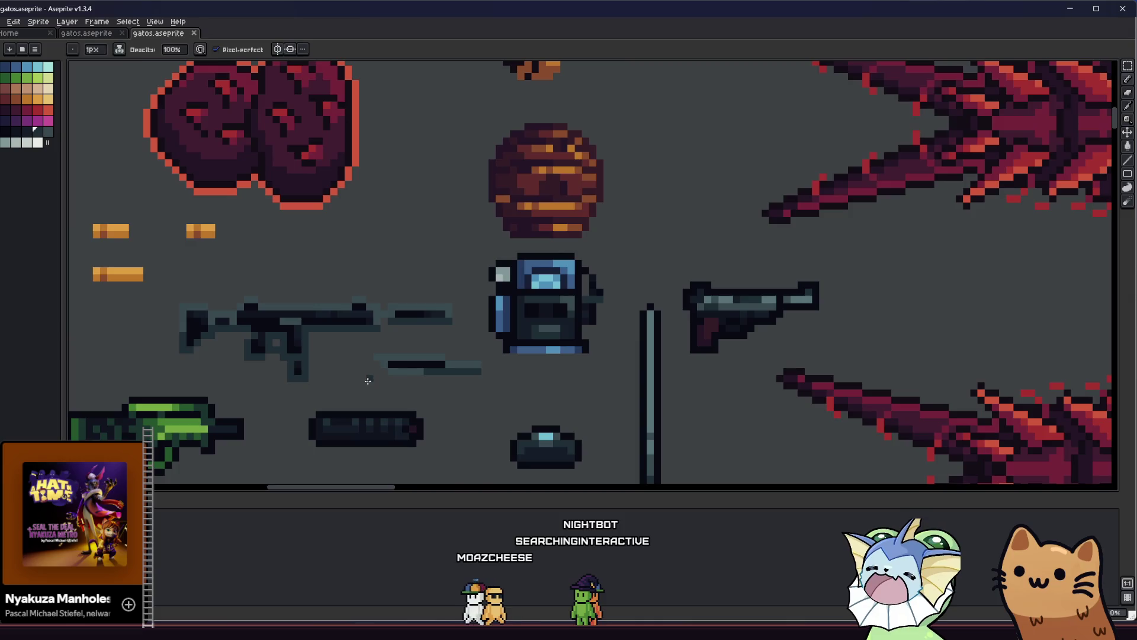
Save the sheet again and bring the projectile and rifle back into view
scroll(373, 376, up, 6)
scroll(414, 363, down, 4)
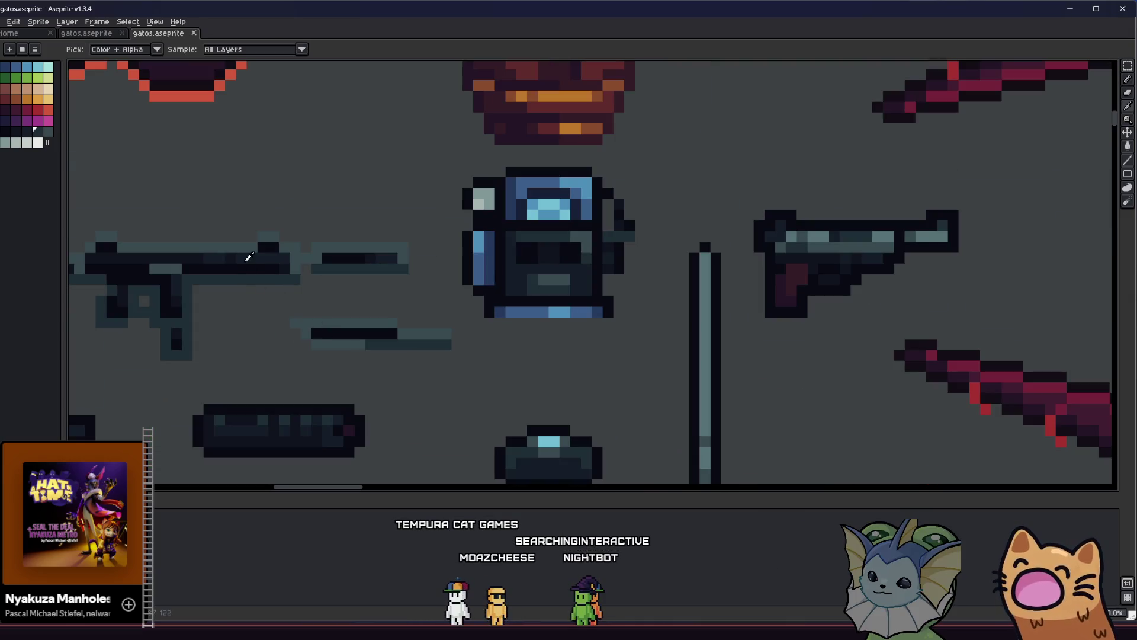
scroll(373, 357, up, 3)
key(alt)
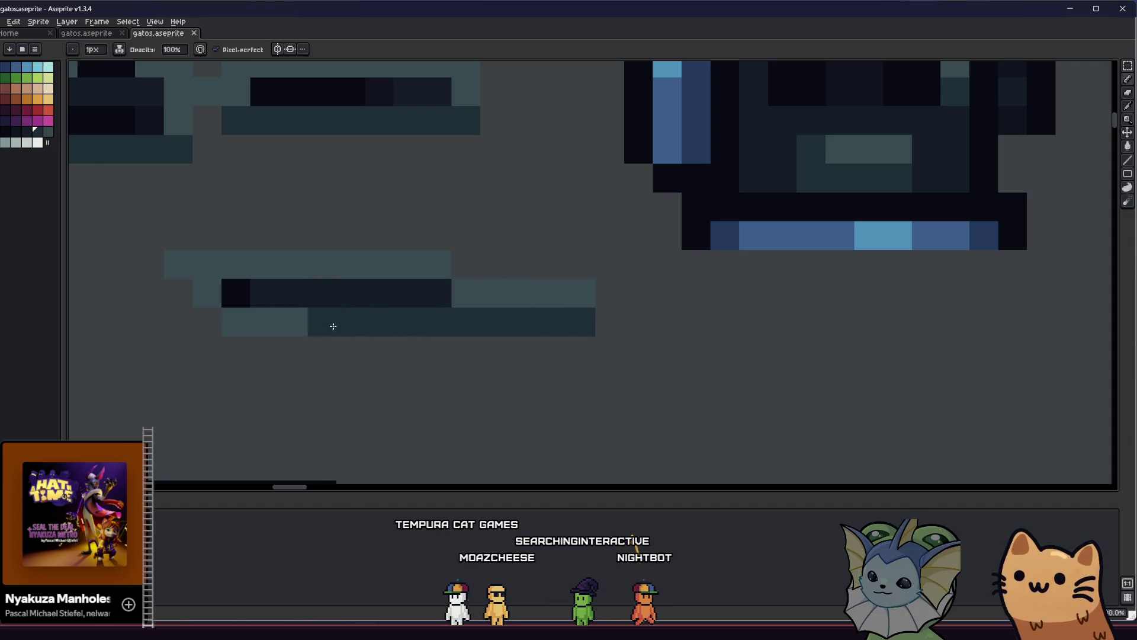
scroll(186, 275, down, 4)
key(ctrl+s)
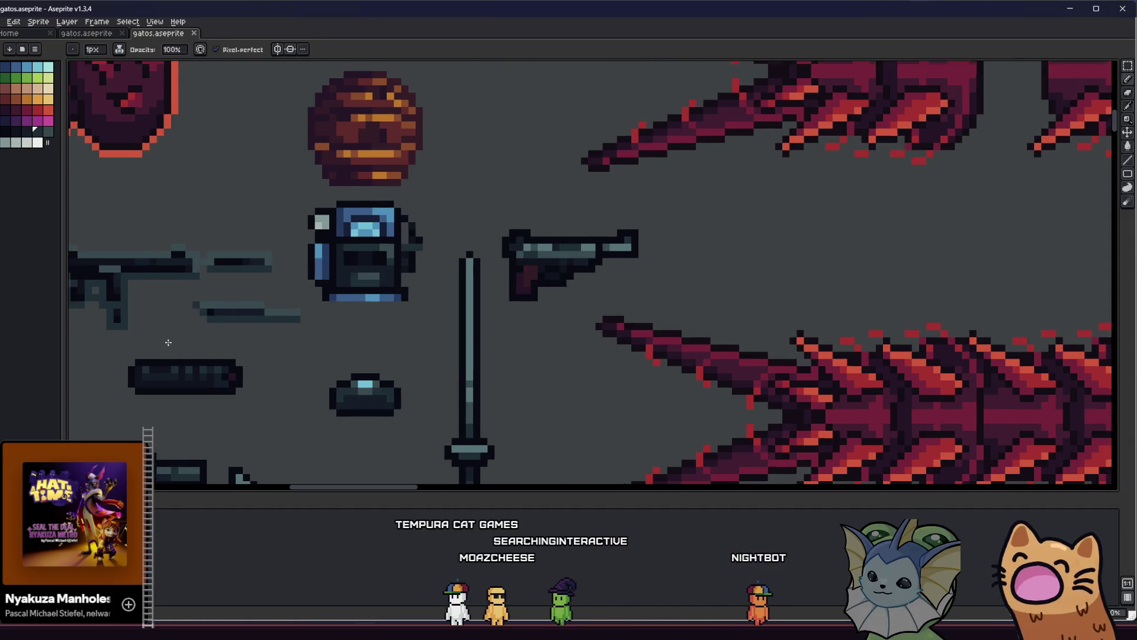
scroll(202, 284, up, 4)
key(alt)
scroll(274, 337, down, 4)
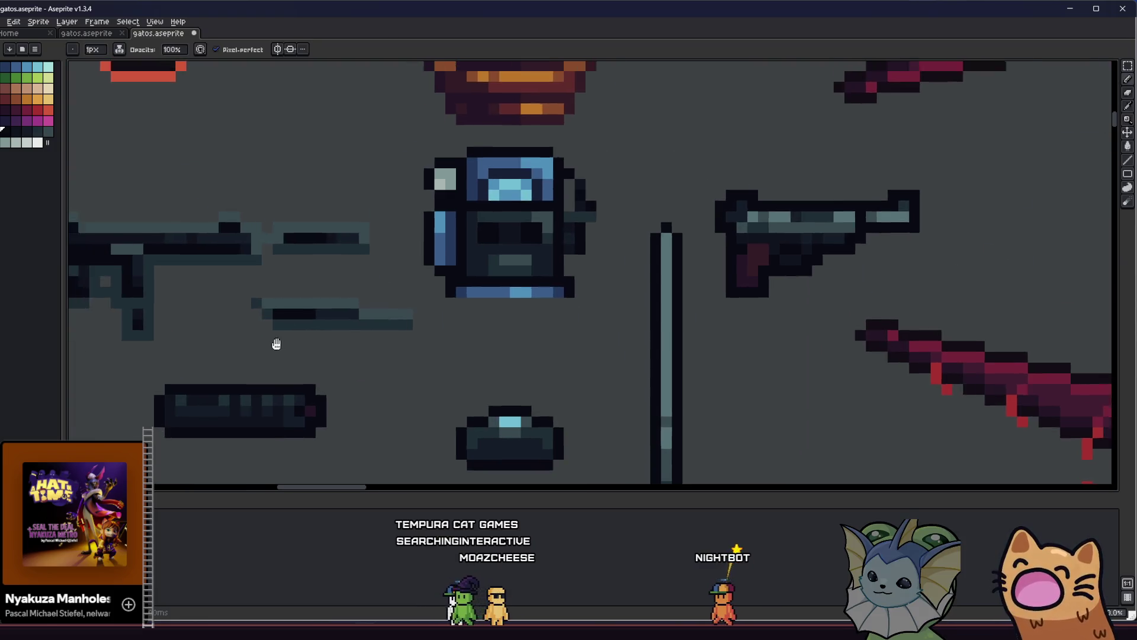
scroll(406, 312, up, 4)
scroll(415, 326, down, 3)
mouse_move(431, 343)
mouse_down()
mouse_move(398, 394)
mouse_move(445, 397)
mouse_up()
scroll(391, 335, up, 3)
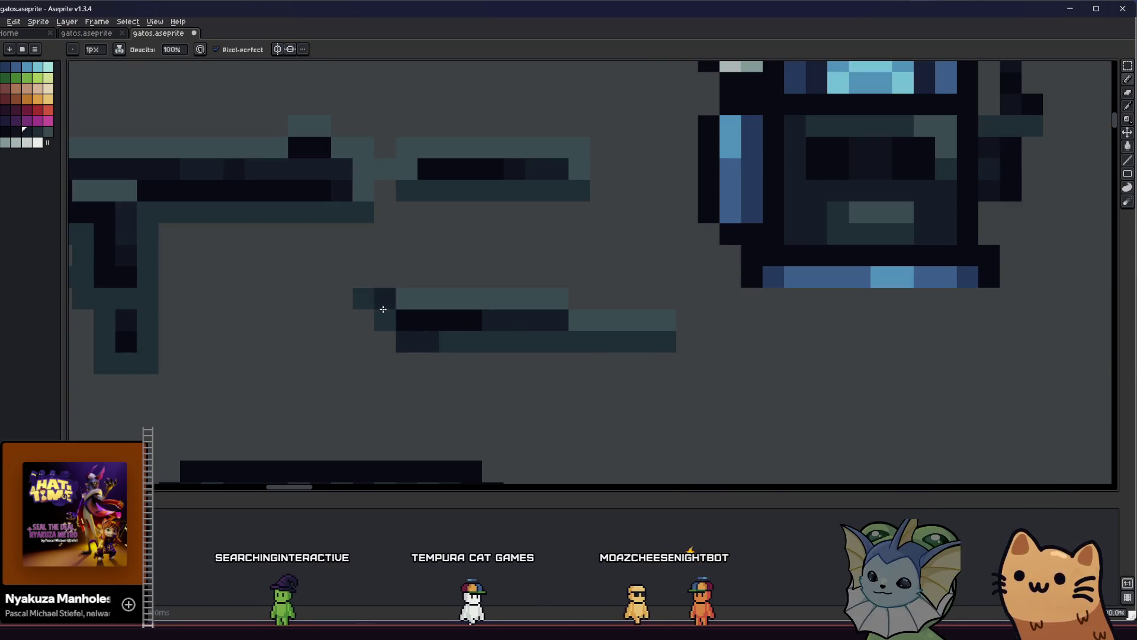
Pick lighter grey shades for repainting the projectile's lower edge
alt+click(367, 296)
alt+click(393, 297)
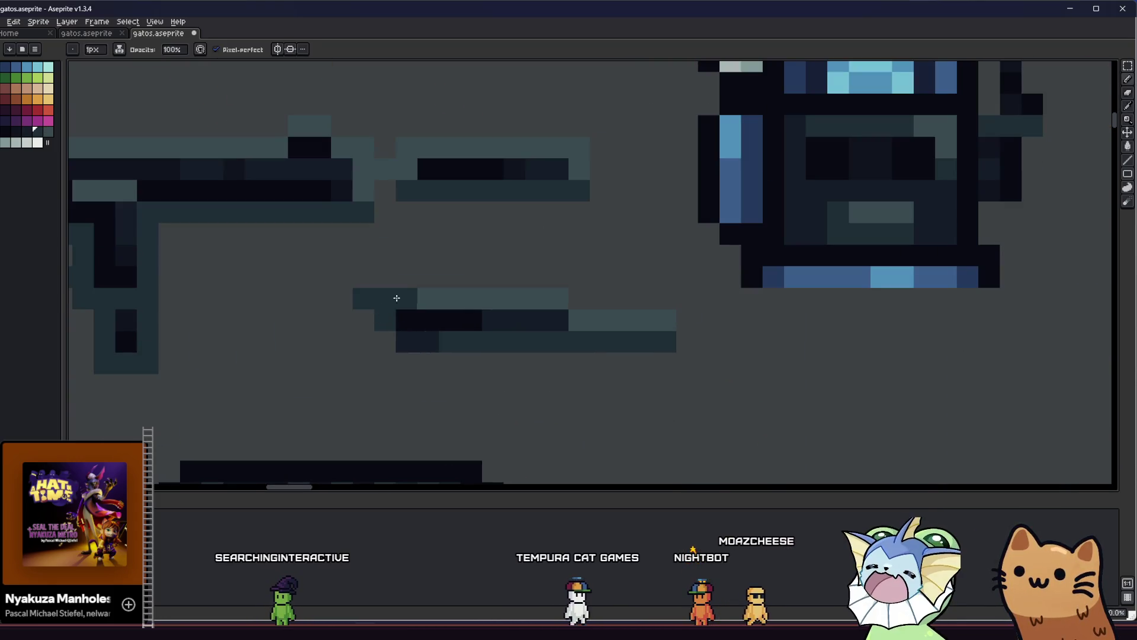
scroll(399, 322, down, 2)
scroll(479, 398, up, 1)
scroll(479, 398, down, 3)
scroll(577, 362, up, 4)
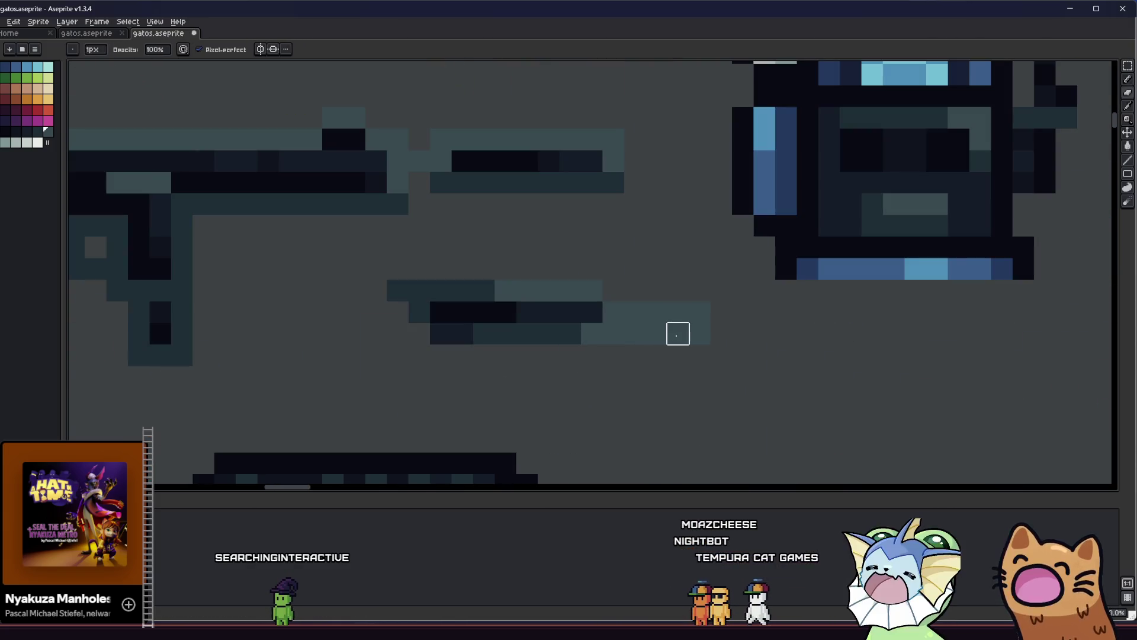
scroll(658, 352, up, 1)
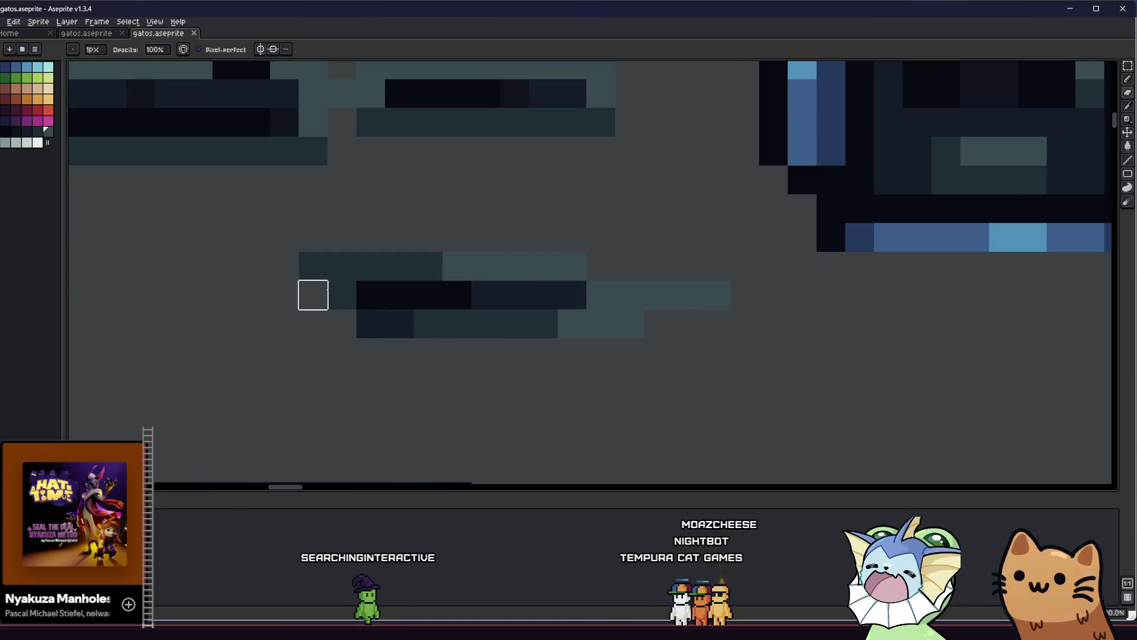
scroll(411, 361, down, 1)
scroll(538, 371, up, 2)
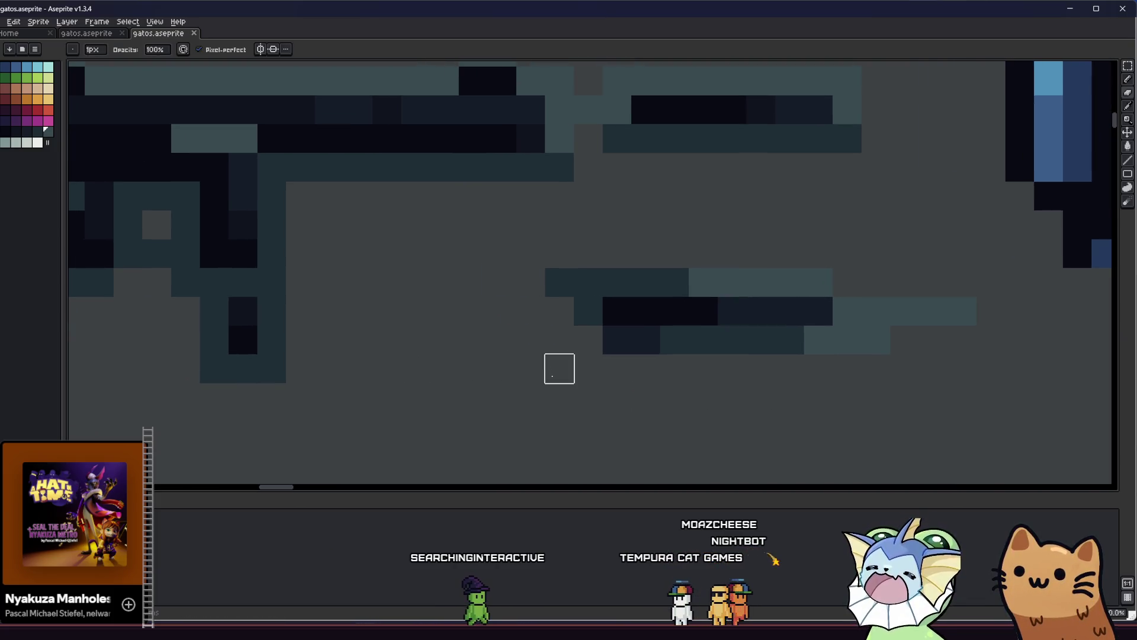
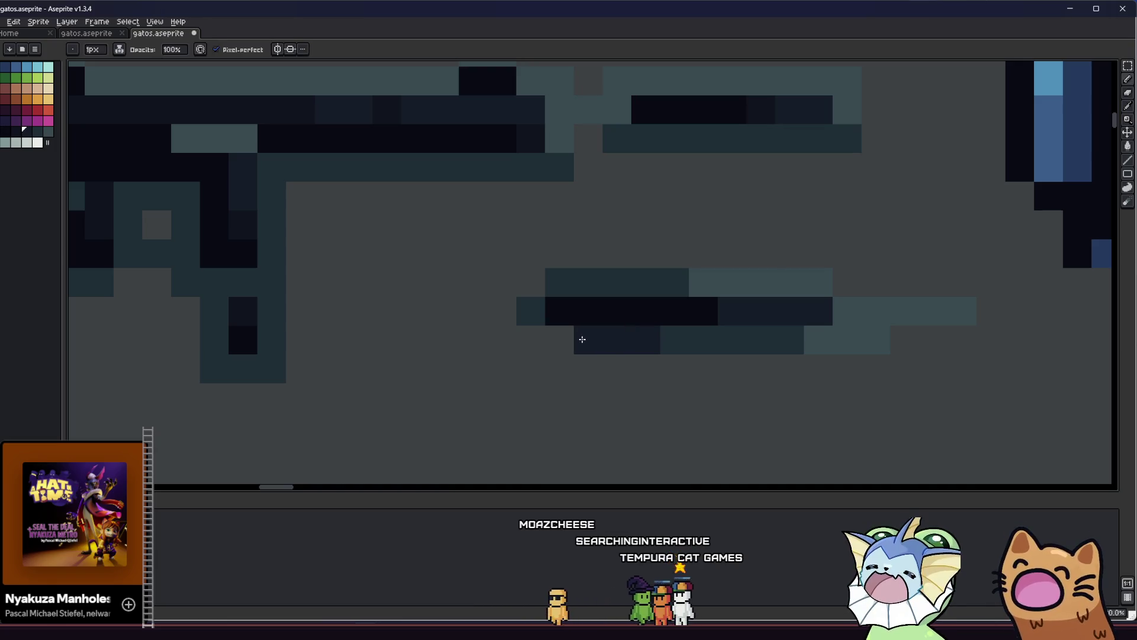
Undo the last pencil stroke on the thin projectile sprite in gatos.aseprite
key(ctrl+z)
scroll(583, 339, down, 3)
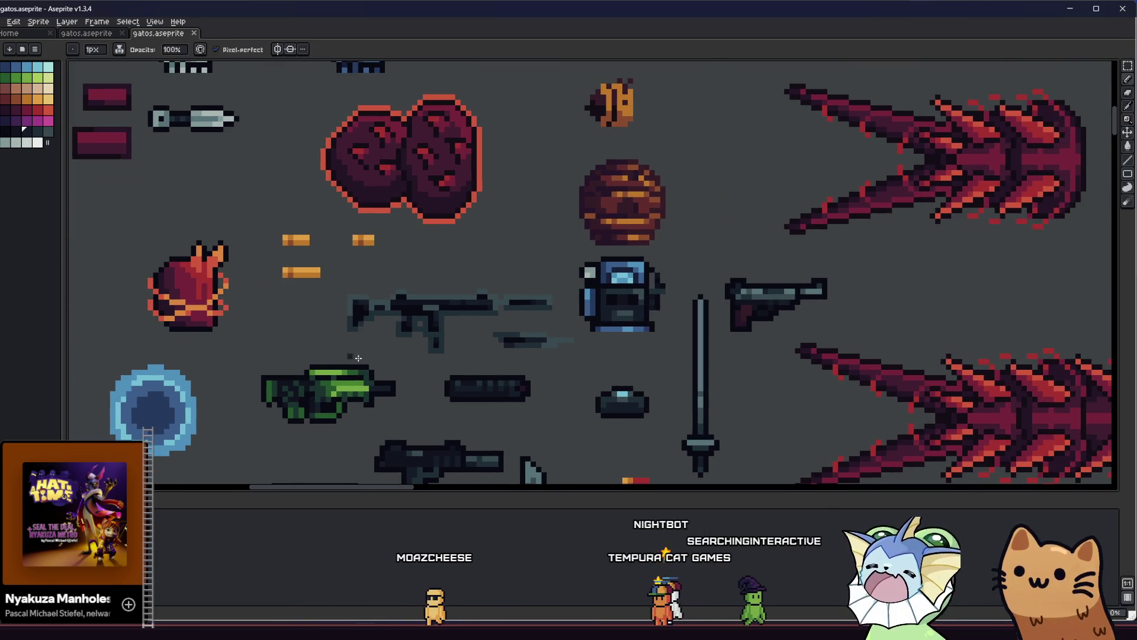
key(m)
scroll(608, 328, up, 2)
key(b)
Sample the sprite's dark colour with the eyedropper and undo the last short stroke
key(alt)
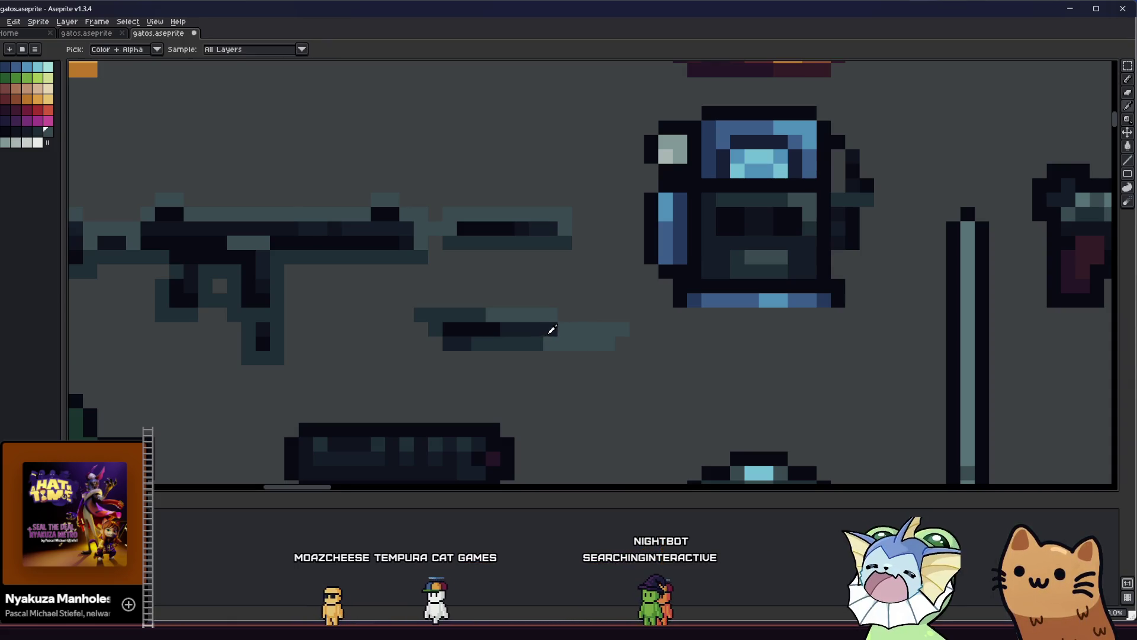
alt+click(568, 316)
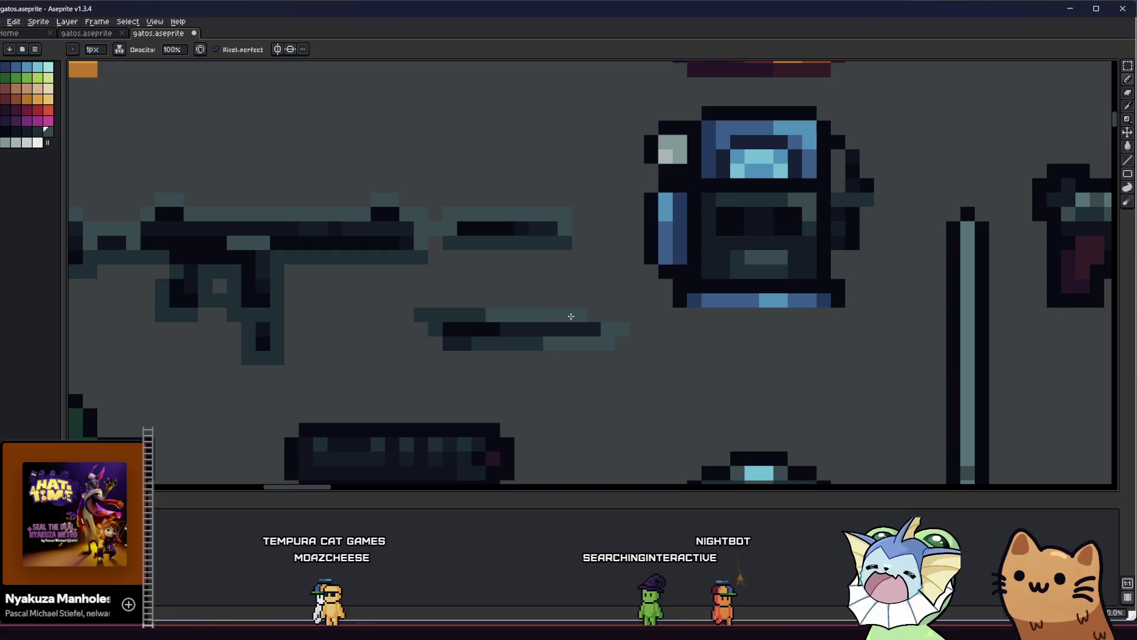
key(ctrl+z)
key(ctrl+z)
key(alt+Tab)
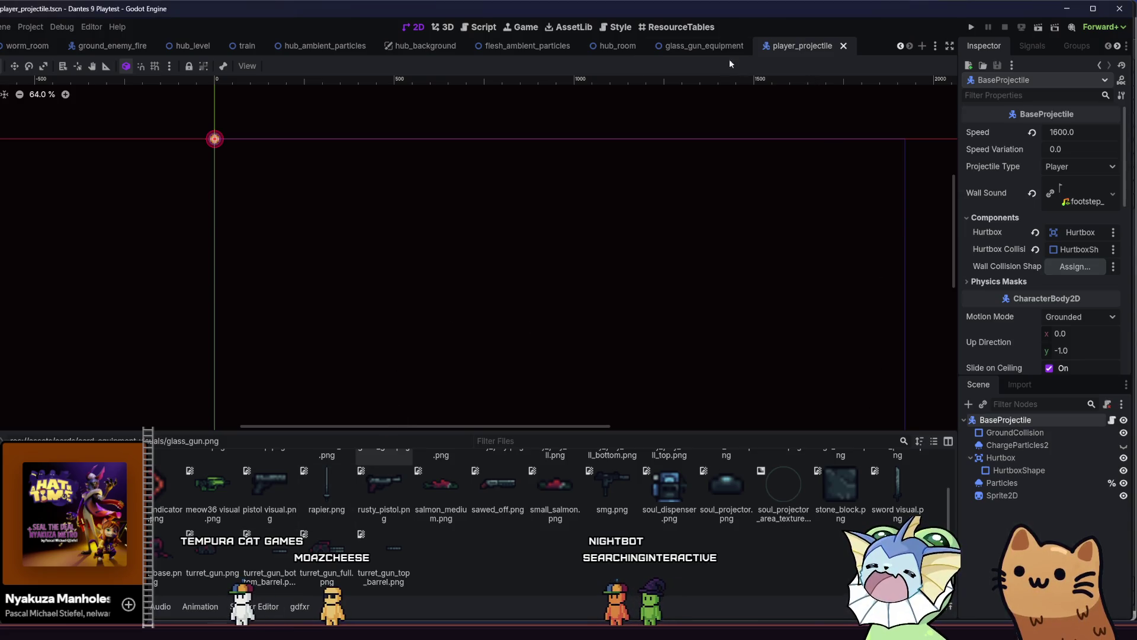
Check glass_gun_equipment, then open base_projectile.gd from player_projectile's BaseProjectile node
click(690, 46)
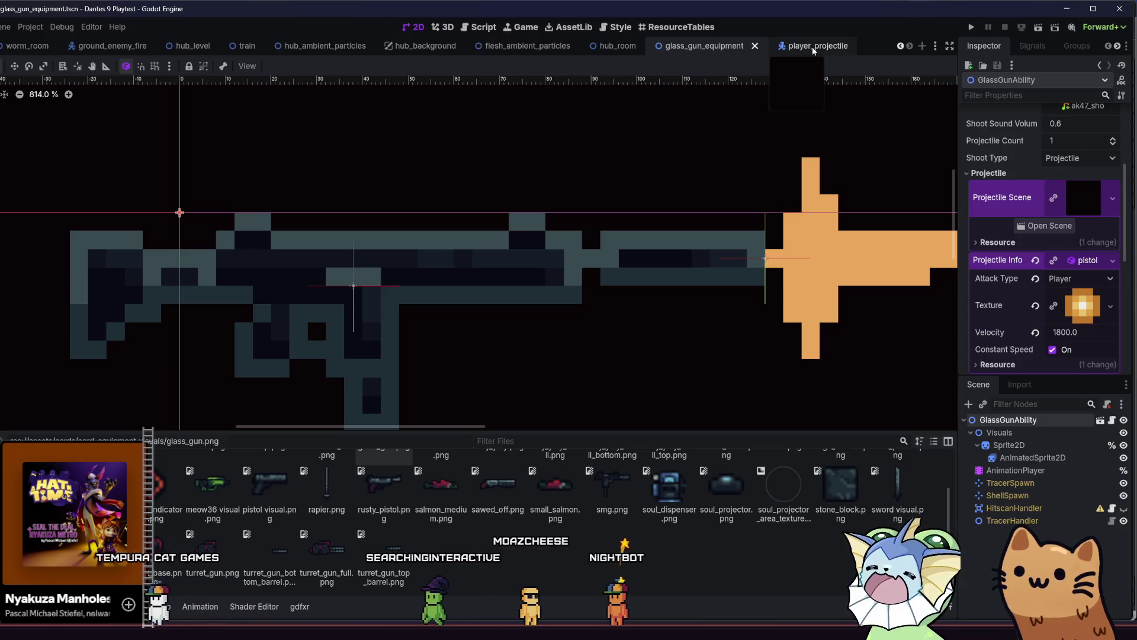
click(813, 51)
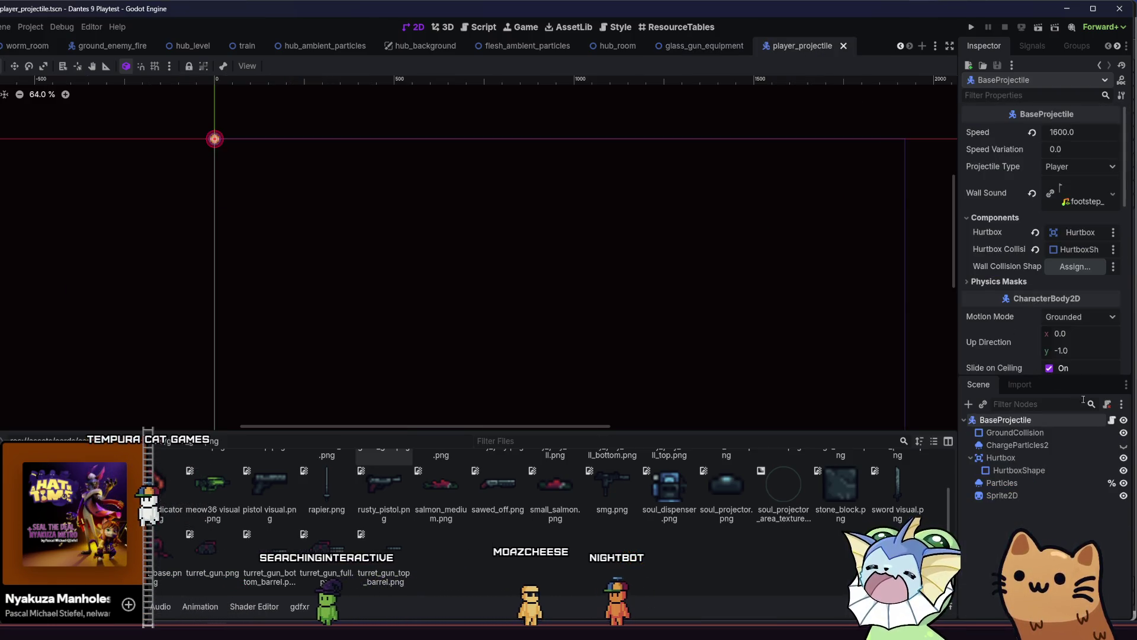
click(1112, 420)
scroll(889, 140, down, 6)
mouse_move(957, 113)
mouse_down()
mouse_move(962, 329)
mouse_move(948, 65)
mouse_up()
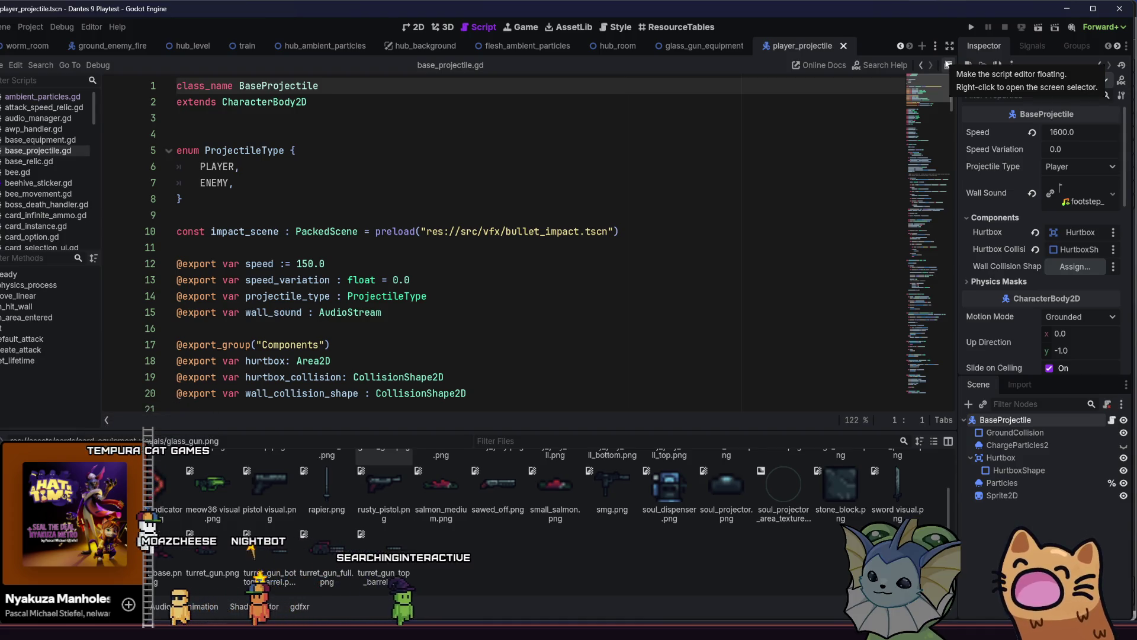
scroll(750, 225, down, 2)
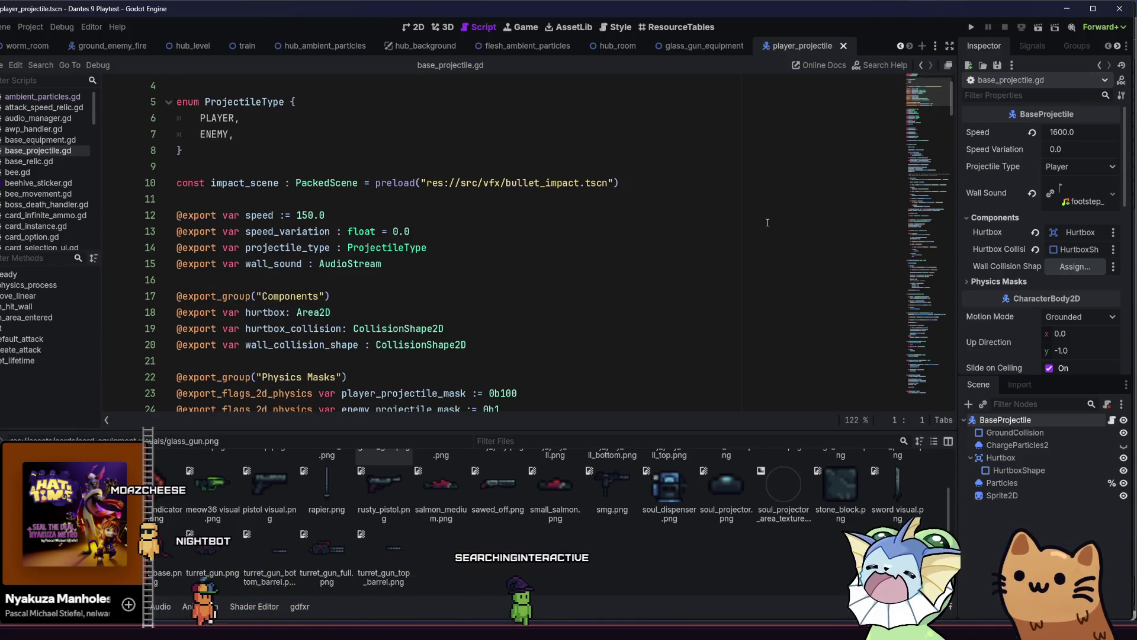
scroll(750, 225, down, 3)
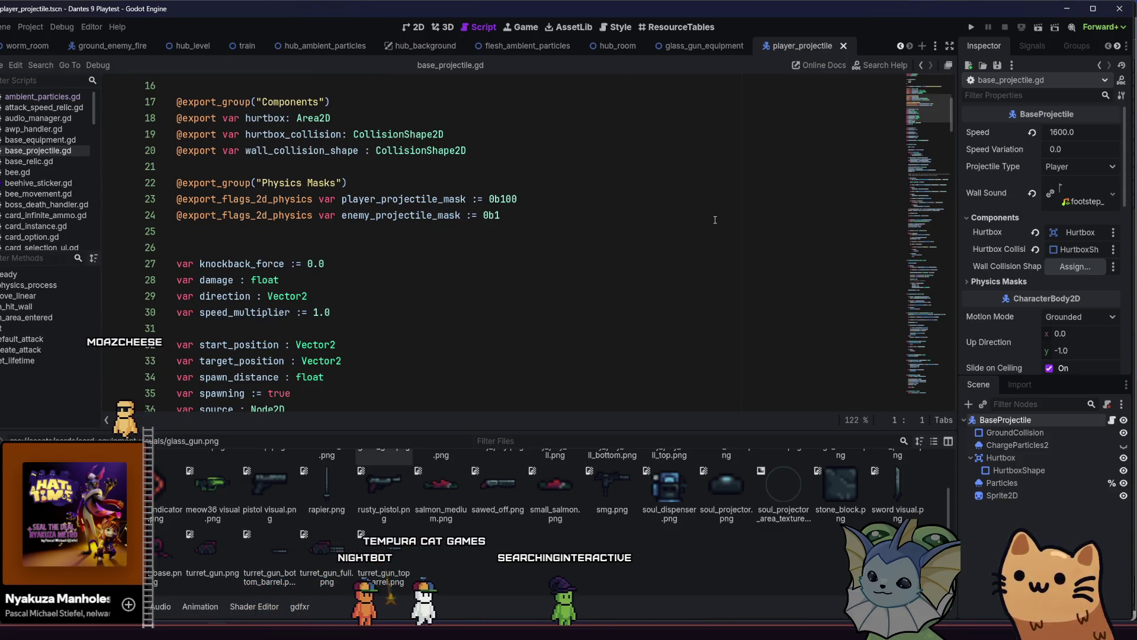
scroll(623, 249, up, 1)
scroll(623, 249, up, 2)
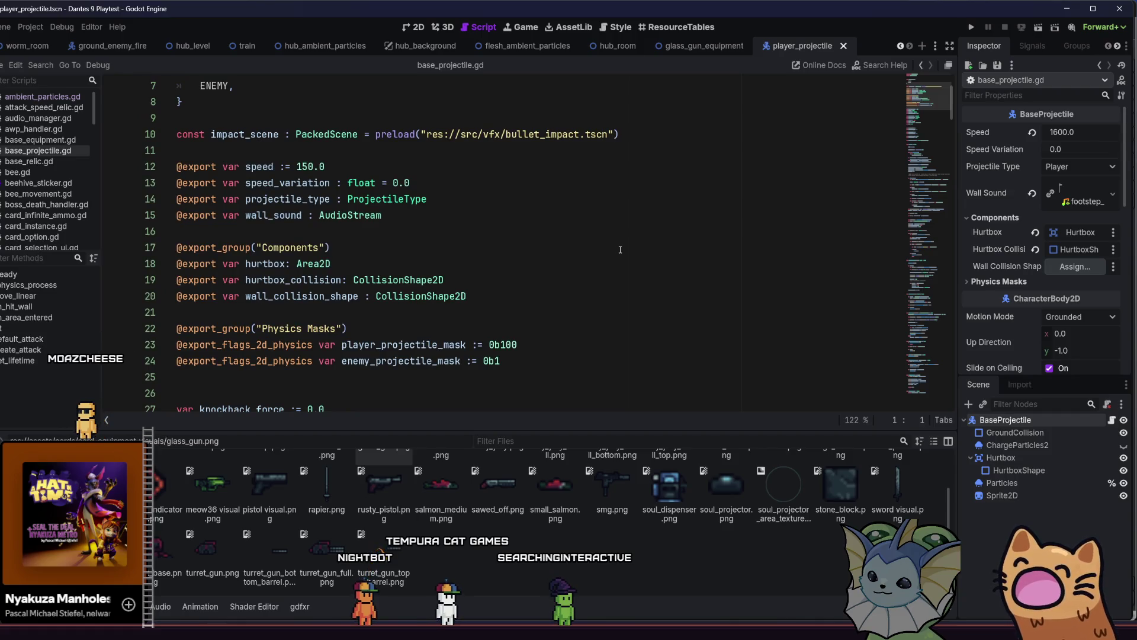
scroll(609, 252, up, 3)
scroll(606, 252, down, 10)
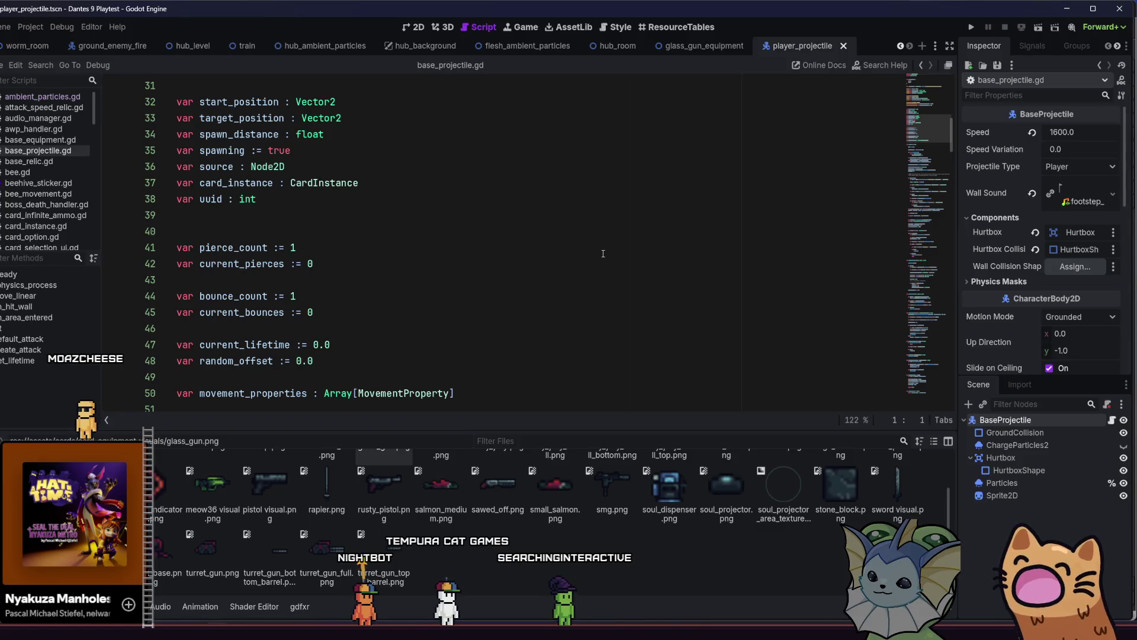
scroll(600, 254, down, 1)
scroll(598, 254, down, 2)
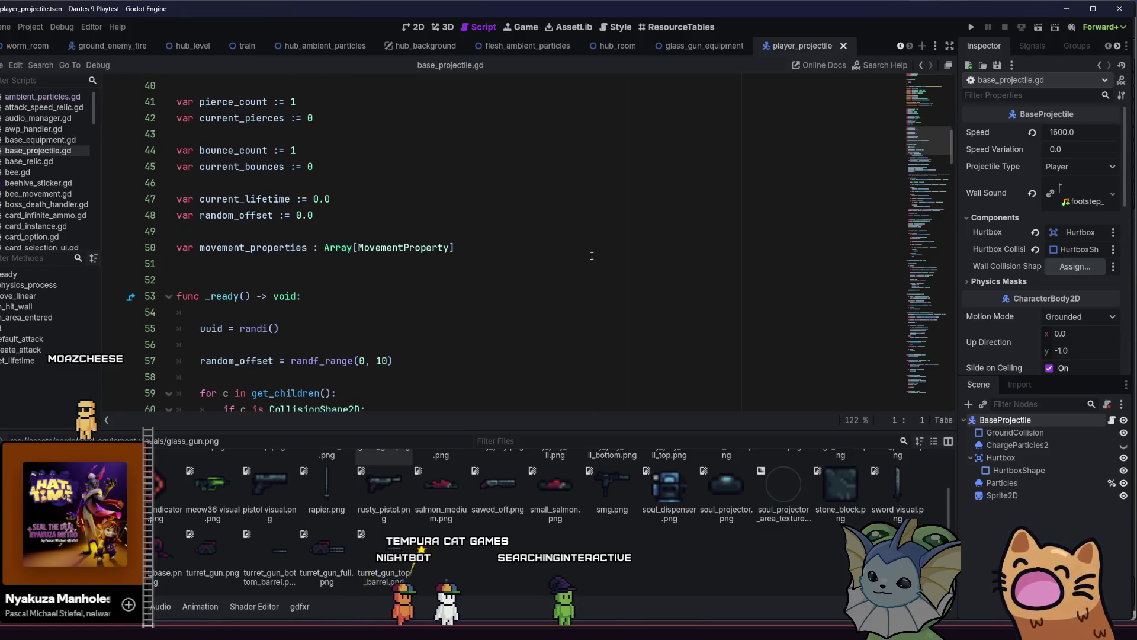
scroll(592, 255, up, 7)
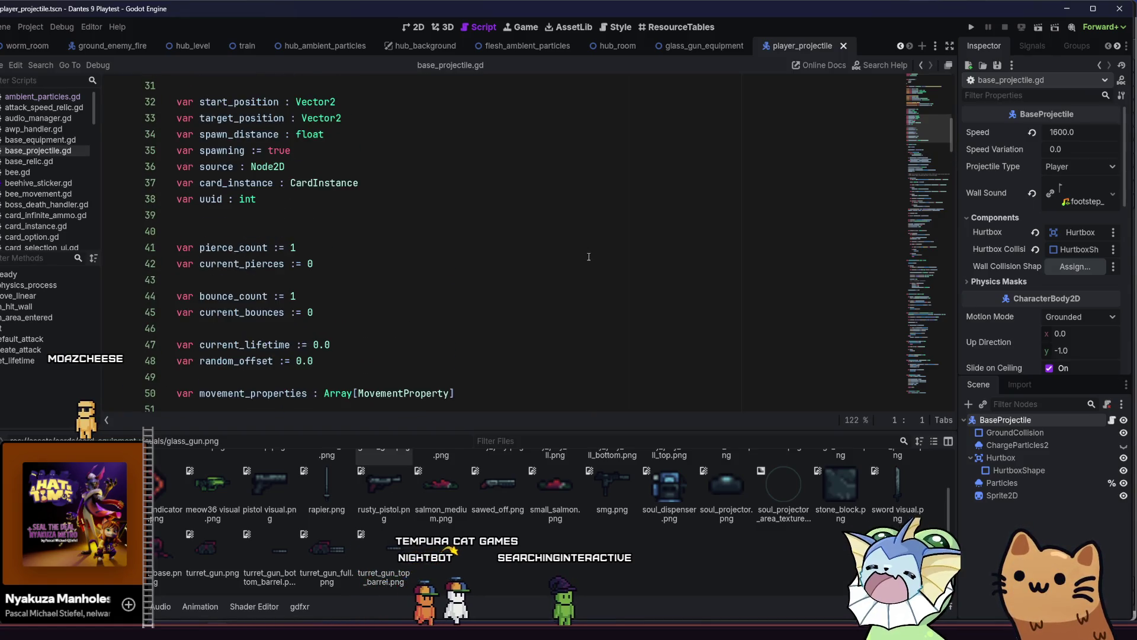
click(559, 174)
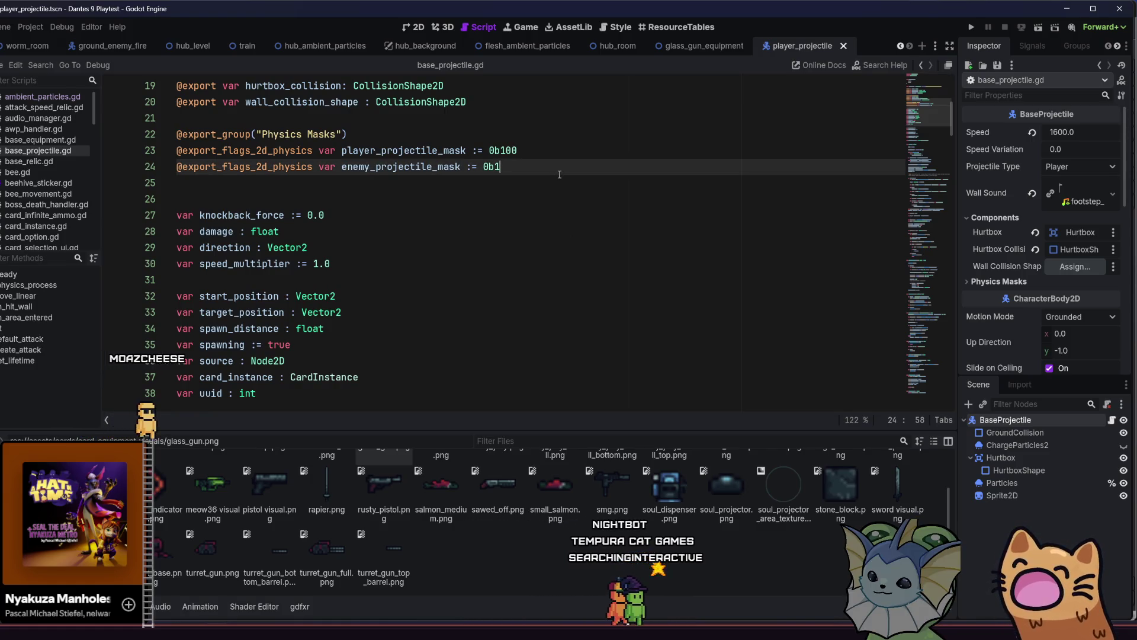
Drop the Sprite2D node into base_projectile.gd to create an exported sprite_2d variable
mouse_move(1060, 499)
mouse_down()
mouse_move(154, 128)
mouse_move(473, 207)
mouse_move(503, 225)
mouse_move(262, 176)
mouse_up()
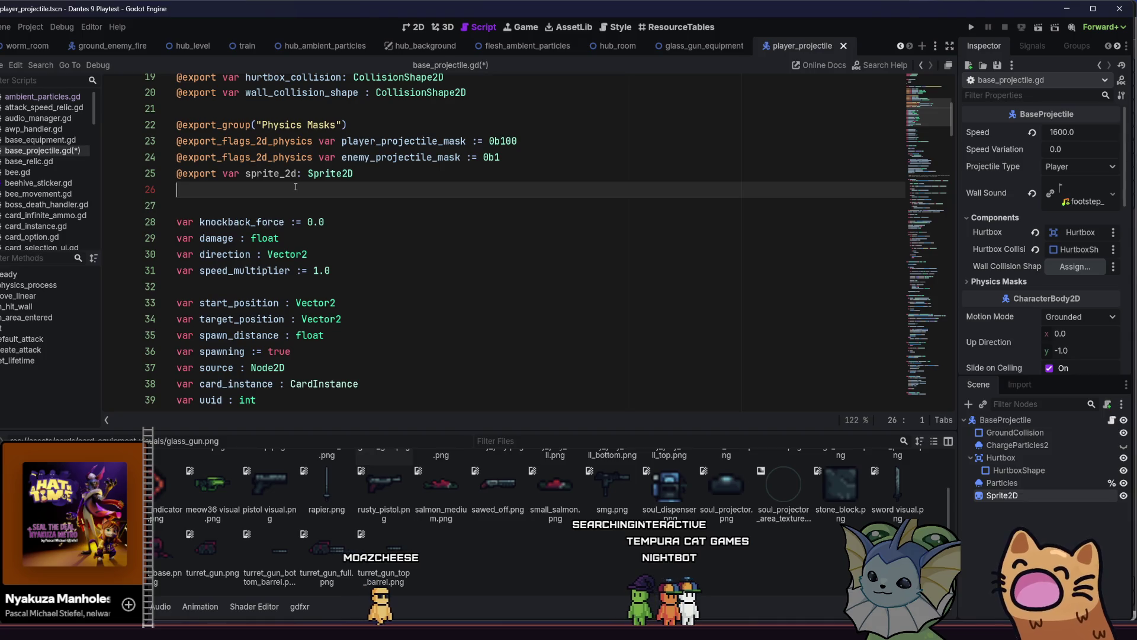
key(Up)
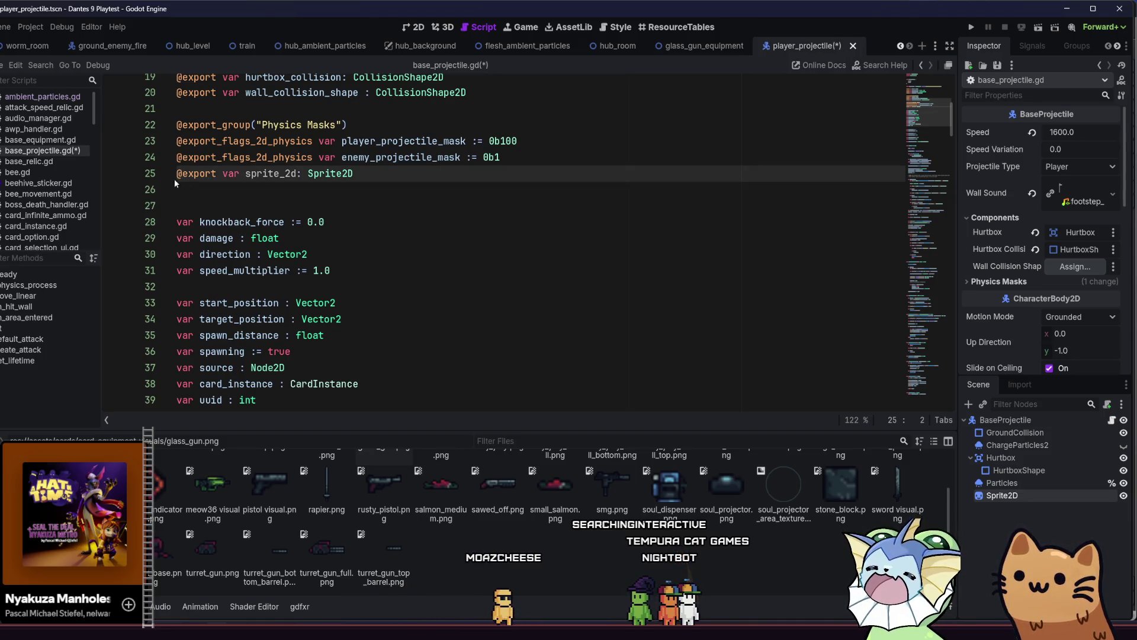
key(Return)
key(Down)
key(Up)
key(End)
key(Delete)
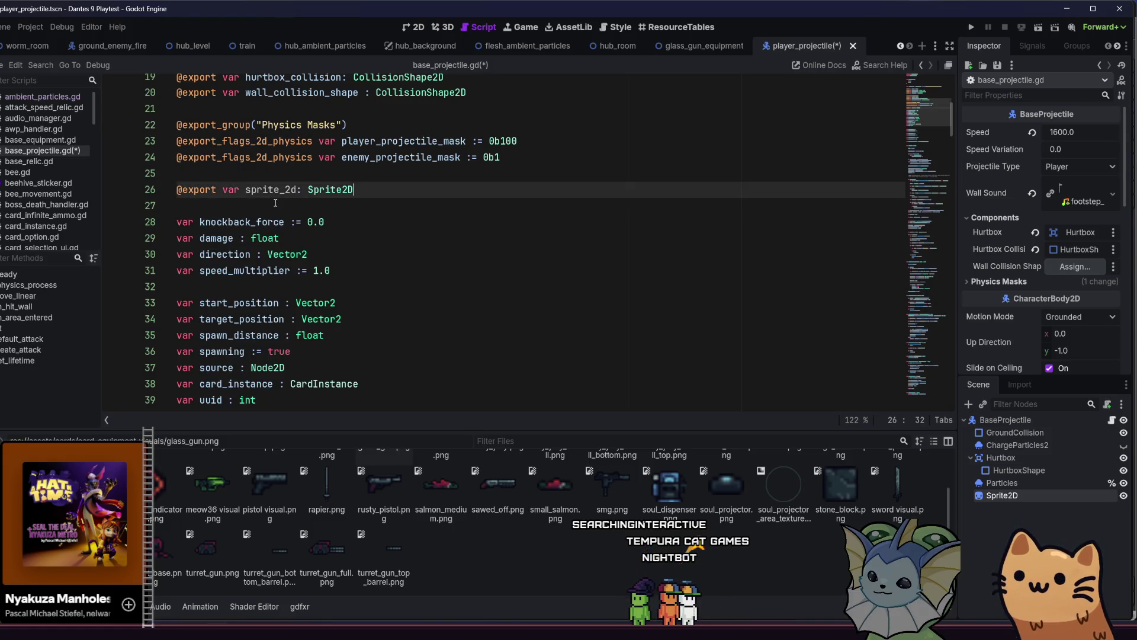
scroll(479, 223, down, 5)
scroll(479, 222, up, 7)
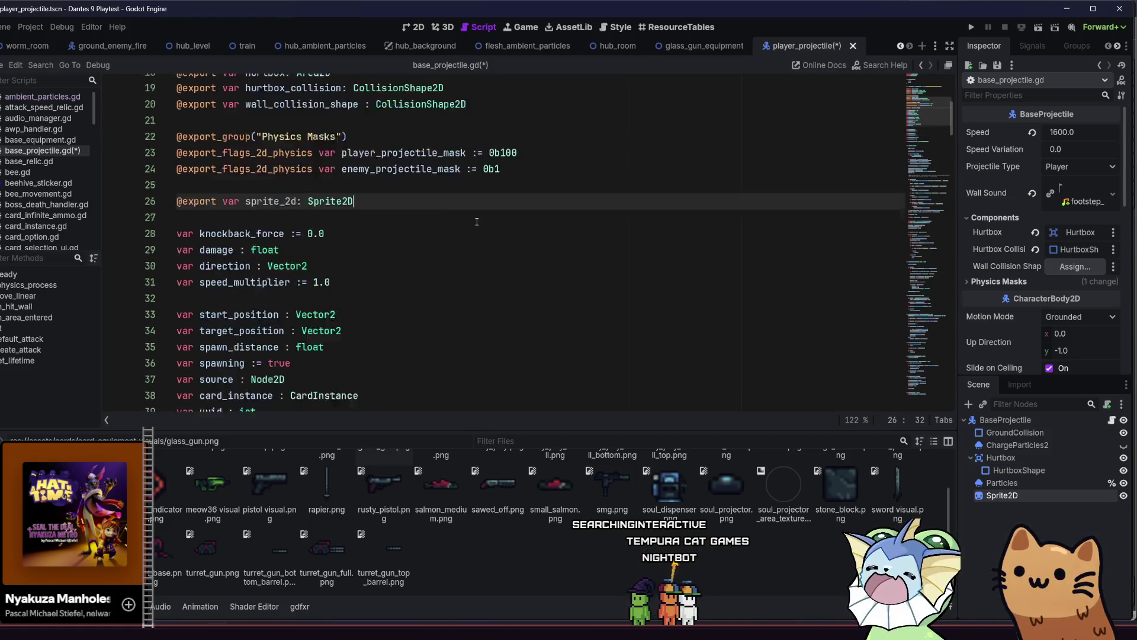
Move the sprite_2d declaration into the Components group below wall_collision_shape
drag(394, 283, 137, 289)
key(ctrl+c)
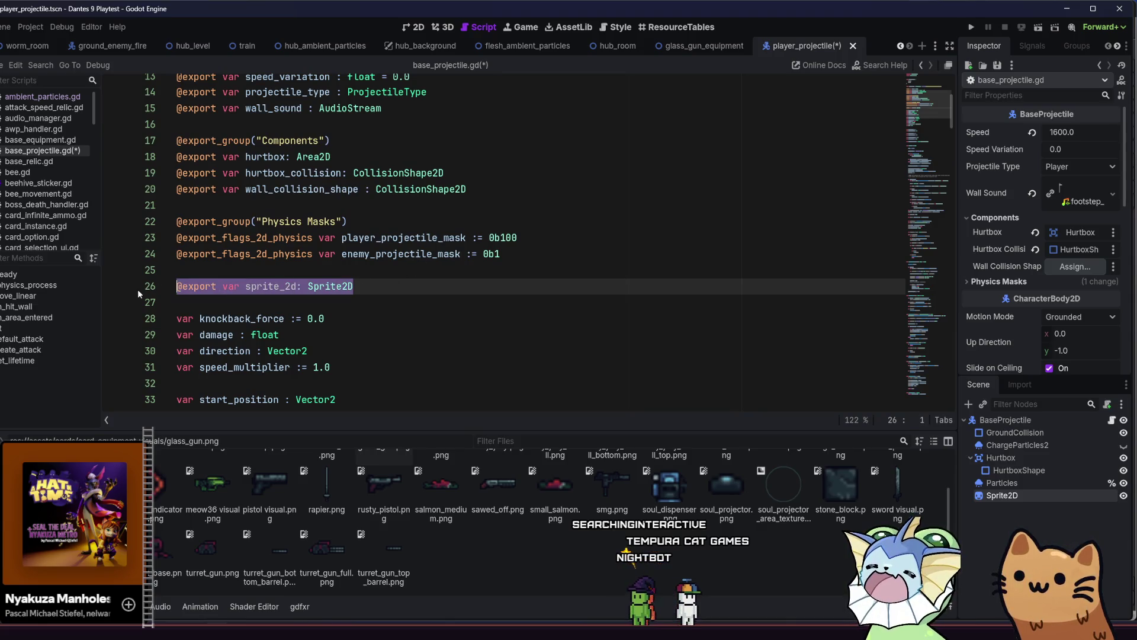
key(BackSpace)
key(BackSpace)
key(BackSpace)
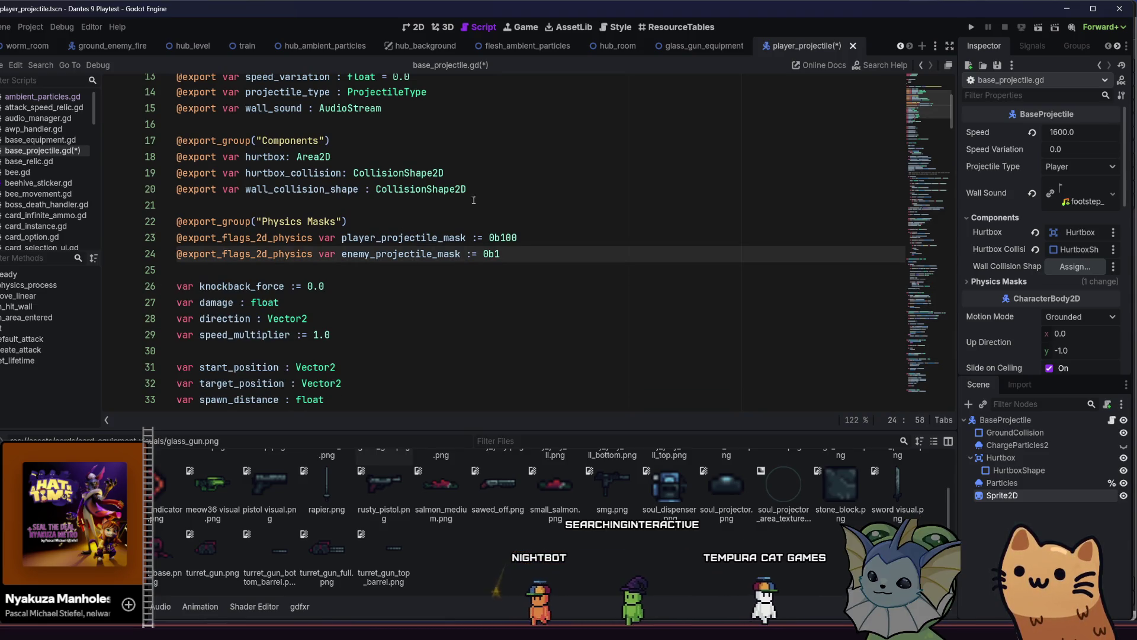
click(482, 195)
key(Return)
key(ctrl+v)
click(482, 191)
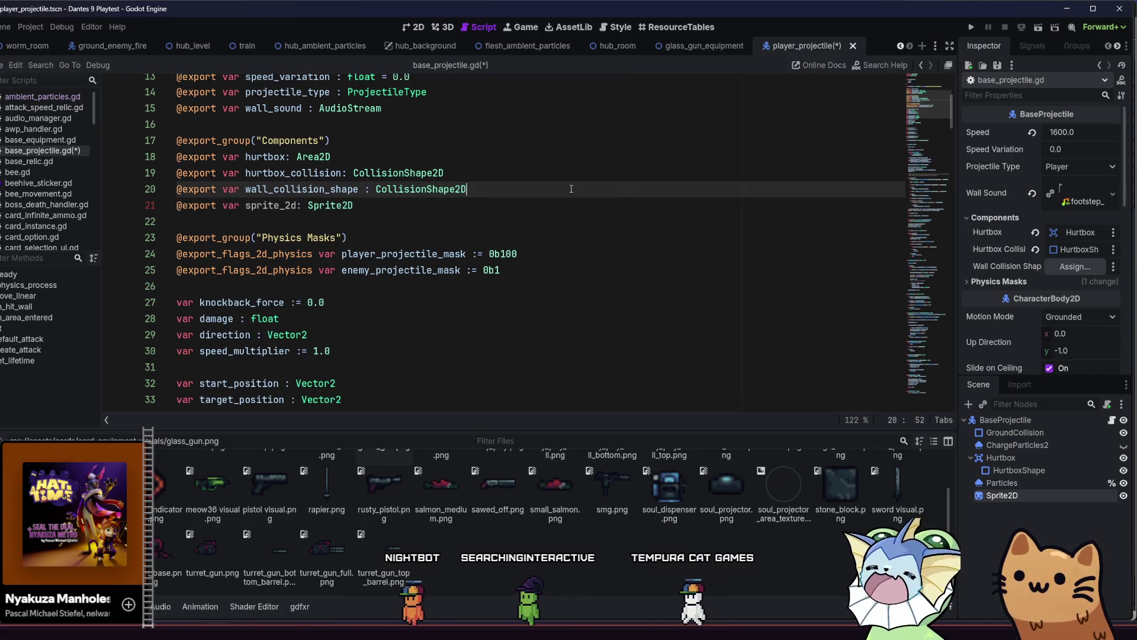
mouse_move(944, 116)
mouse_down()
mouse_move(961, 179)
mouse_move(952, 315)
mouse_move(955, 272)
mouse_up()
click(376, 229)
Add 'sprite_2d.rotation = velocity.angle()' after move_linear(delta) and save
click(376, 249)
key(Return)
key(Return)
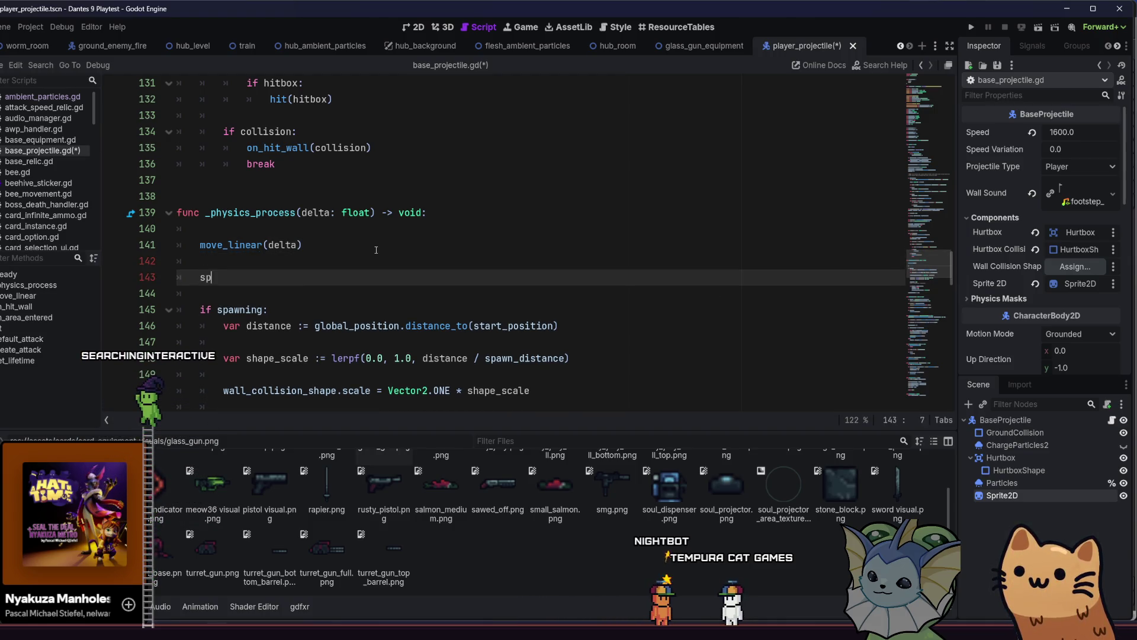
text(it)
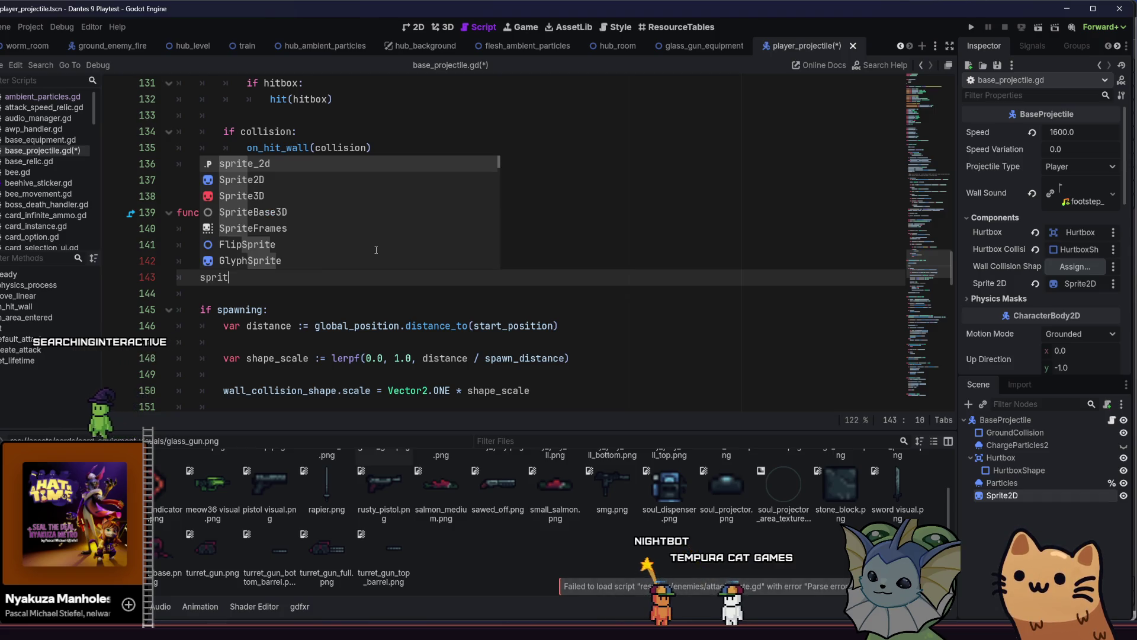
key(Return)
text(.)
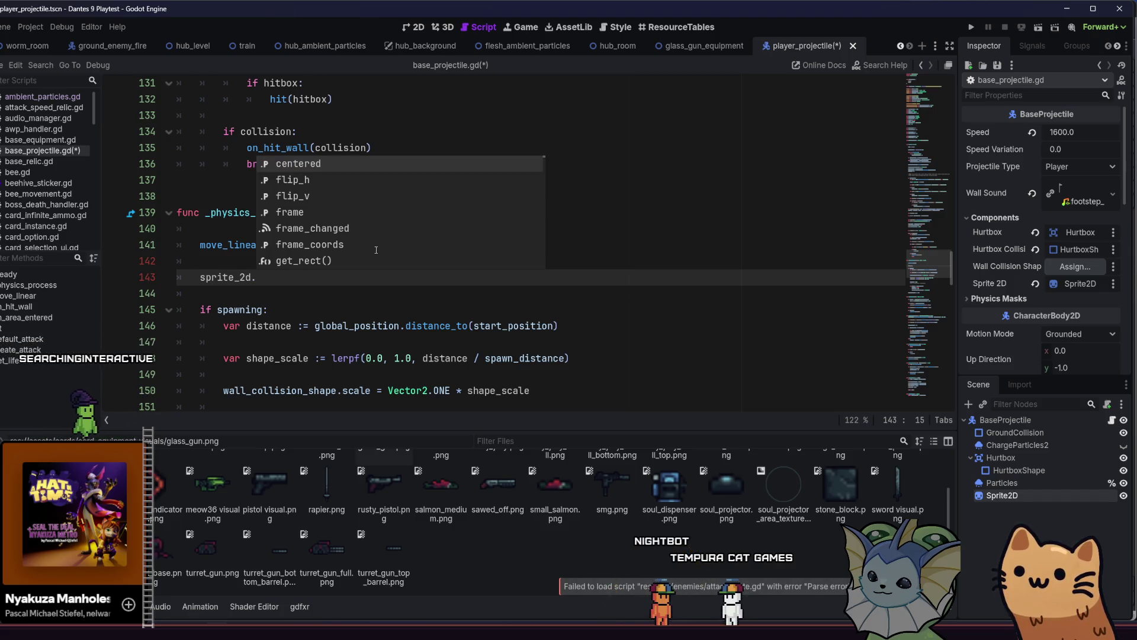
text(rot)
key(Down)
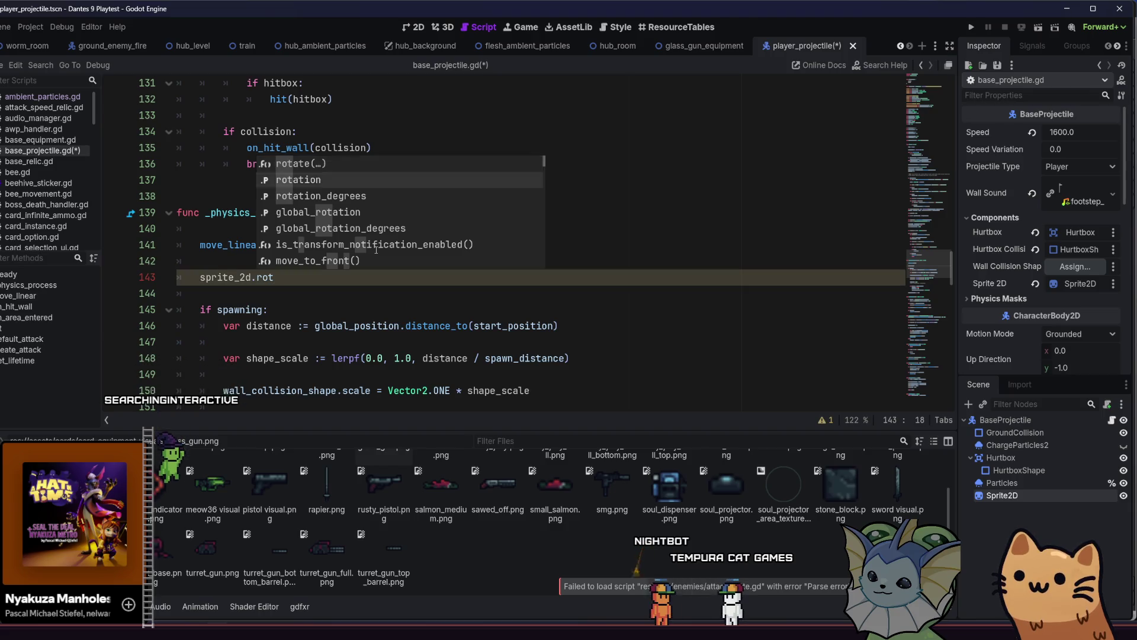
key(Return)
text(= )
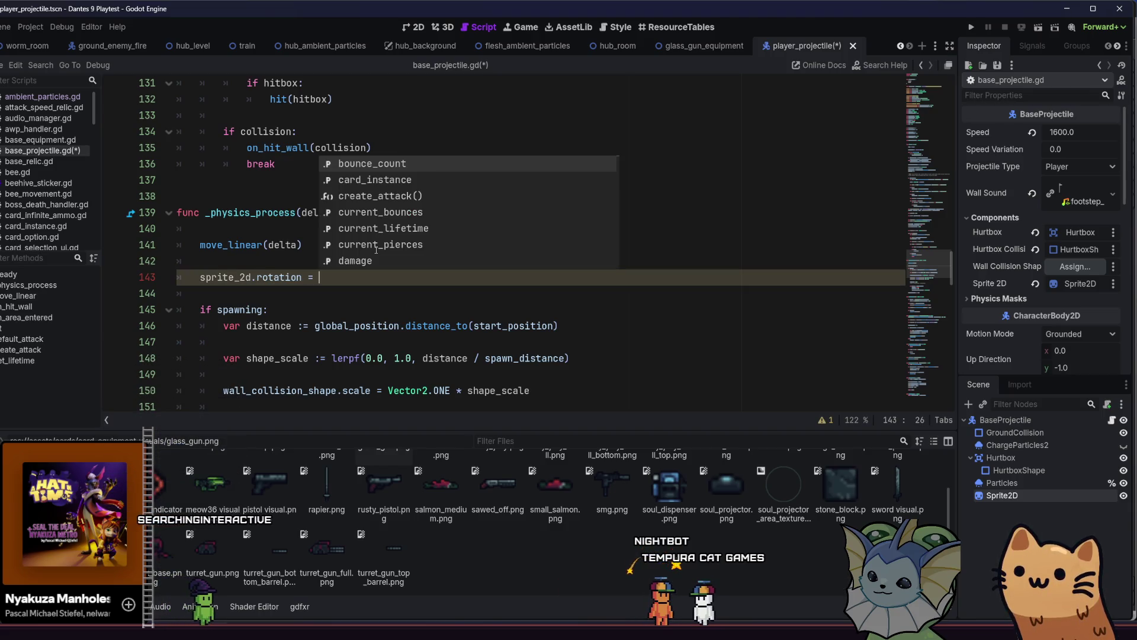
text(velocity.a)
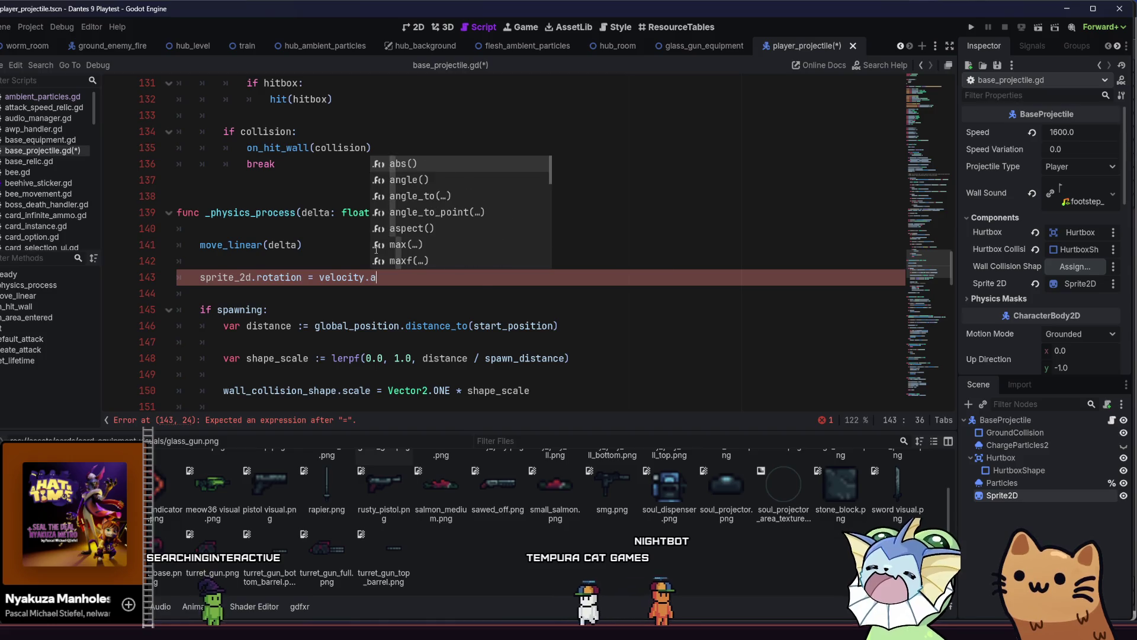
text(ng)
key(Return)
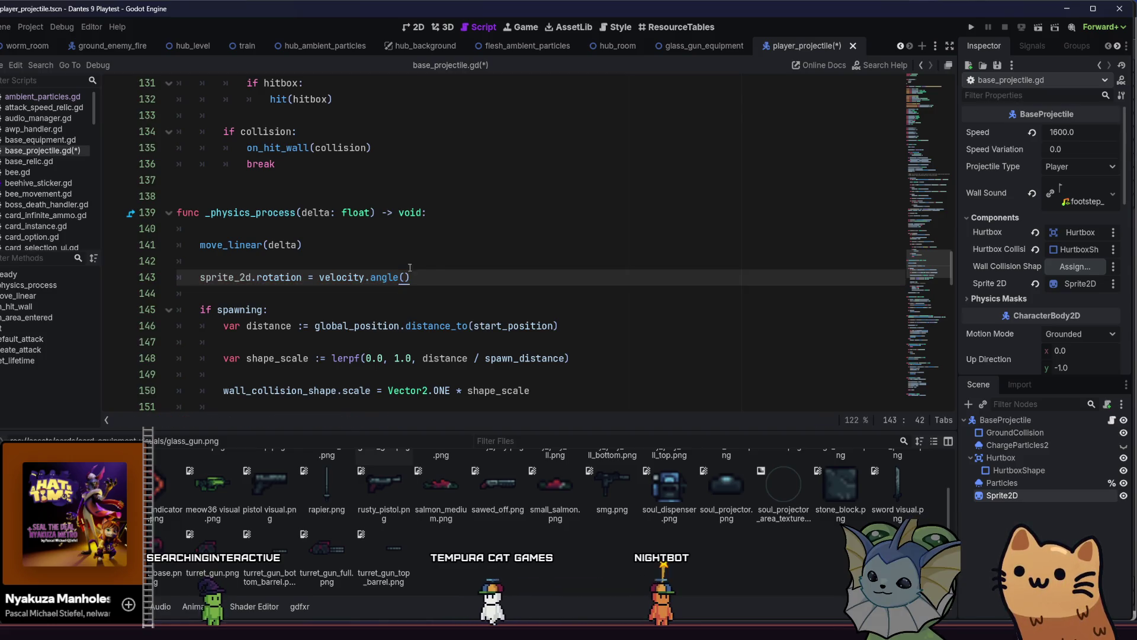
key(ctrl+s)
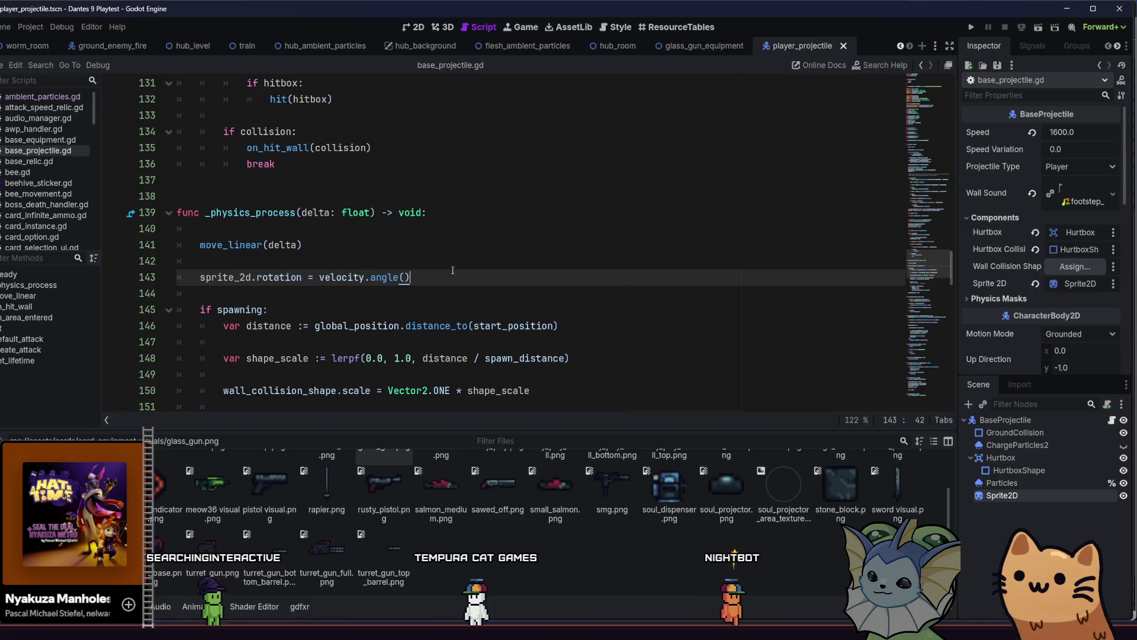
Wrap the rotation line in 'if rotate_towards_velocity:' and select the undeclared name
click(356, 259)
key(Return)
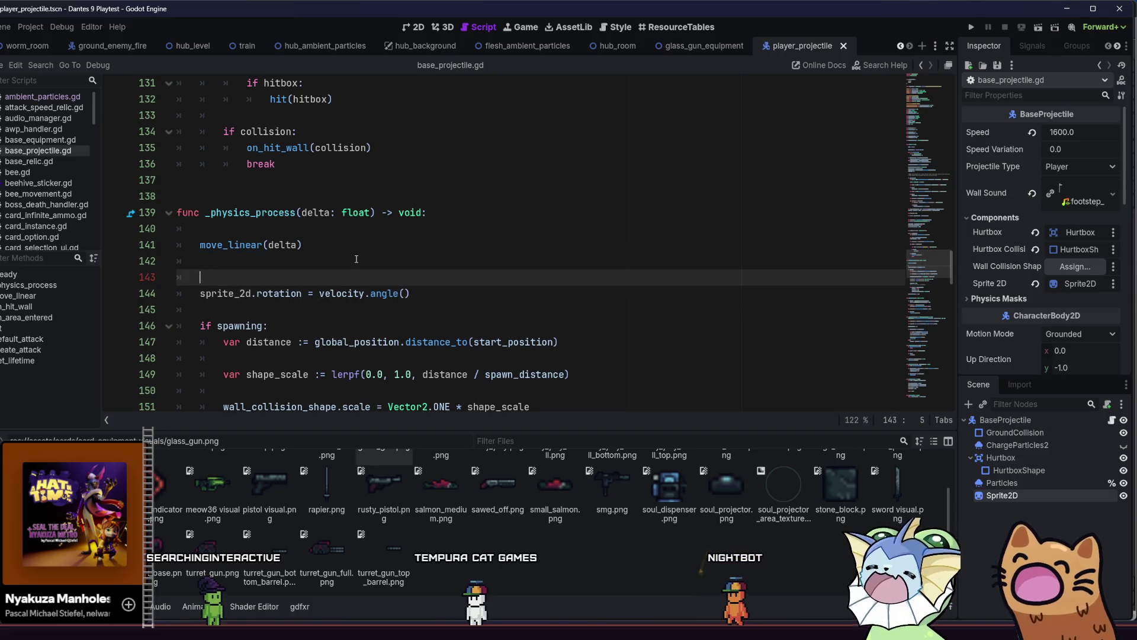
text(if rotate_tow)
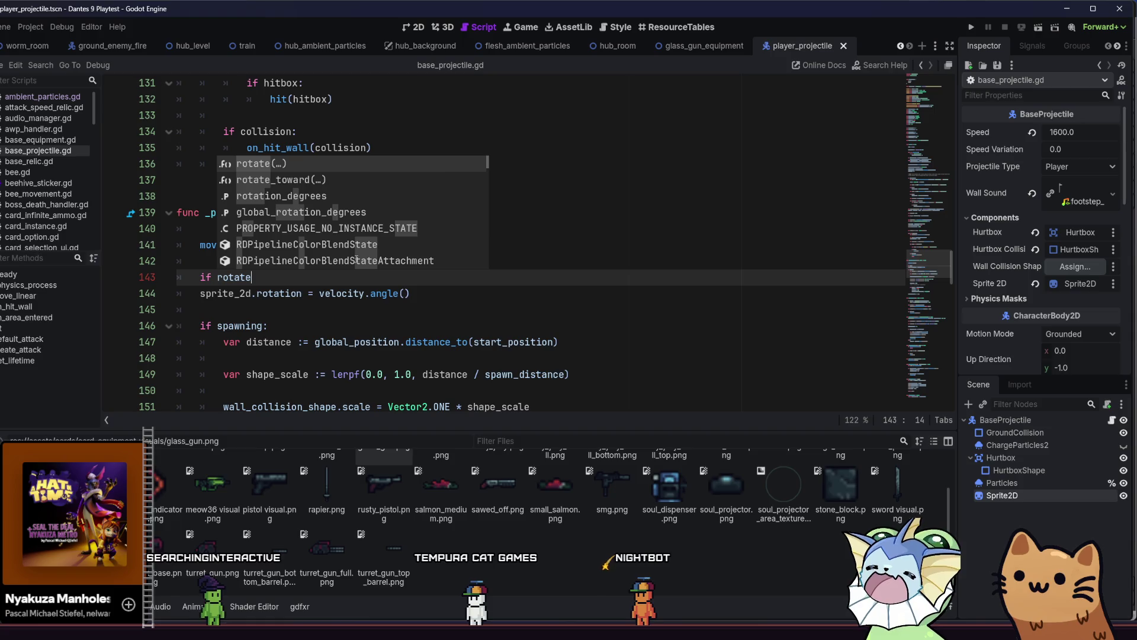
text(rad)
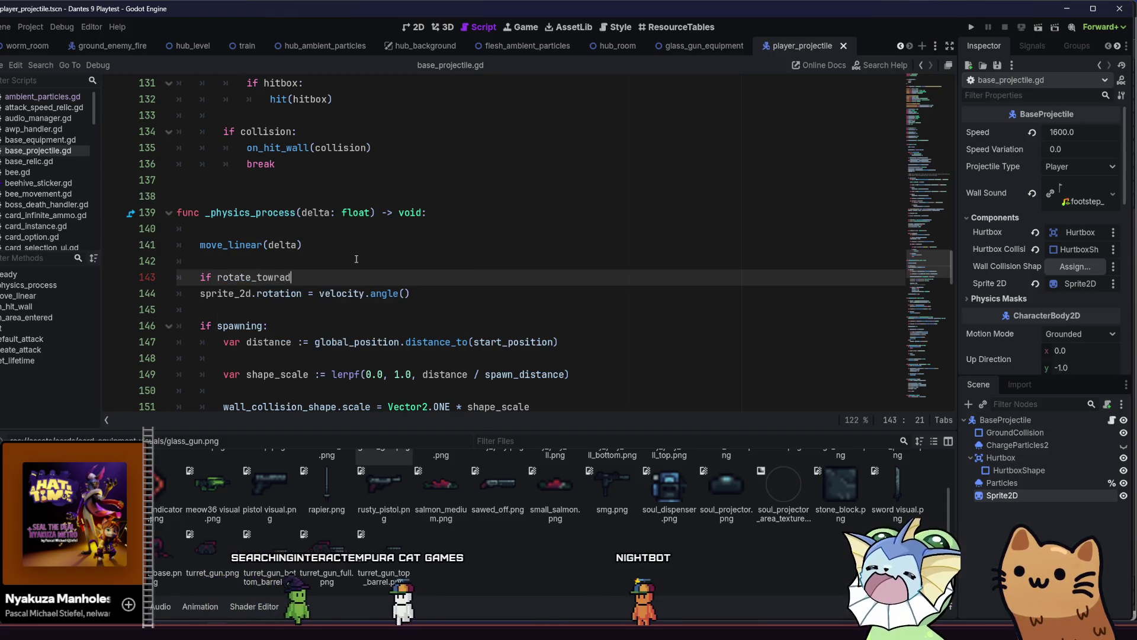
key(BackSpace)
key(BackSpace)
key(BackSpace)
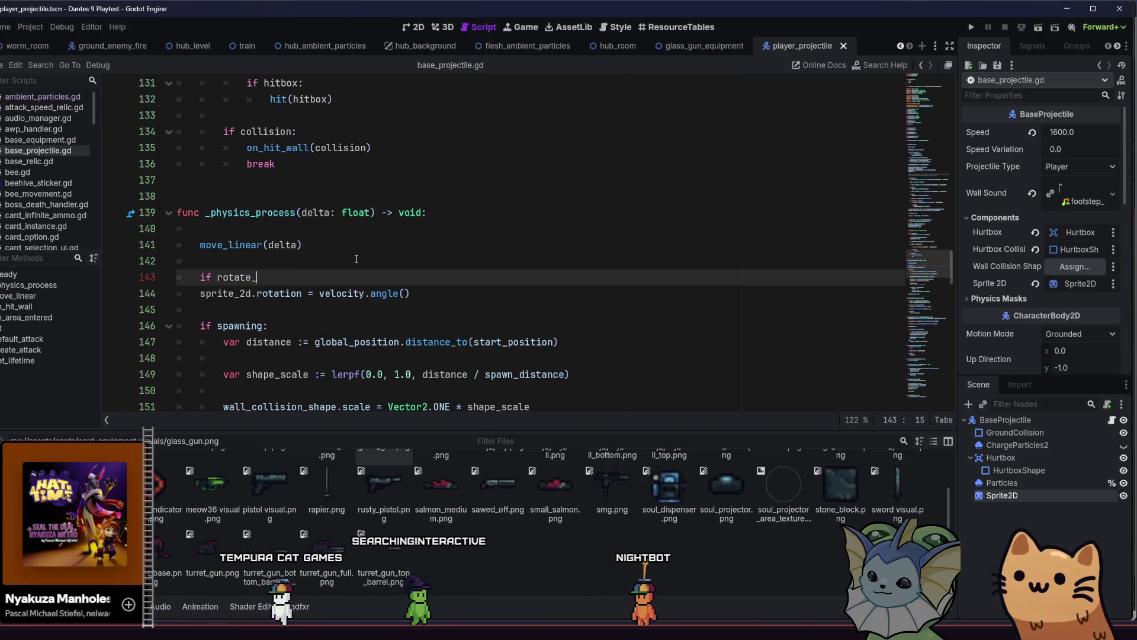
text(s_velo)
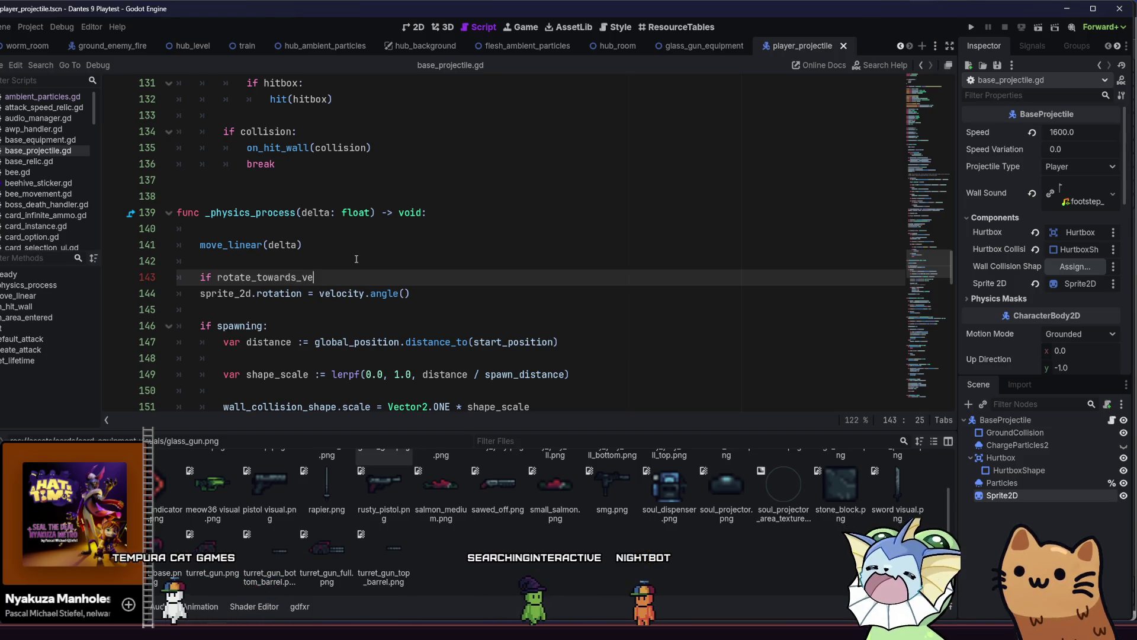
text(city:)
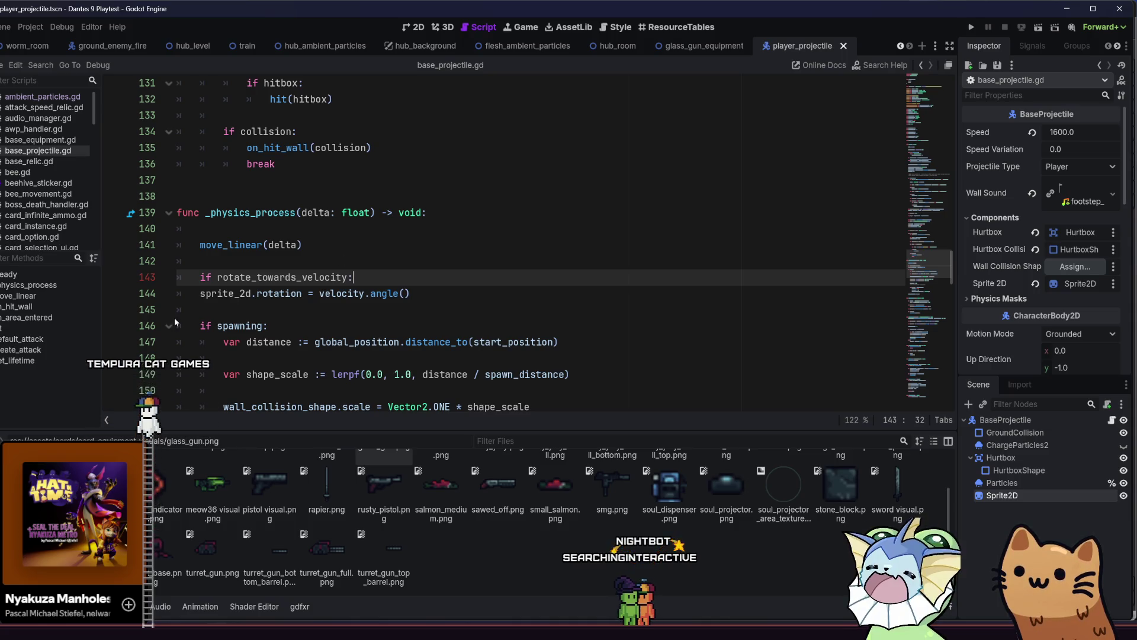
click(205, 293)
double_click(220, 278)
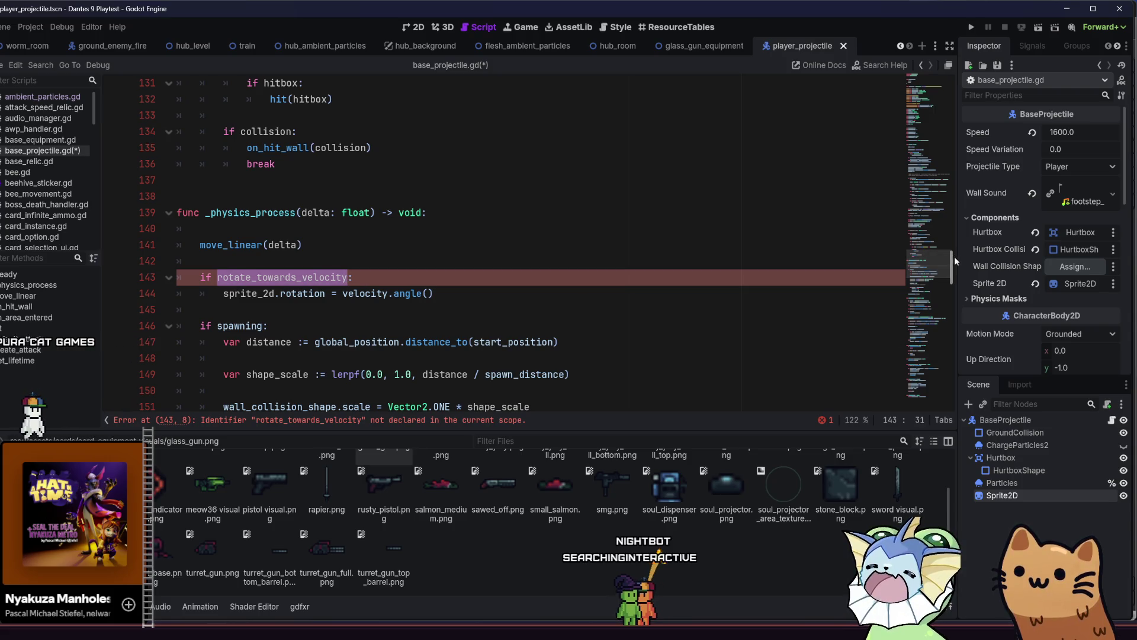
drag(954, 257, 950, 88)
scroll(950, 88, up, 2)
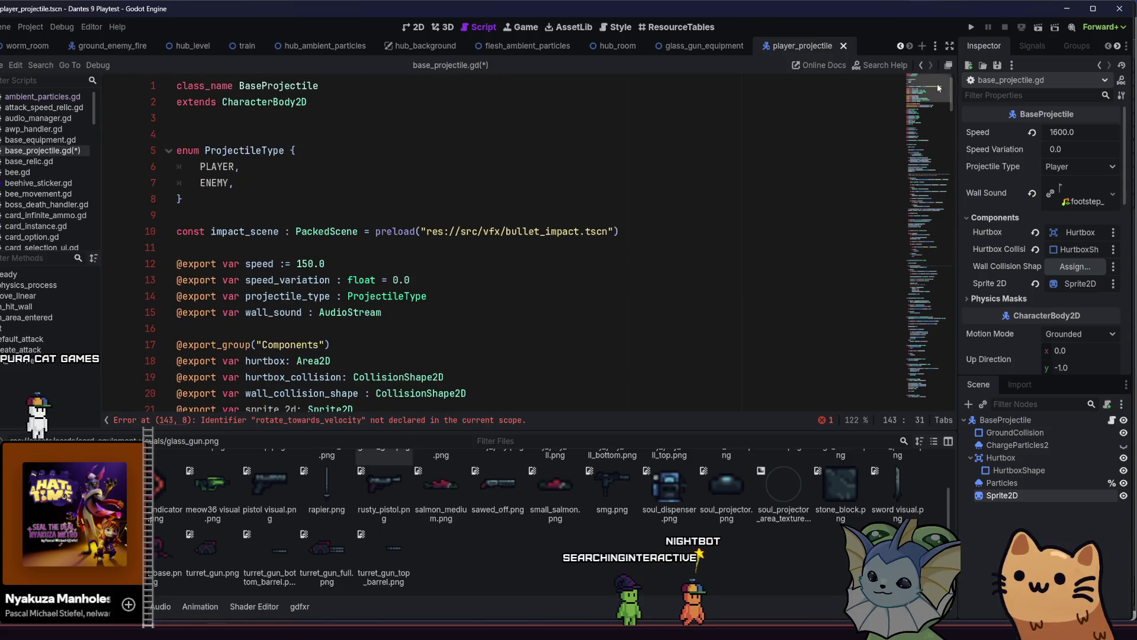
click(484, 249)
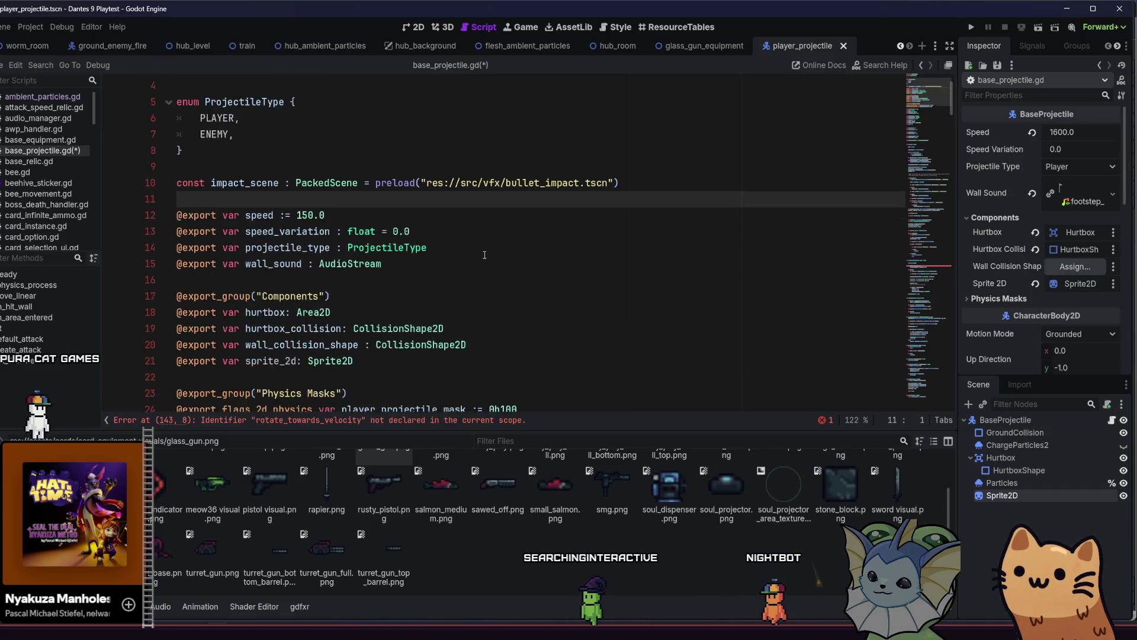
key(Return)
key(Return)
text(@export var)
key(BackSpace)
key(BackSpace)
key(BackSpace)
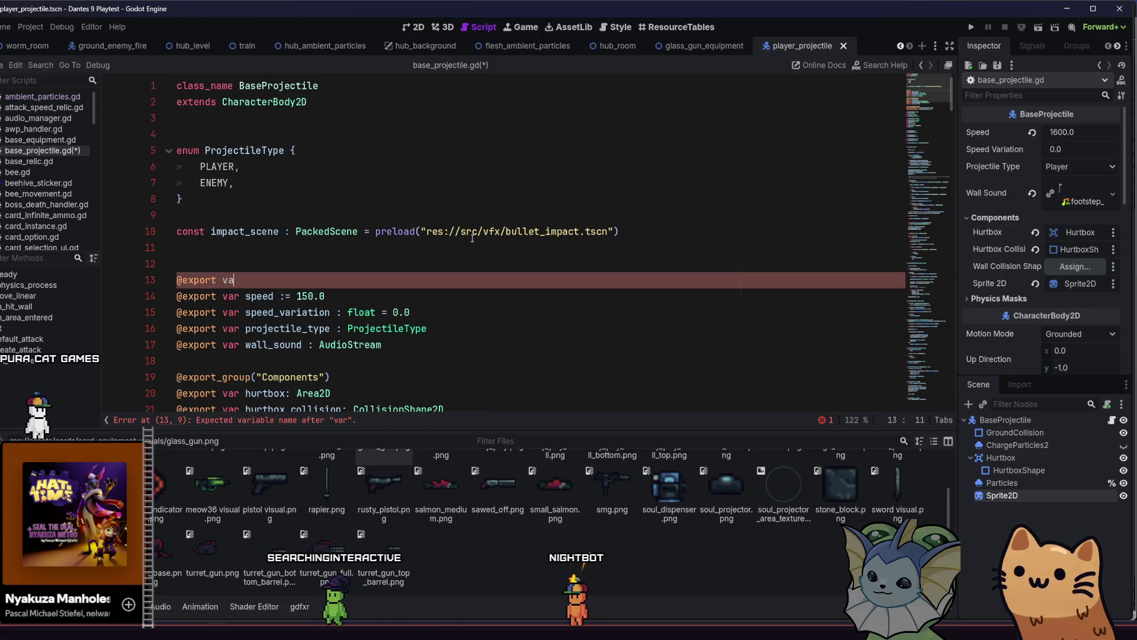
key(BackSpace)
key(BackSpace)
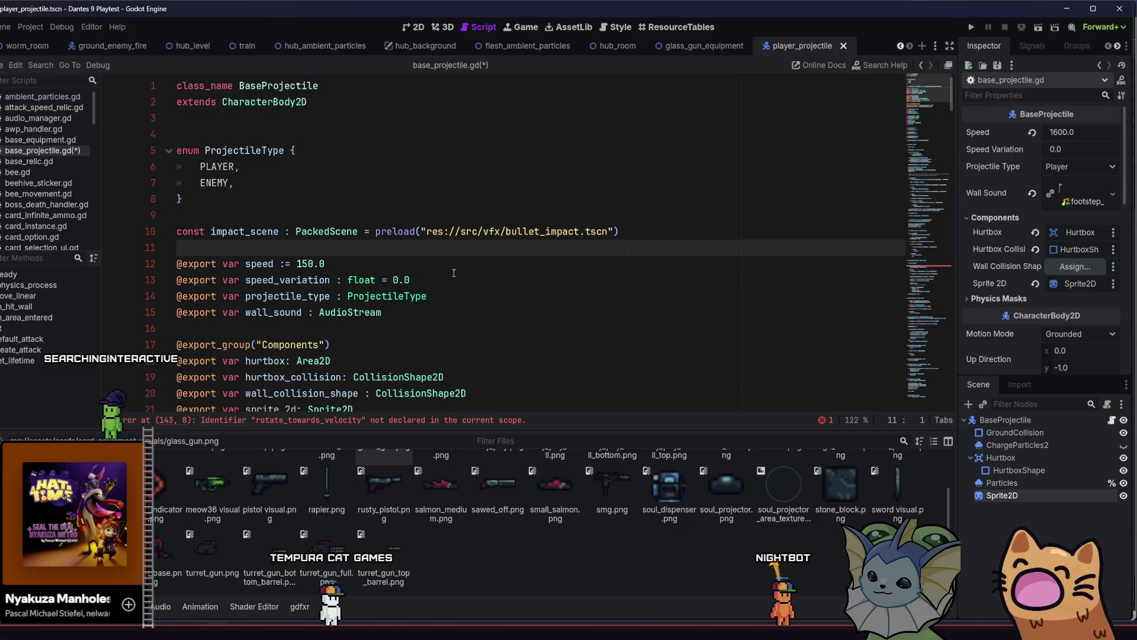
scroll(467, 269, down, 4)
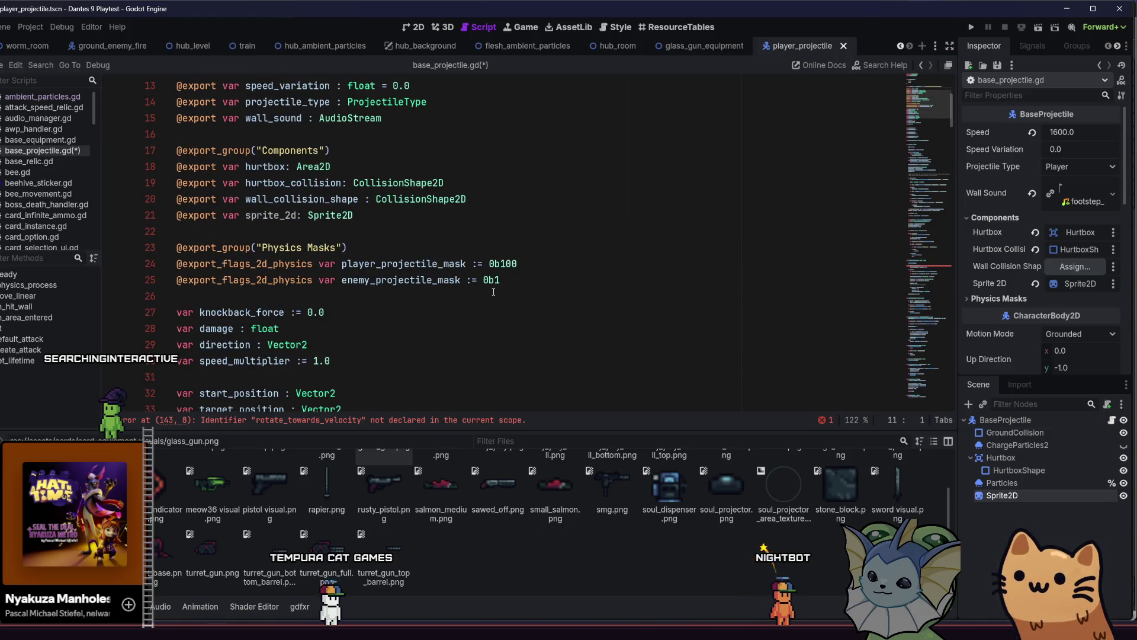
scroll(493, 291, down, 5)
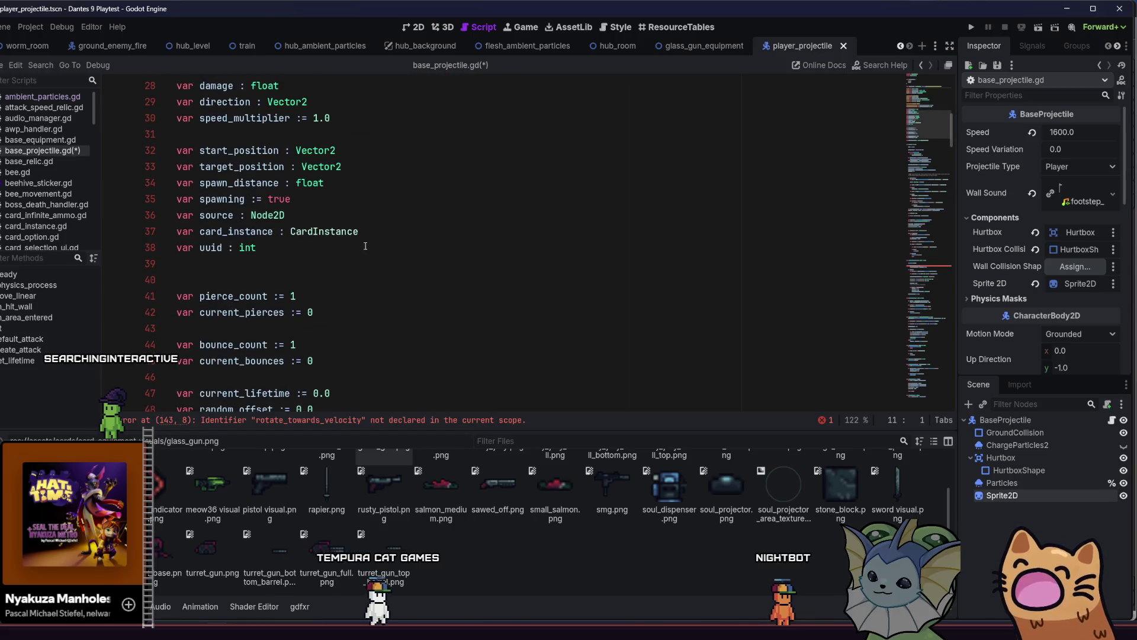
scroll(354, 282, down, 10)
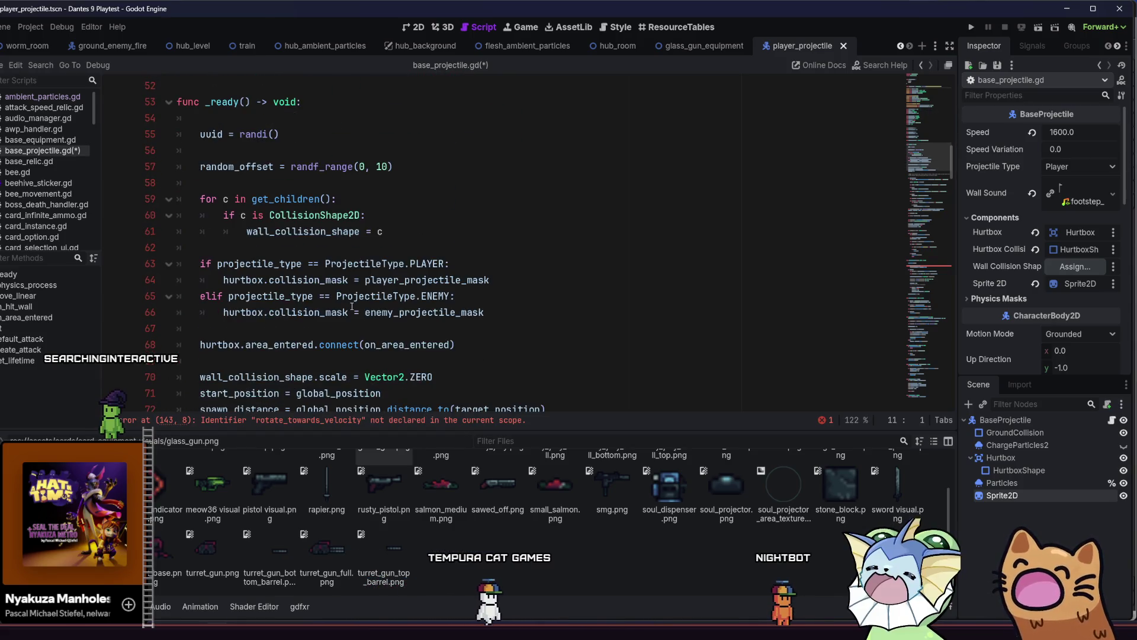
scroll(363, 308, down, 2)
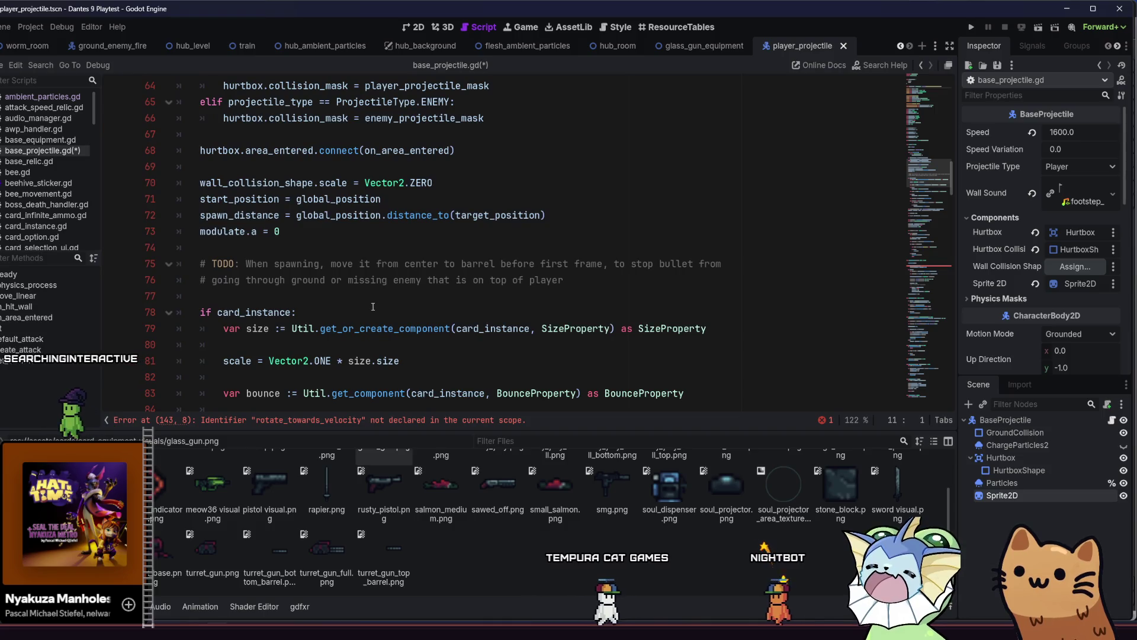
scroll(373, 306, down, 2)
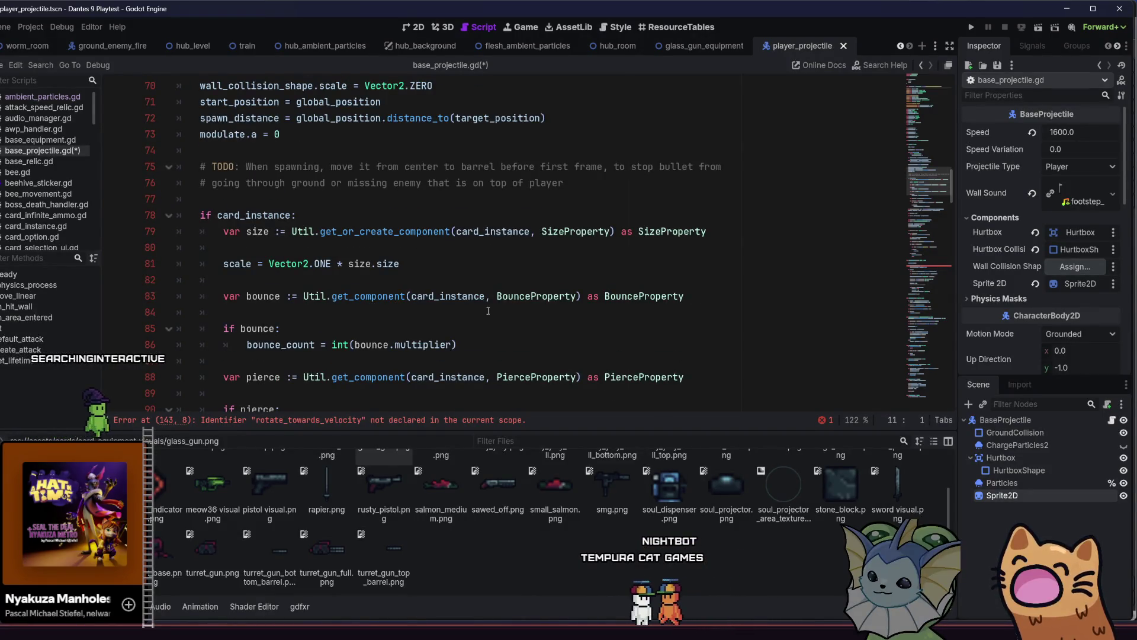
scroll(488, 311, down, 7)
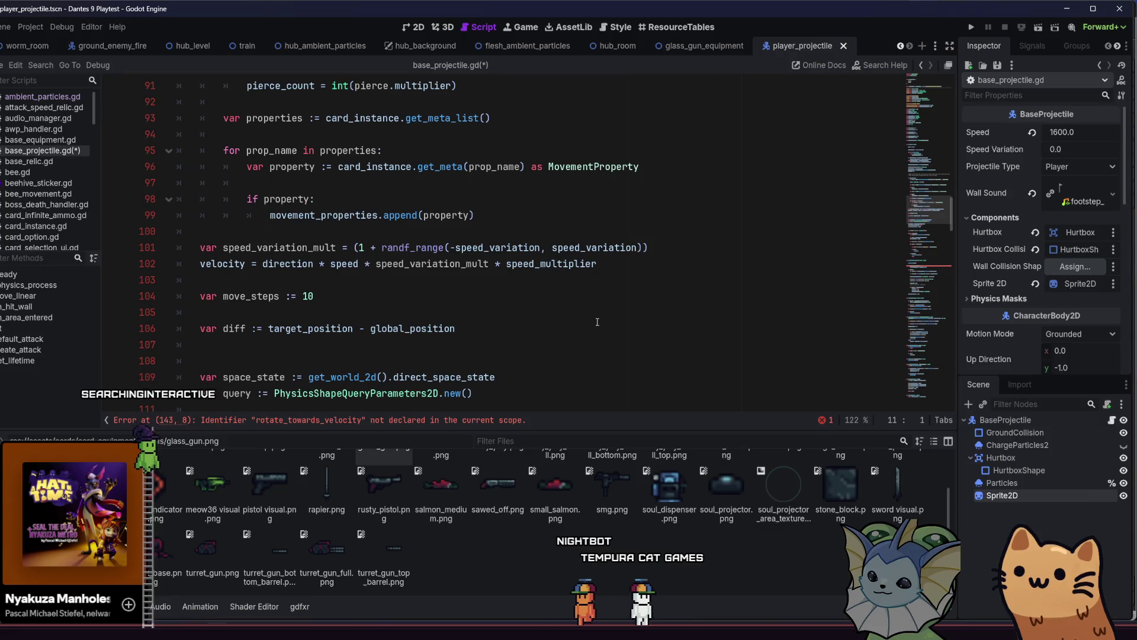
scroll(597, 321, down, 3)
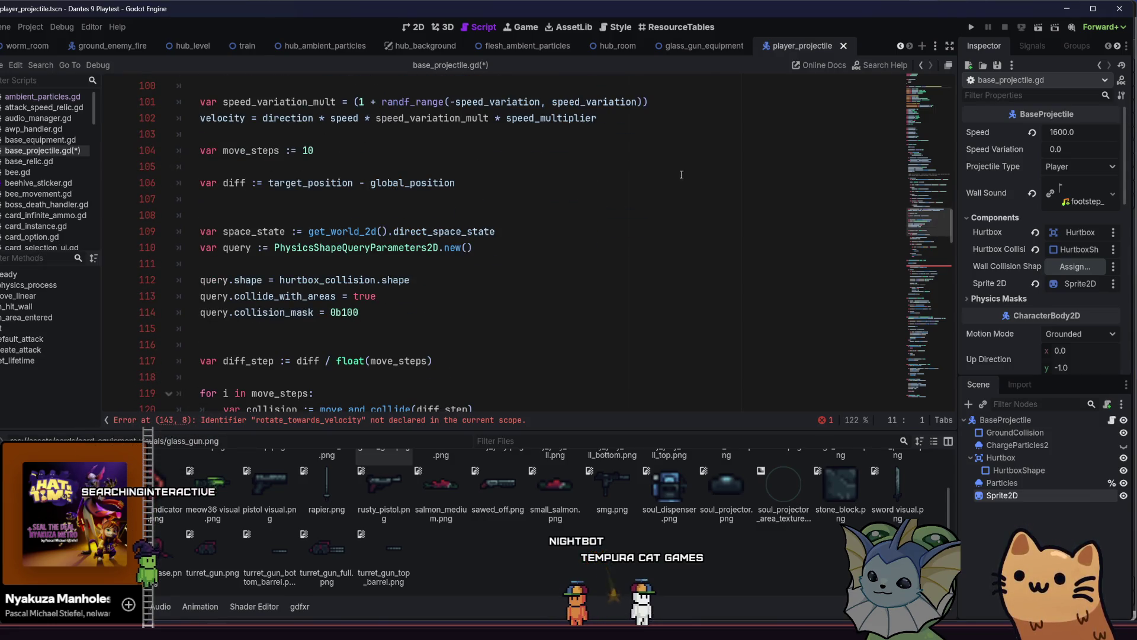
click(699, 50)
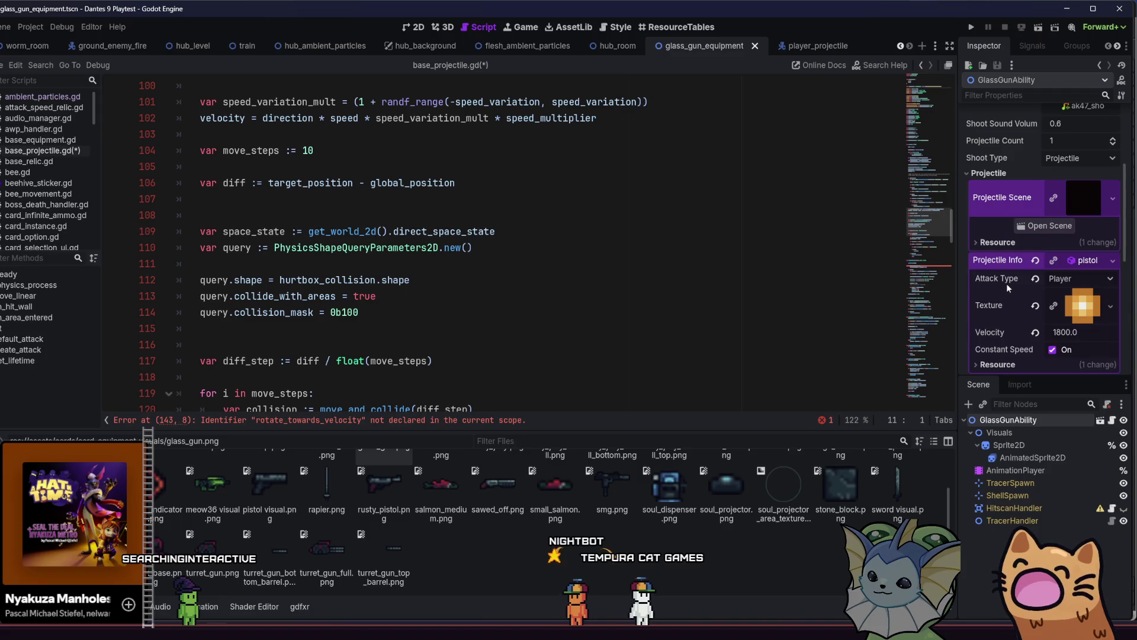
scroll(1067, 275, down, 1)
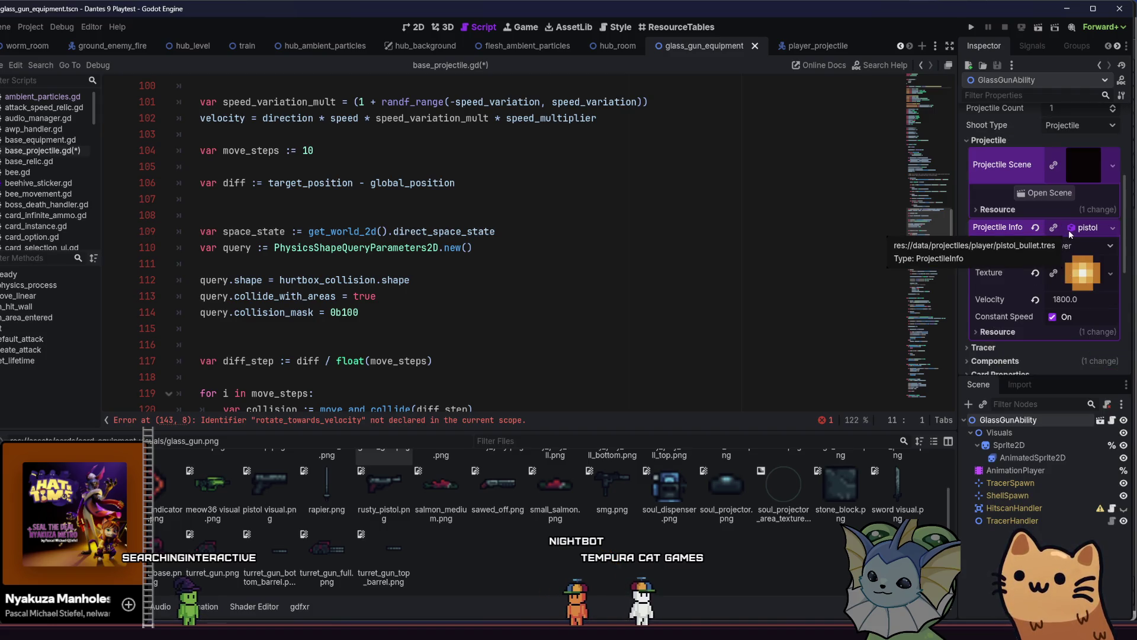
click(795, 51)
mouse_move(949, 229)
mouse_down()
mouse_move(911, 335)
mouse_move(922, 393)
mouse_move(935, 376)
mouse_up()
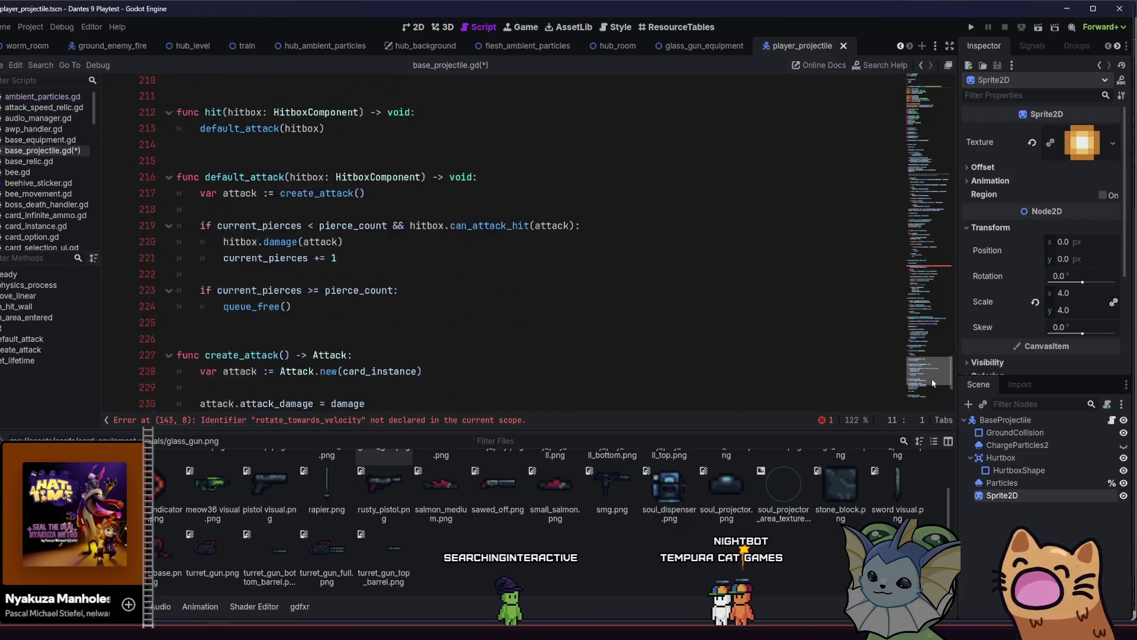
mouse_move(927, 401)
mouse_down()
mouse_move(939, 321)
mouse_move(926, 271)
mouse_move(925, 281)
mouse_up()
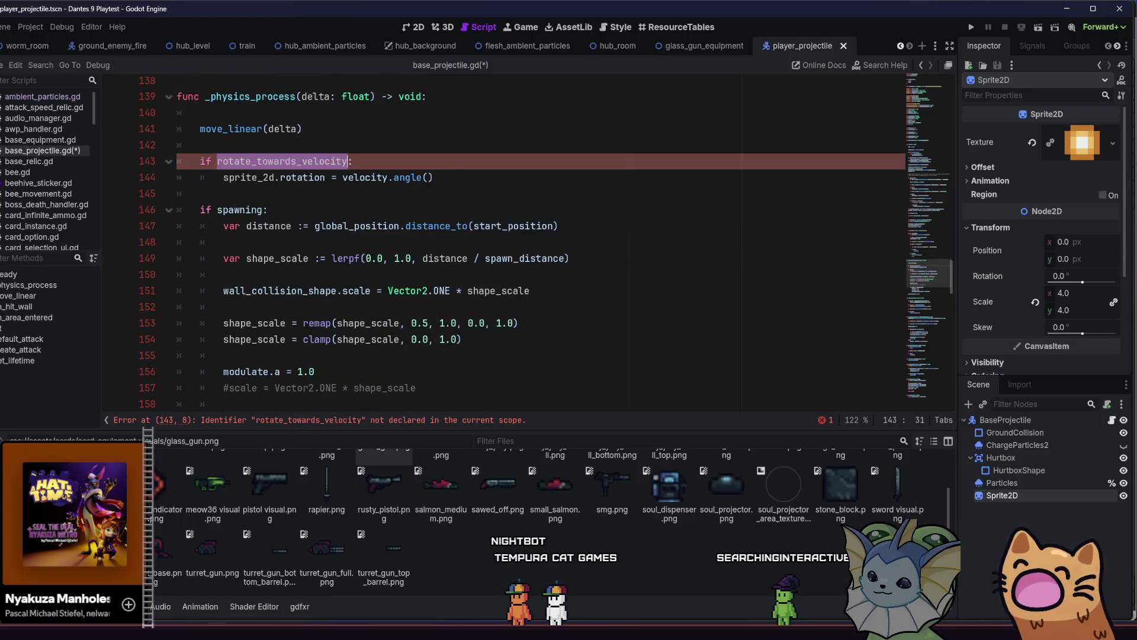
click(460, 171)
double_click(303, 165)
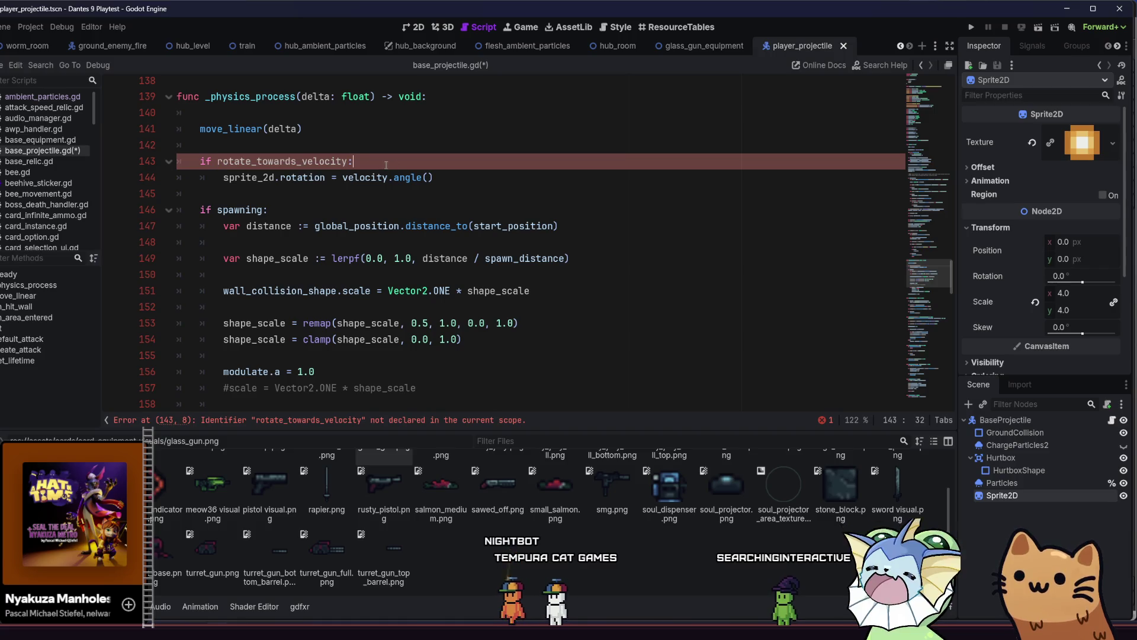
click(548, 194)
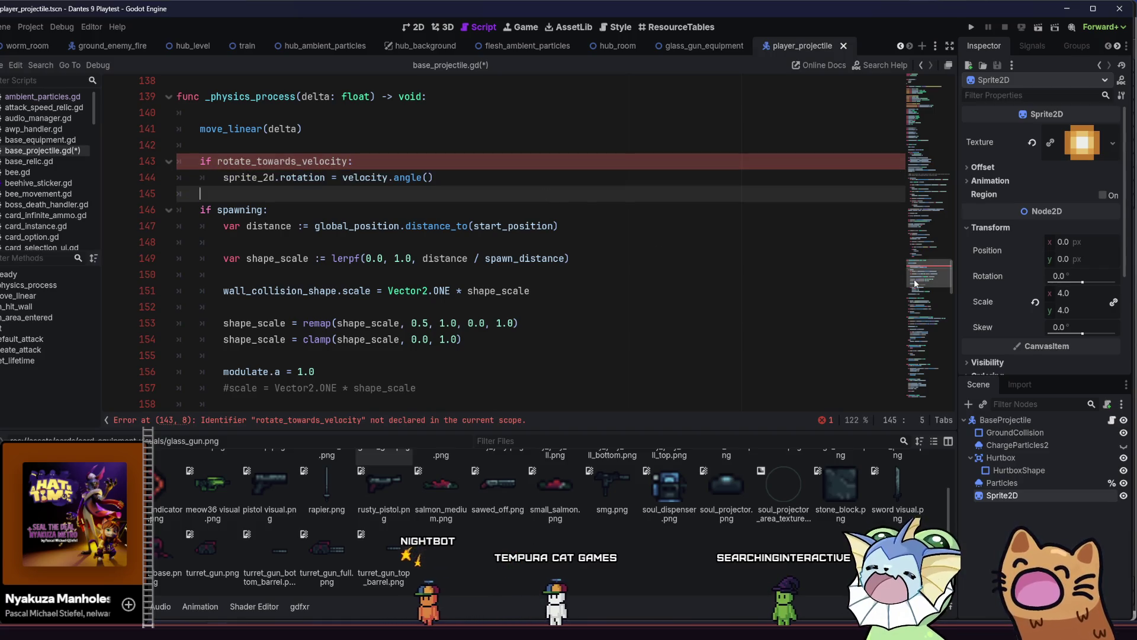
drag(915, 283, 925, 276)
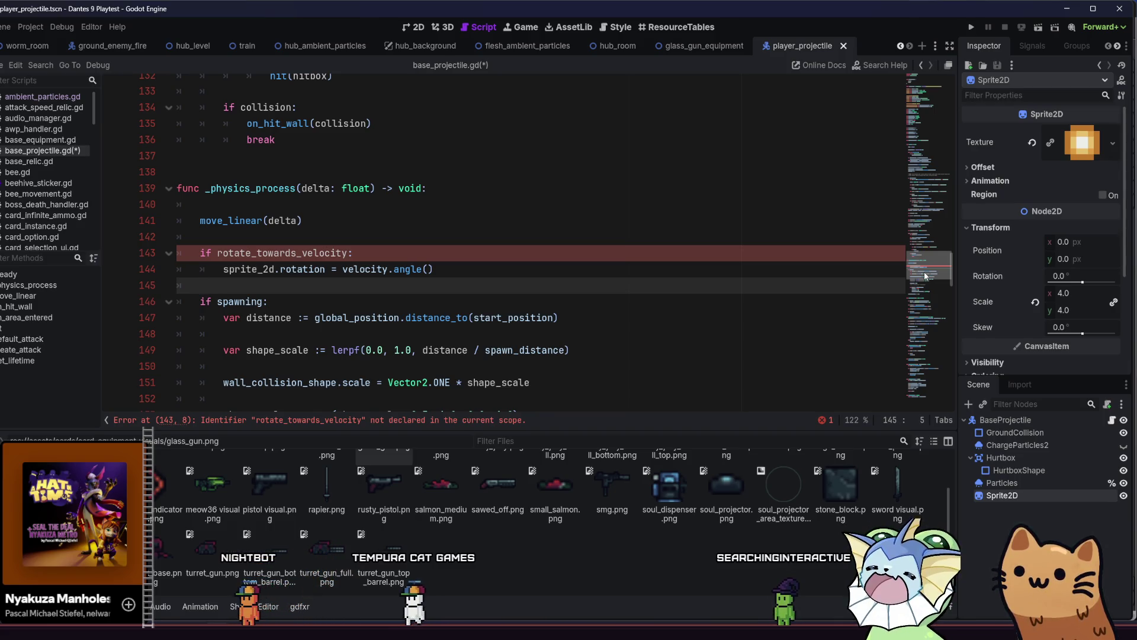
drag(926, 276, 923, 265)
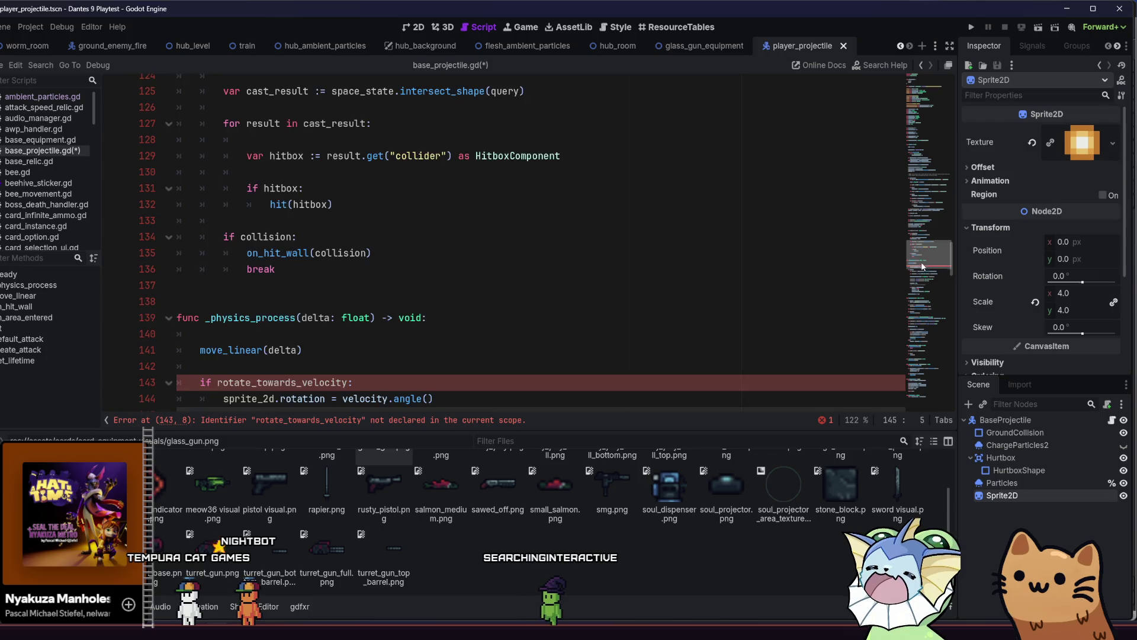
drag(922, 265, 924, 270)
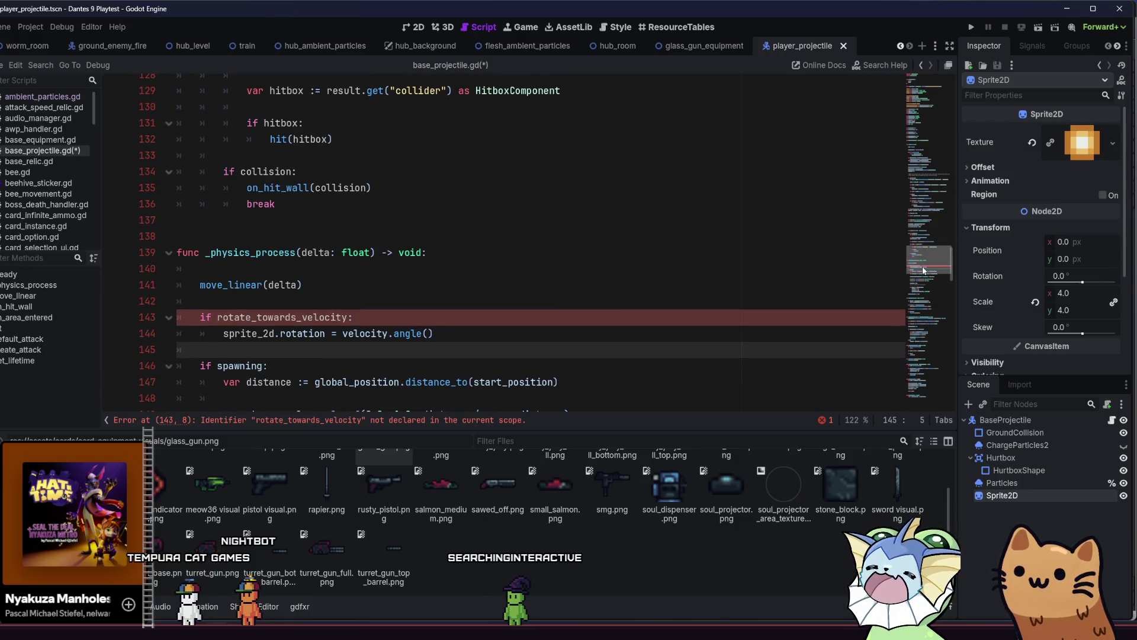
drag(924, 270, 907, 66)
scroll(534, 278, down, 7)
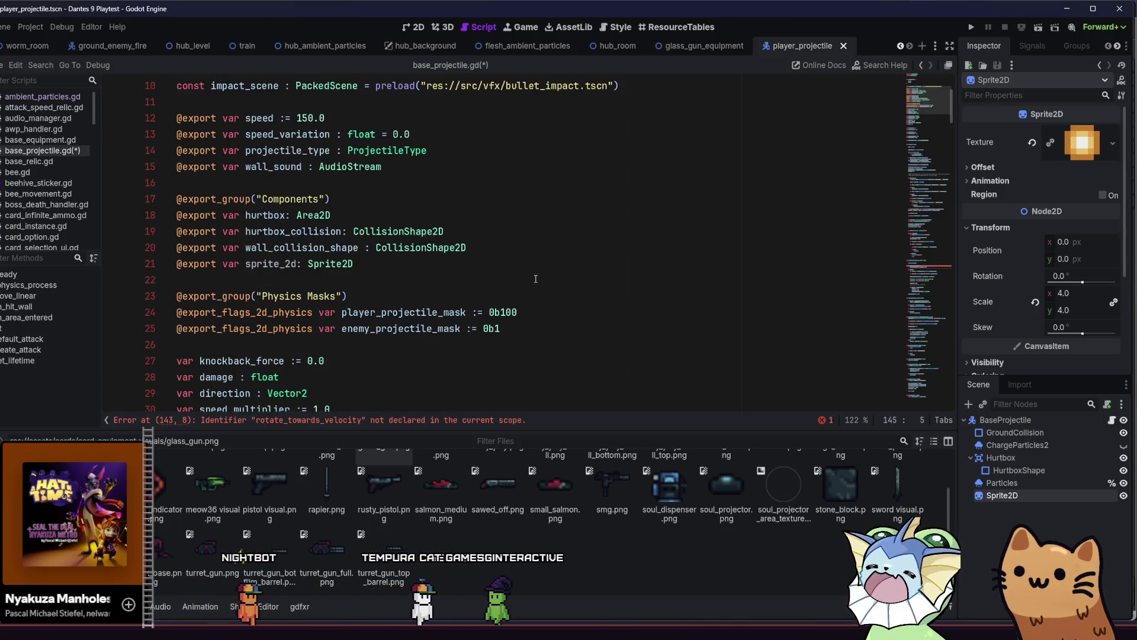
Declare a projectile_info variable typed ProjectileInfo below the physics mask variables and save
click(474, 150)
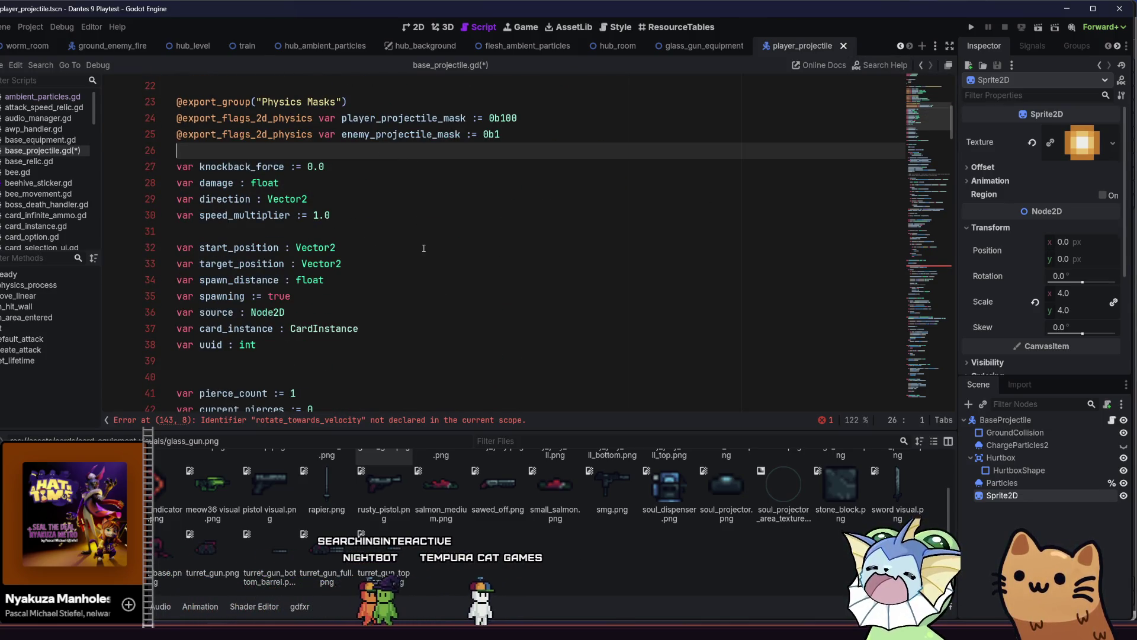
key(Return)
key(Return)
key(Up)
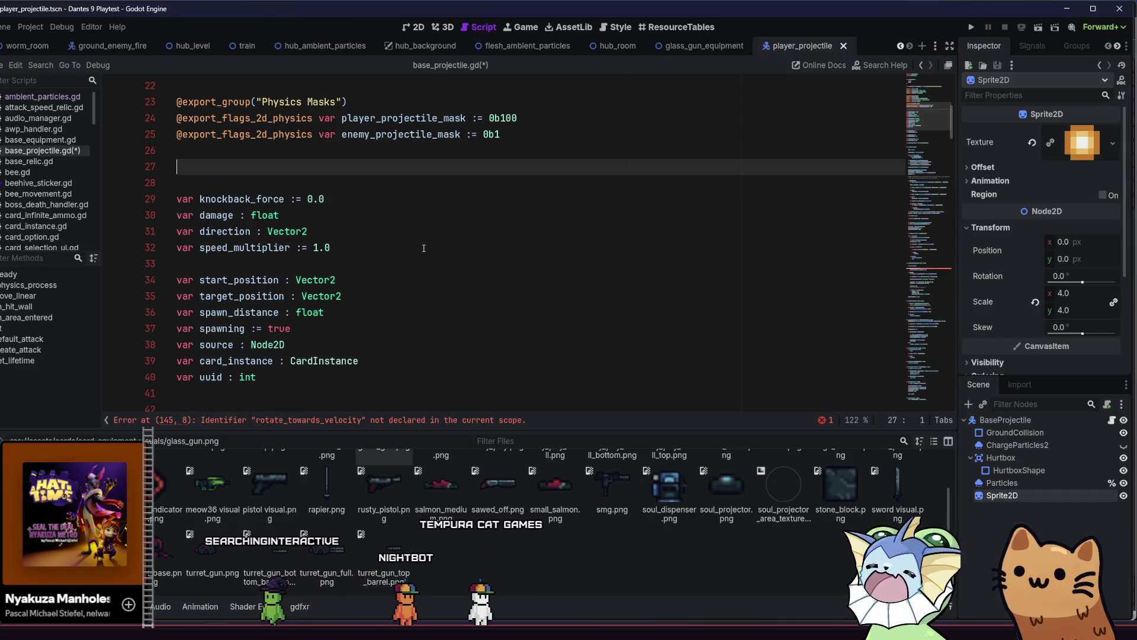
text(var projecti)
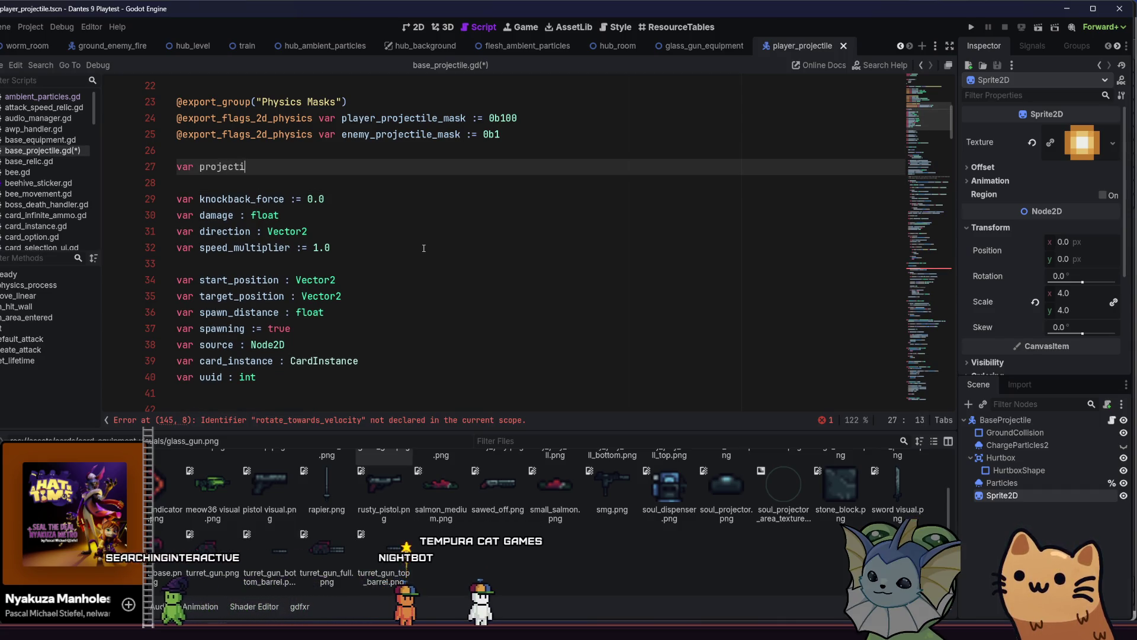
text(: pro)
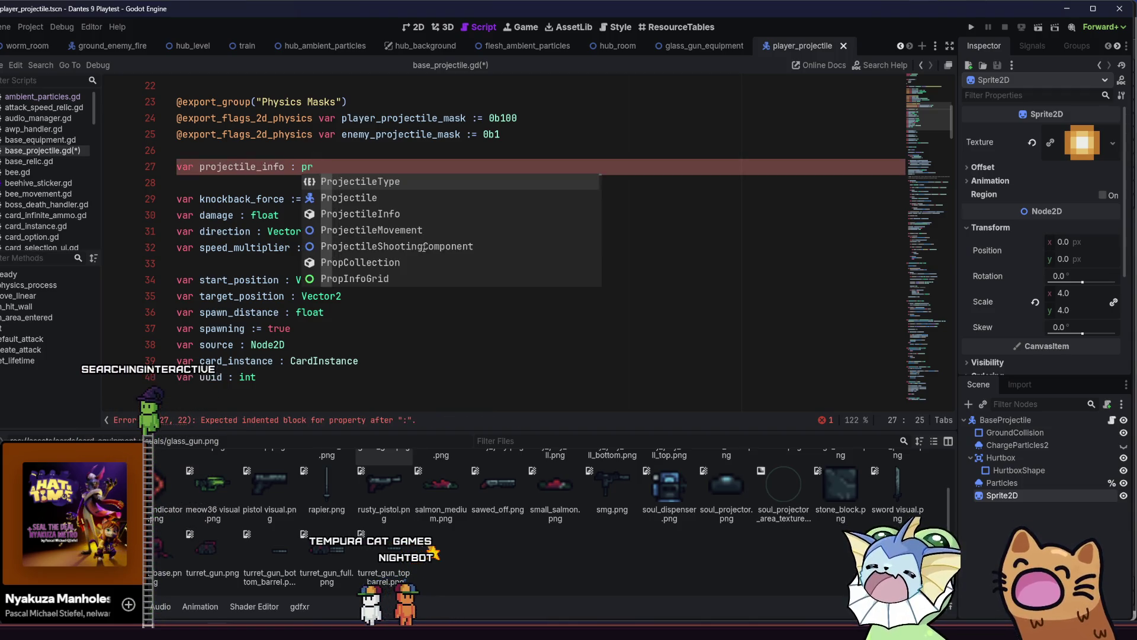
key(BackSpace)
key(BackSpace)
key(BackSpace)
text(Proj)
key(Down)
key(Down)
key(Return)
click(482, 199)
key(ctrl+s)
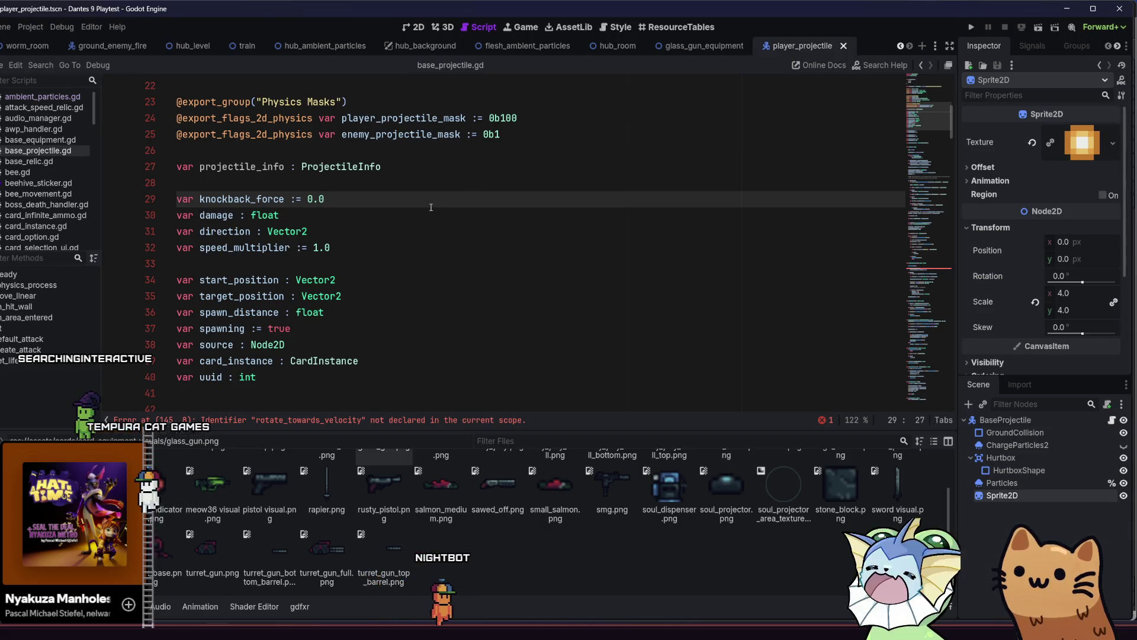
Open the ProjectileInfo class definition in projectile_info.gd
scroll(417, 211, down, 3)
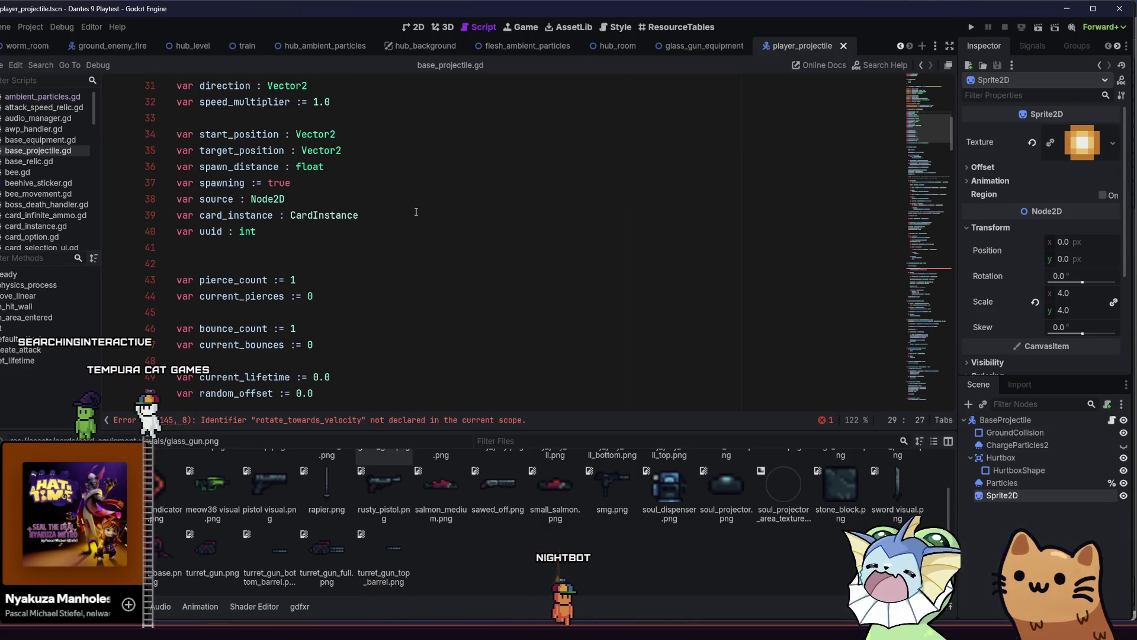
scroll(417, 213, up, 3)
scroll(417, 214, down, 3)
scroll(417, 213, up, 2)
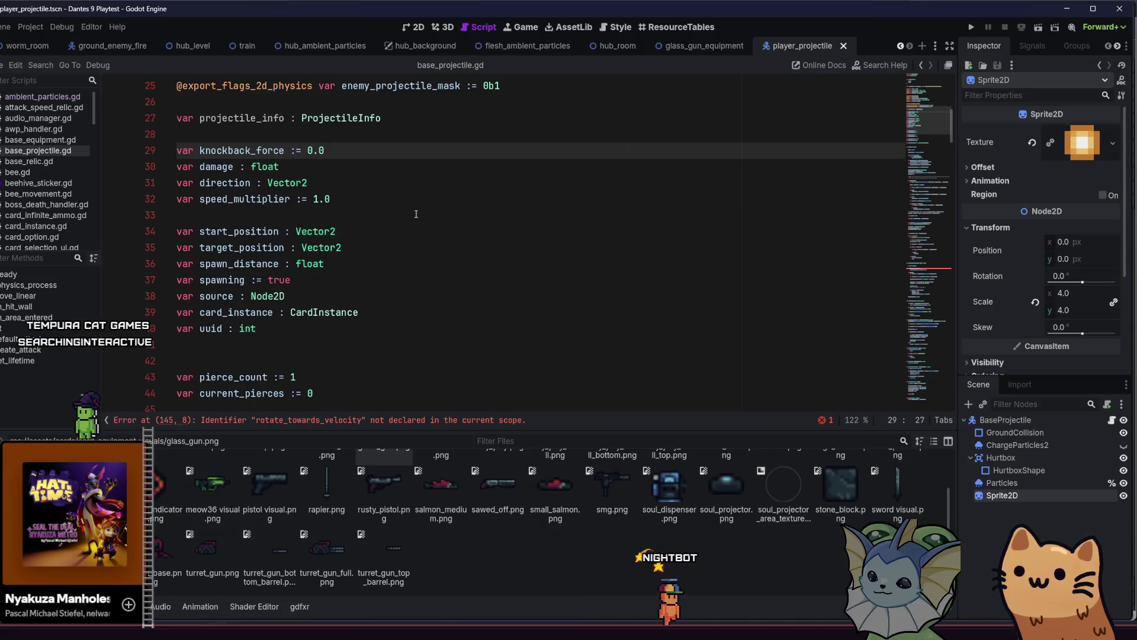
ctrl+click(369, 119)
click(362, 176)
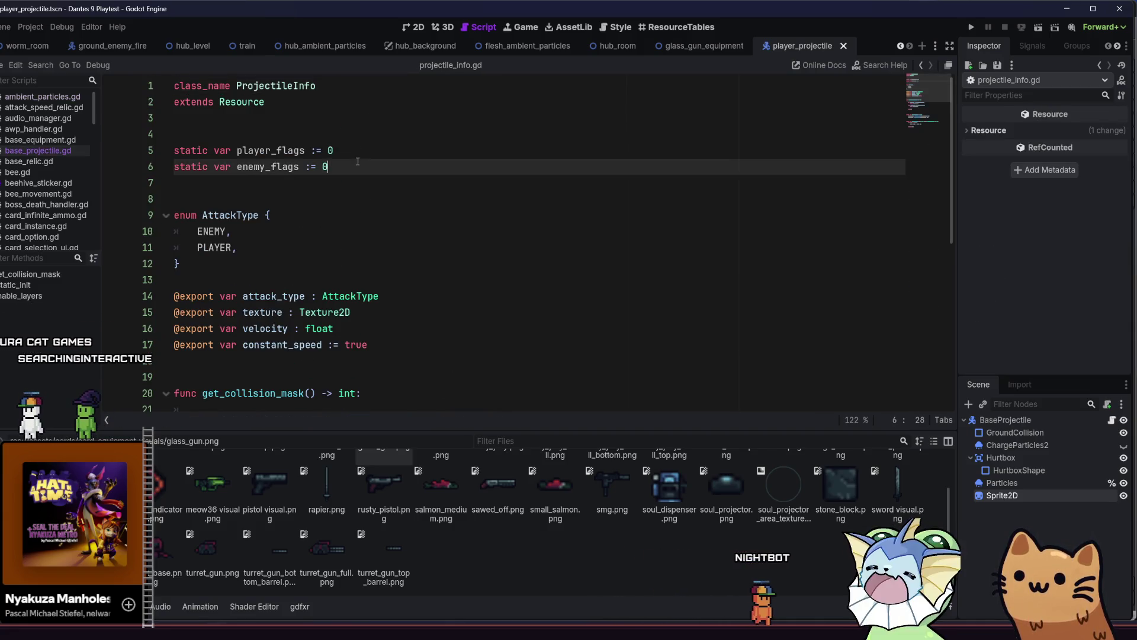
click(393, 279)
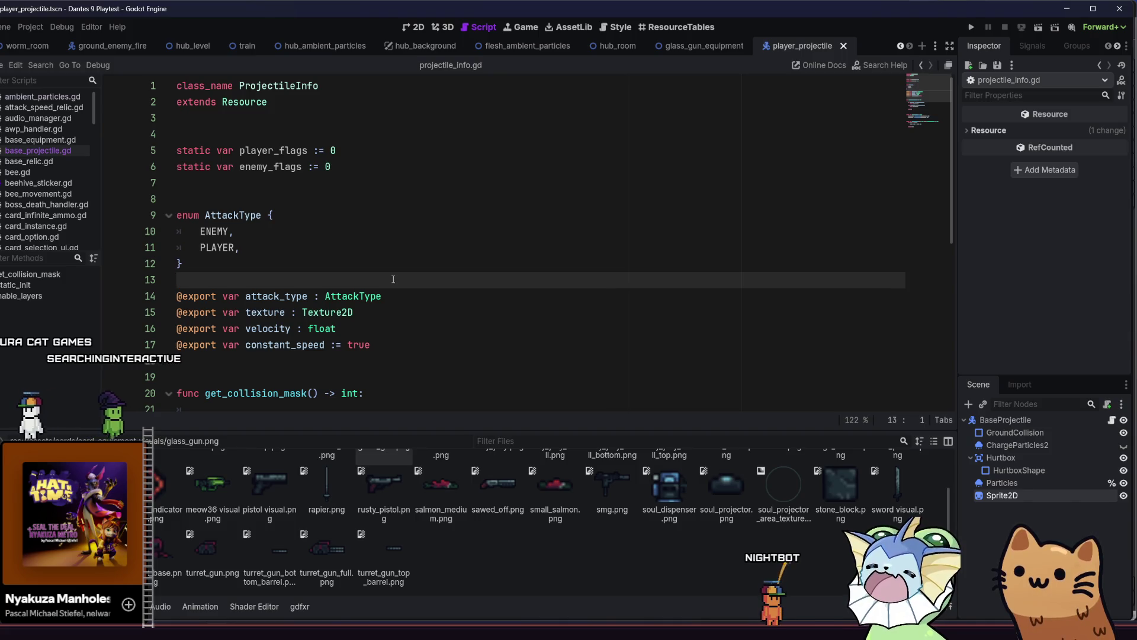
key(Return)
text(@e)
key(Return)
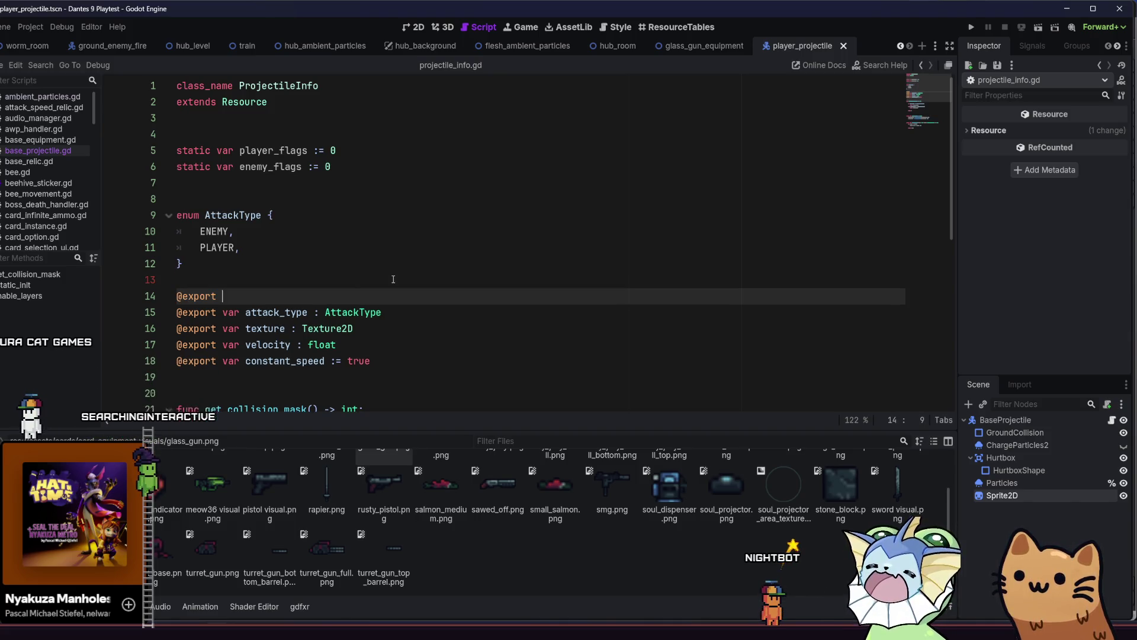
text(var rotate_toward_velo)
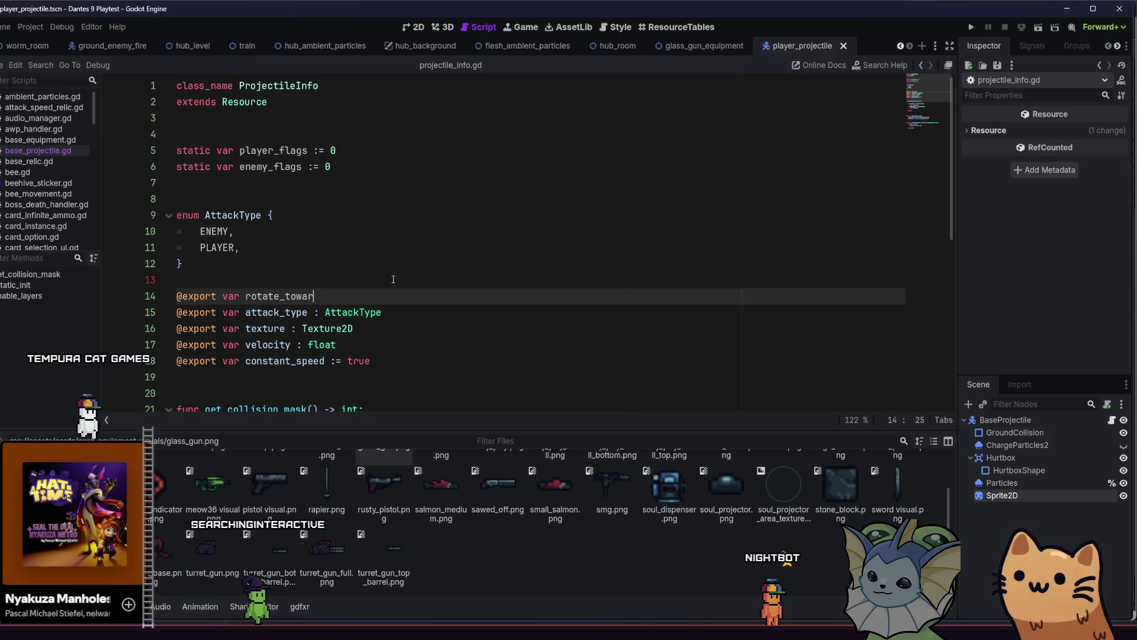
text(city : )
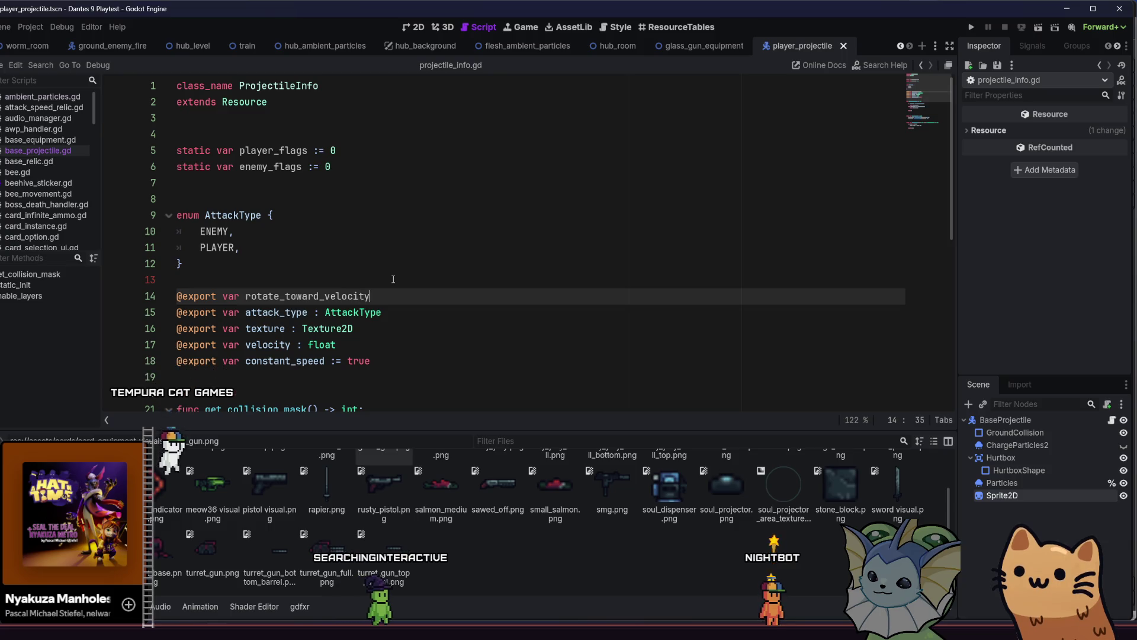
text(bool = flase)
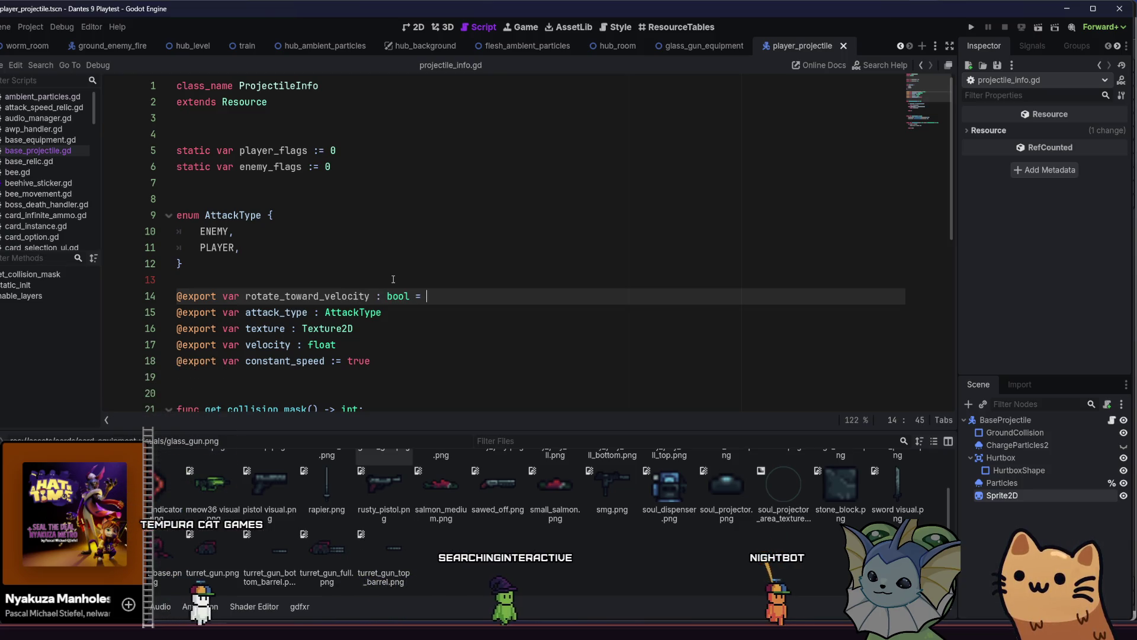
key(BackSpace)
key(BackSpace)
key(BackSpace)
text(alse)
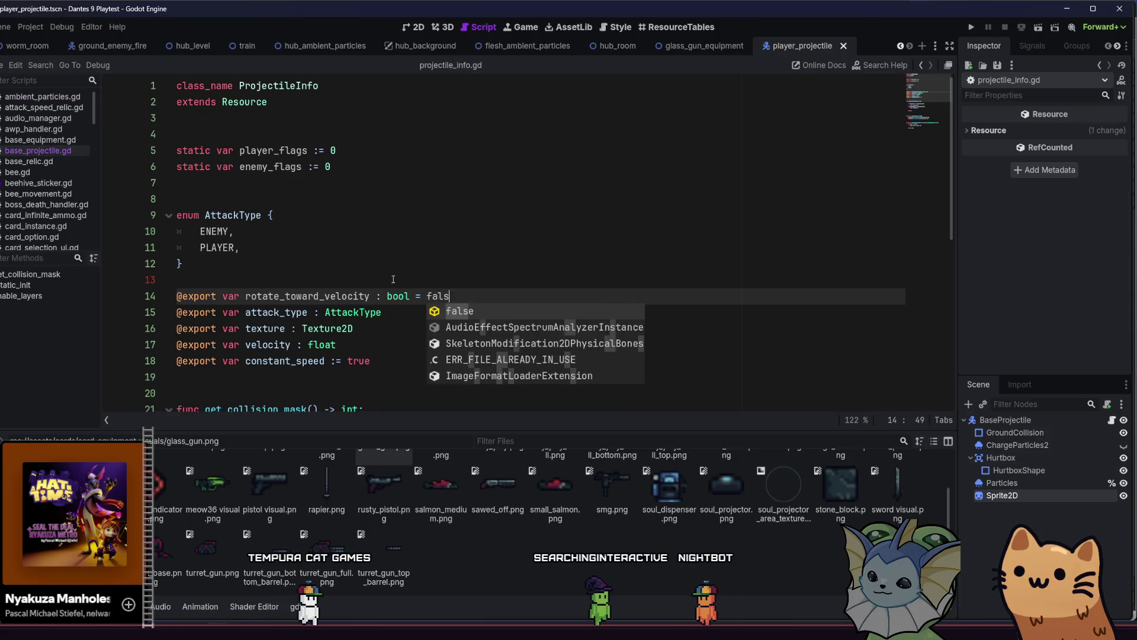
click(393, 279)
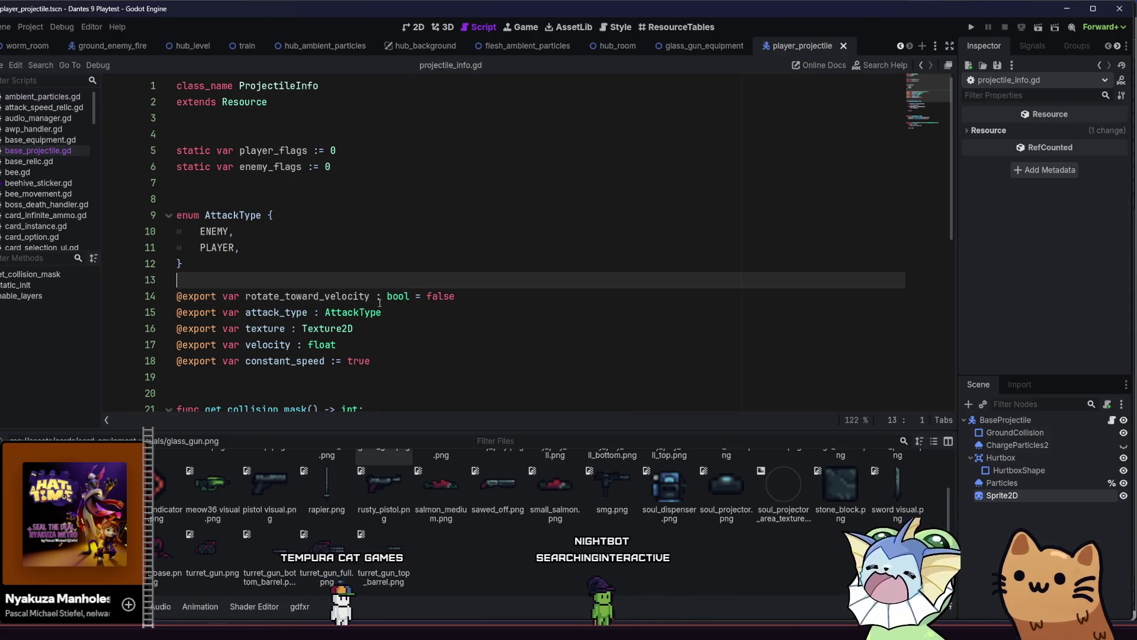
Review projectile_info.gd, then go back to base_projectile.gd
scroll(370, 317, down, 4)
scroll(379, 280, down, 3)
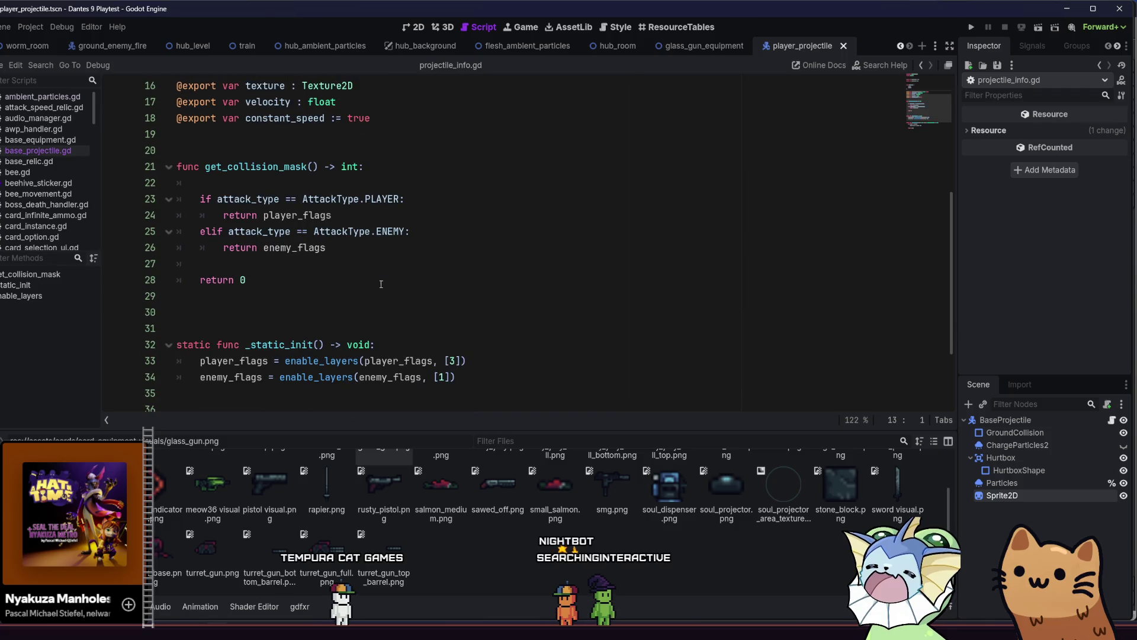
scroll(381, 285, up, 7)
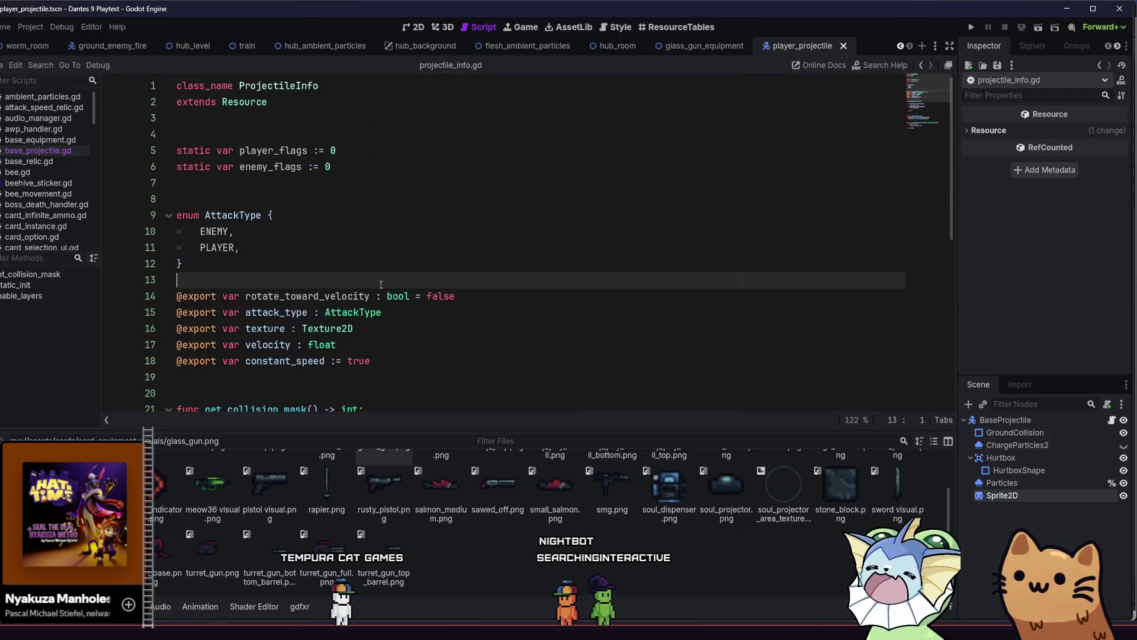
scroll(439, 286, down, 2)
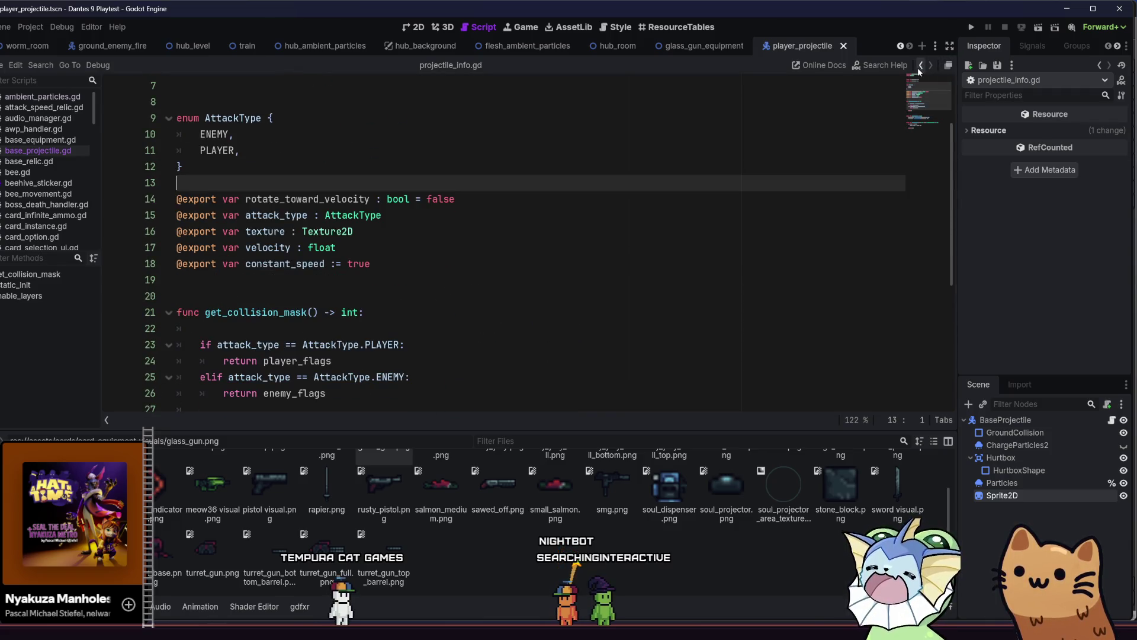
click(920, 66)
Replace the undeclared name on line 145 with projectile_info.rotate_toward_velocity
scroll(641, 195, down, 8)
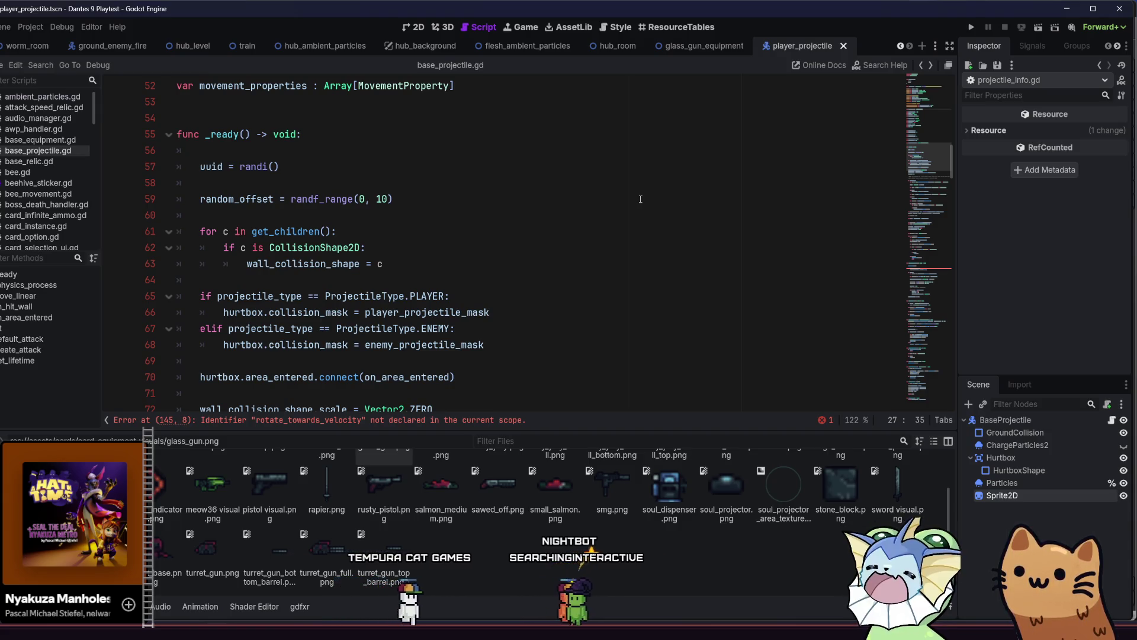
scroll(641, 199, down, 20)
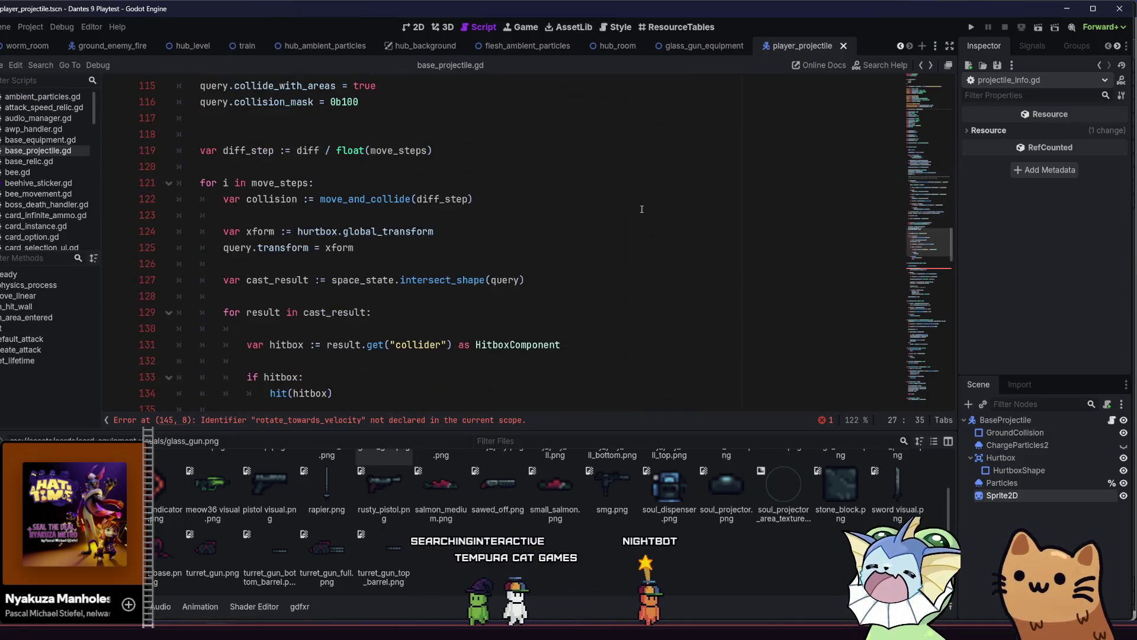
click(218, 330)
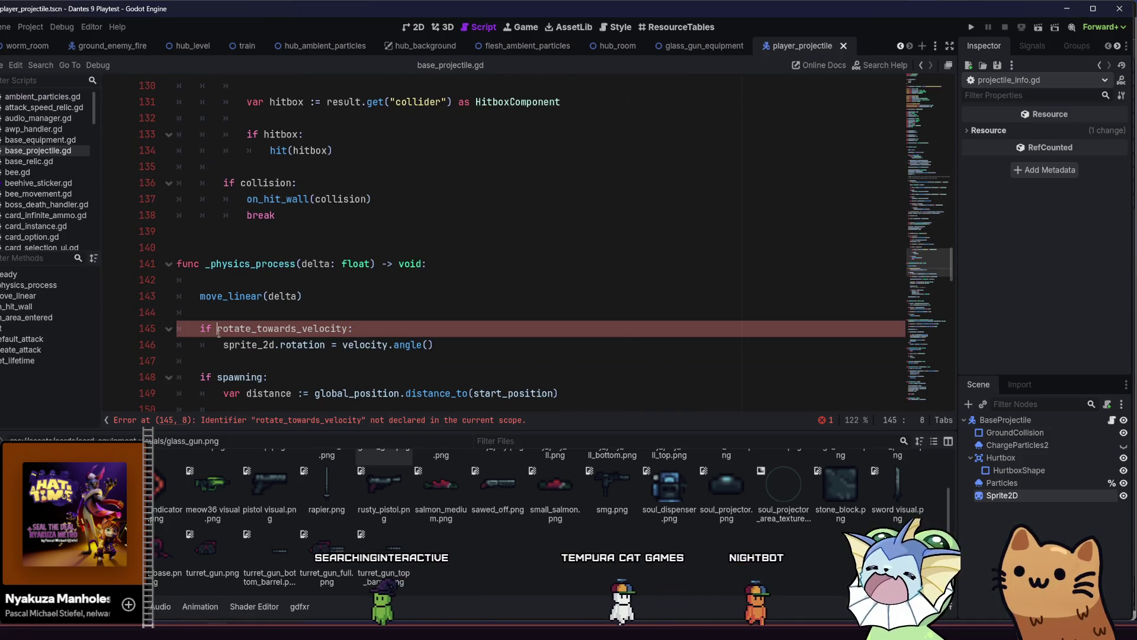
key(ctrl+Delete)
text(projectile_info.)
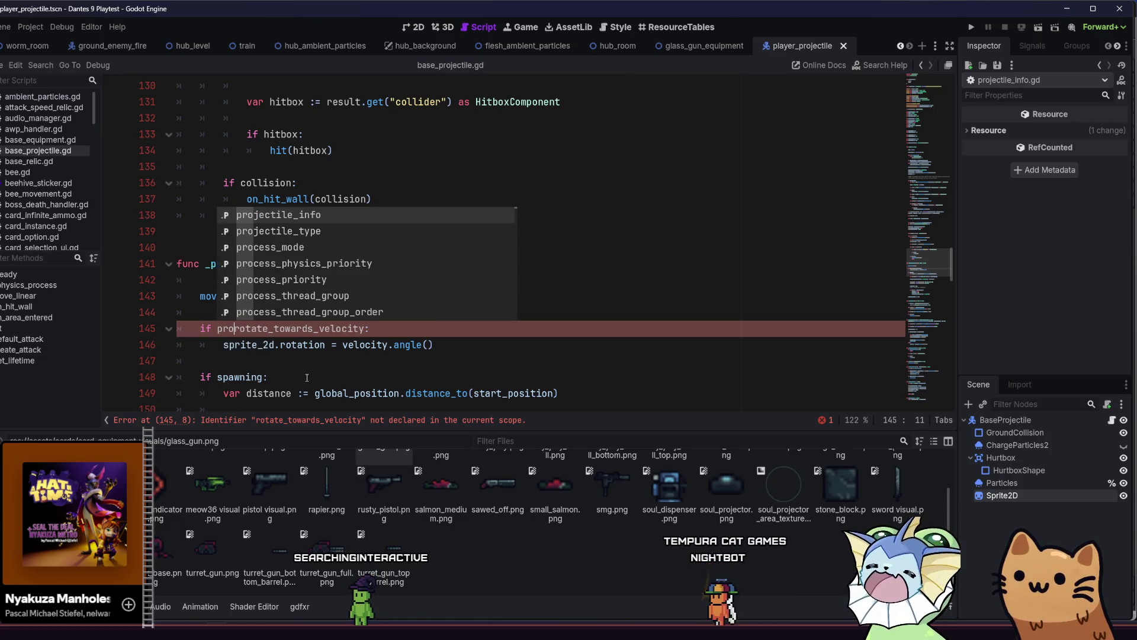
text(rot)
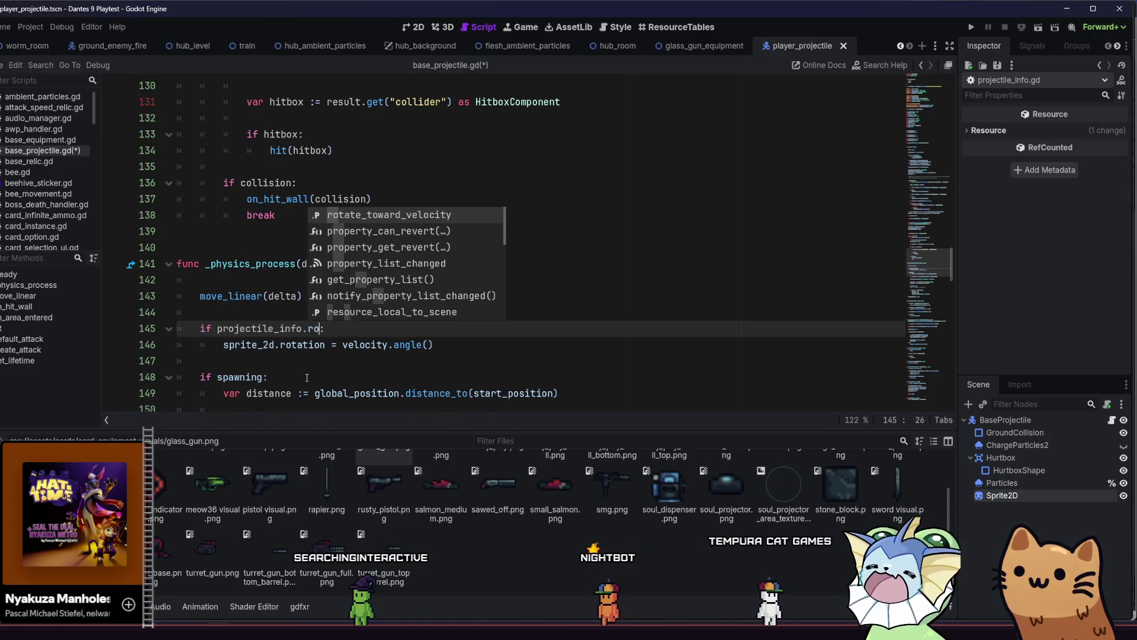
key(Return)
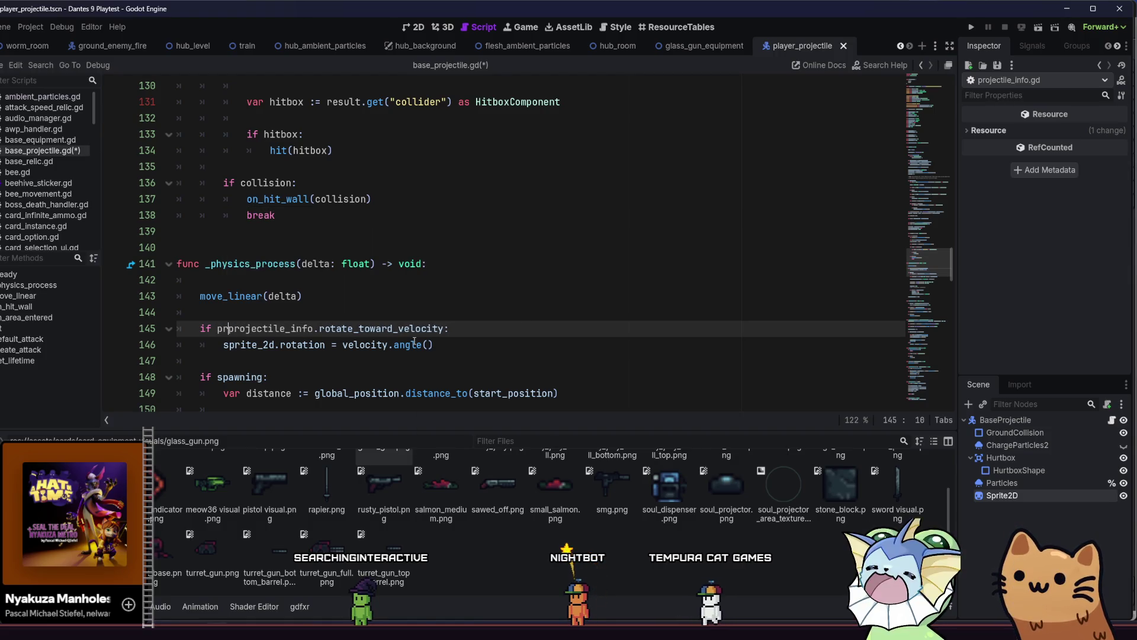
Guard the condition with 'projectile_info and' and save base_projectile.gd
key(Tab)
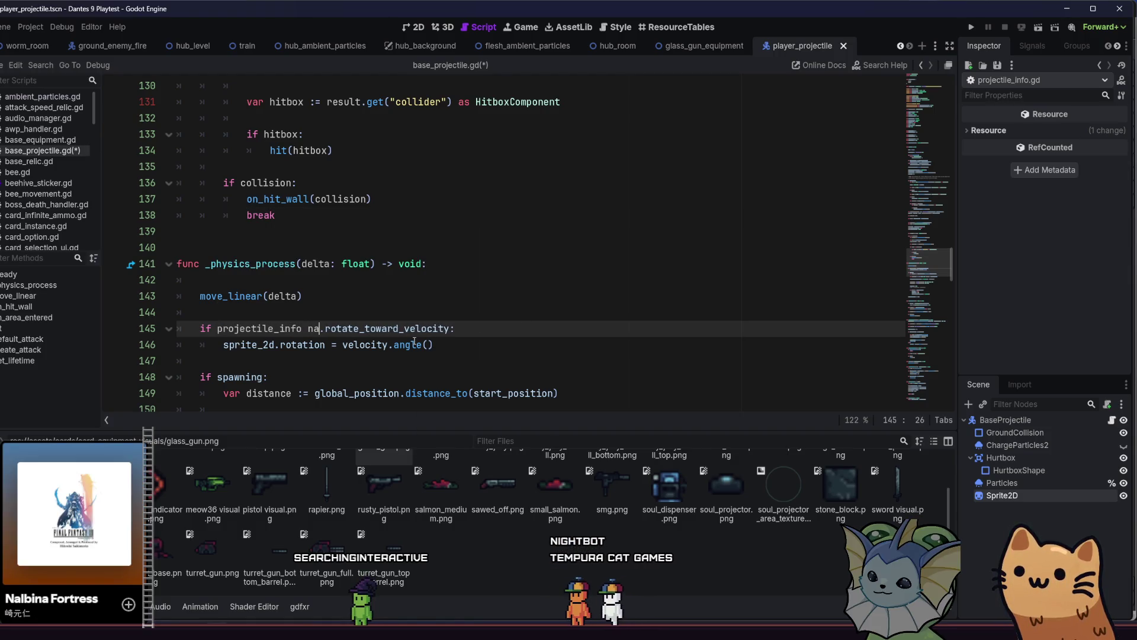
key(BackSpace)
key(BackSpace)
text(and pro)
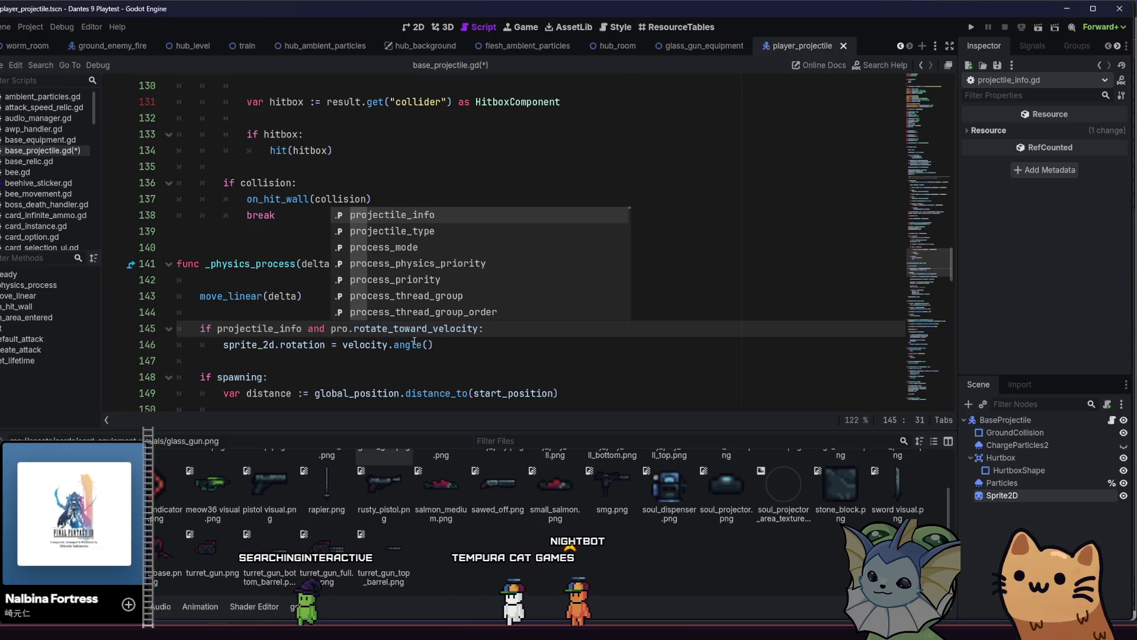
key(Tab)
click(455, 347)
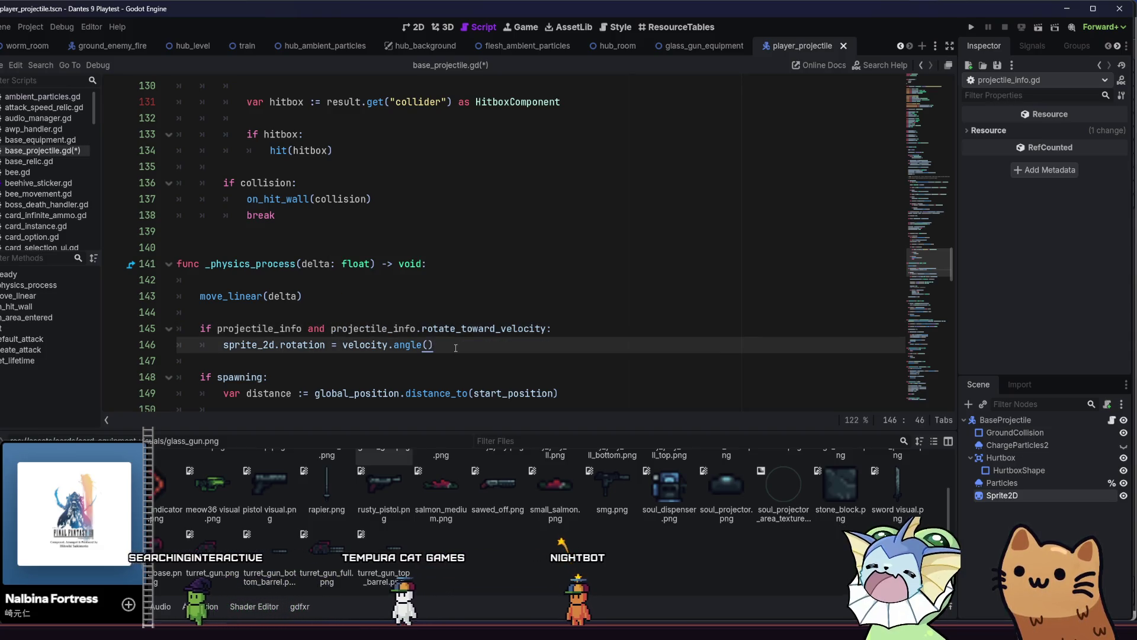
key(ctrl+s)
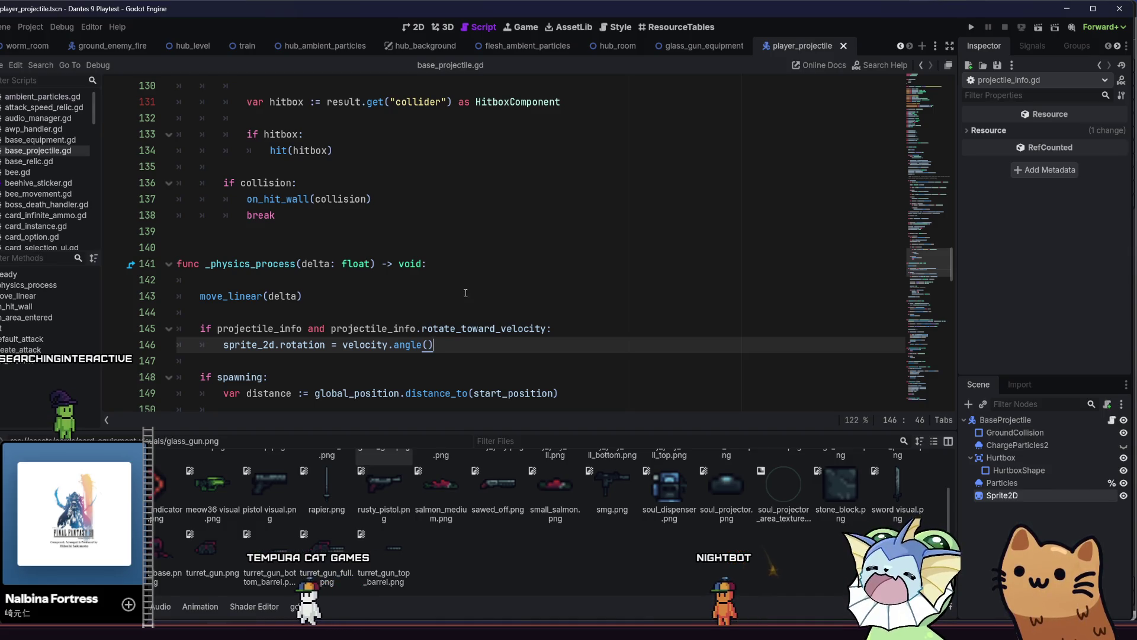
scroll(456, 283, down, 2)
scroll(502, 297, up, 5)
Open the BaseGunAbility script from the base_gun_ability scene and find the projectile spawning code
click(704, 45)
click(1100, 421)
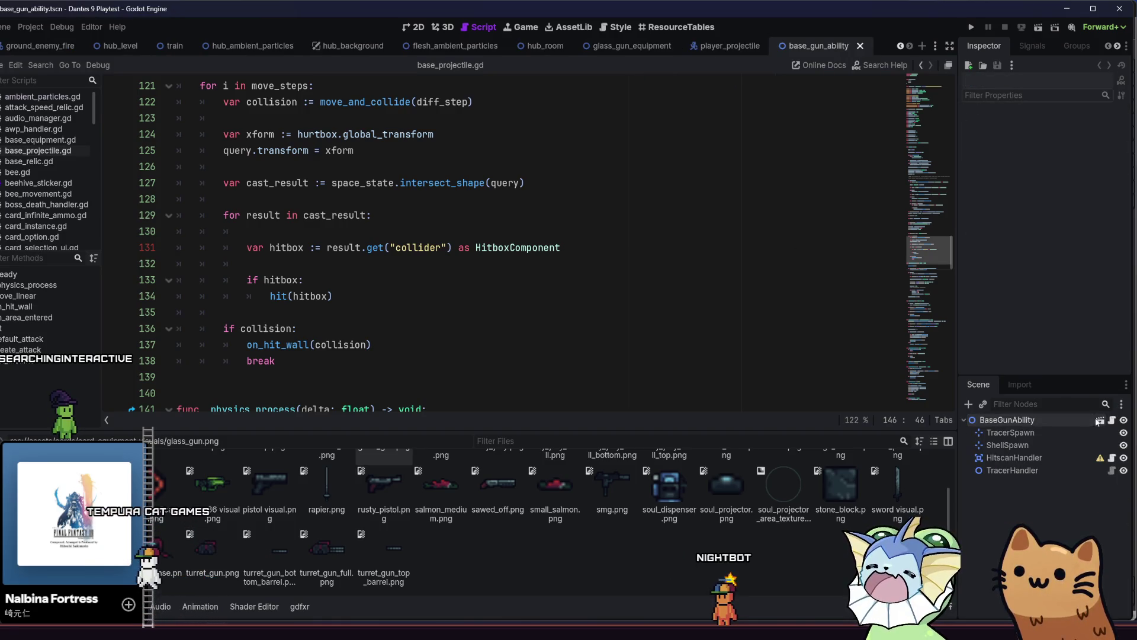
click(1111, 420)
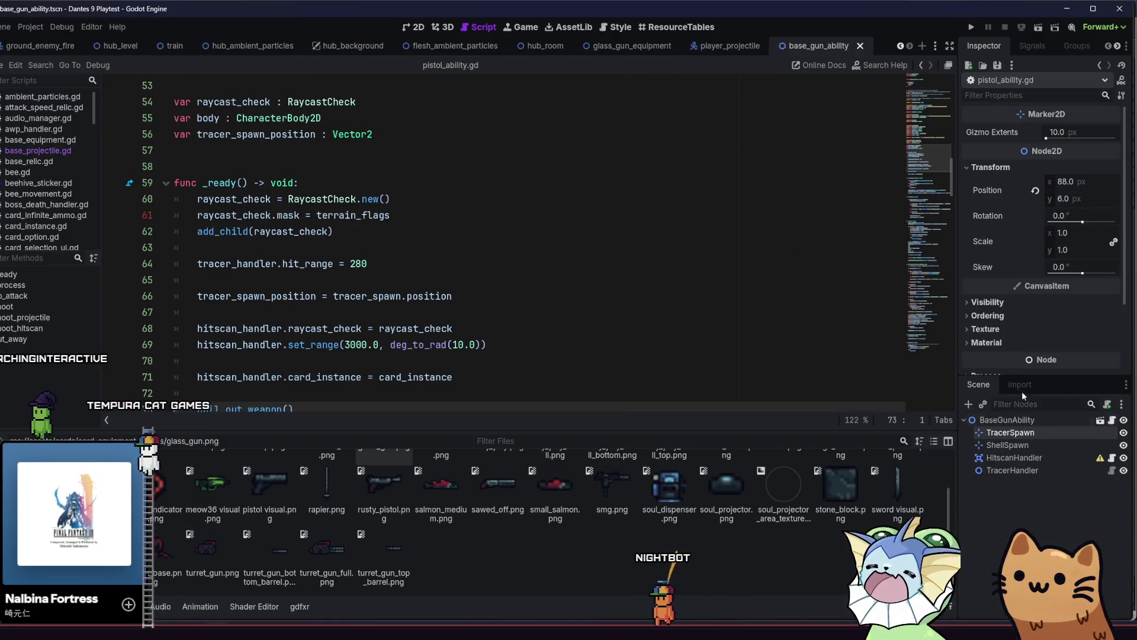
scroll(623, 258, down, 5)
scroll(623, 257, down, 12)
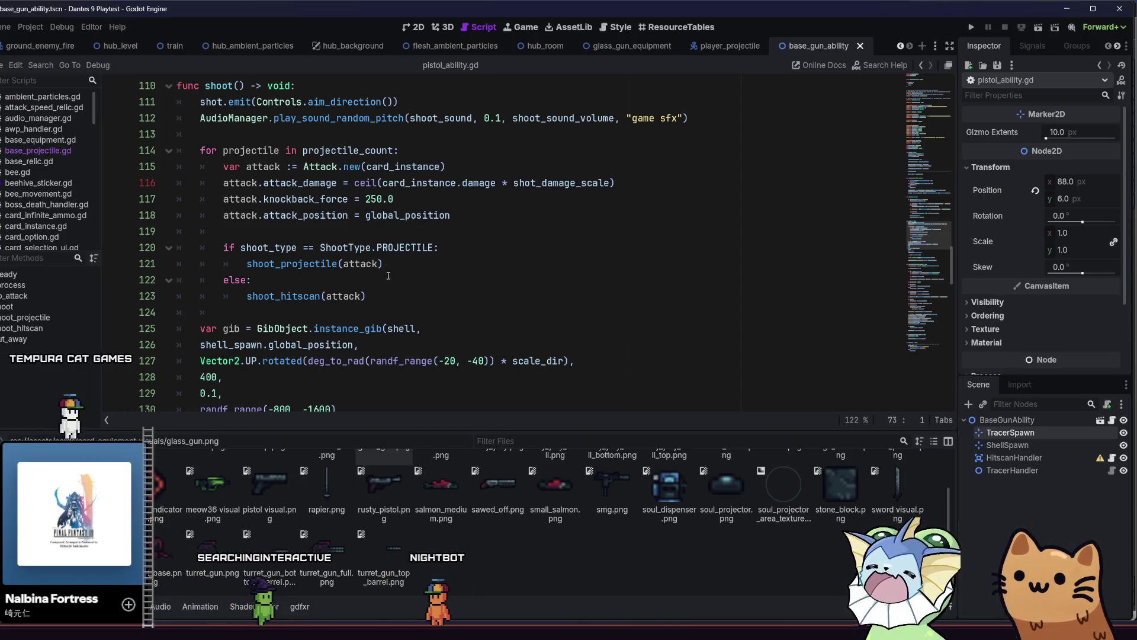
scroll(391, 281, down, 3)
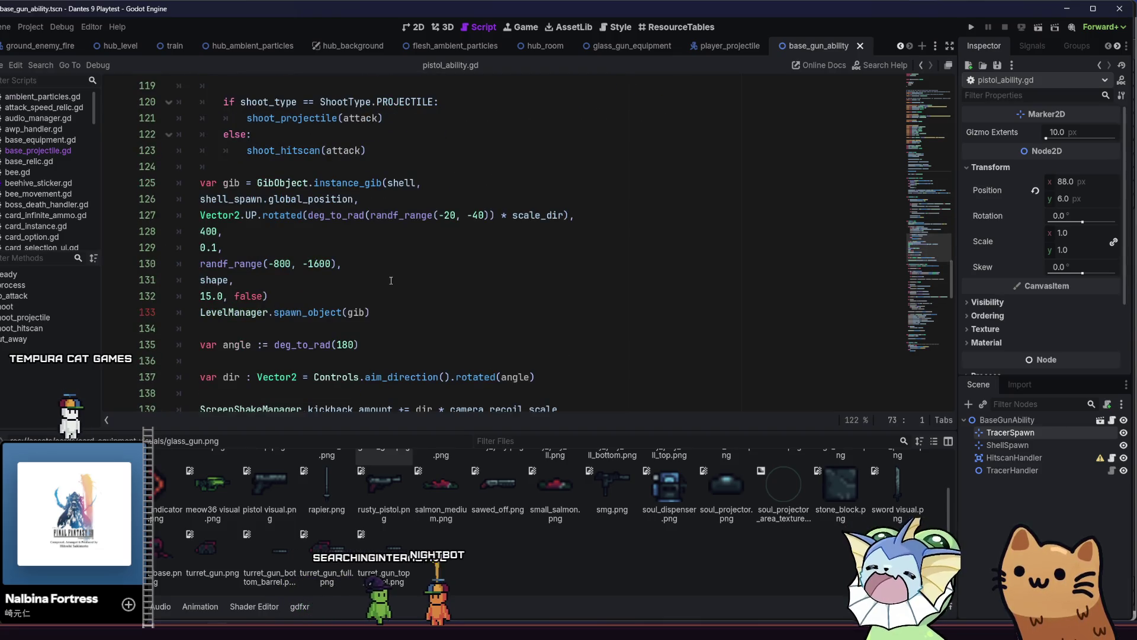
scroll(391, 280, down, 9)
scroll(391, 280, up, 4)
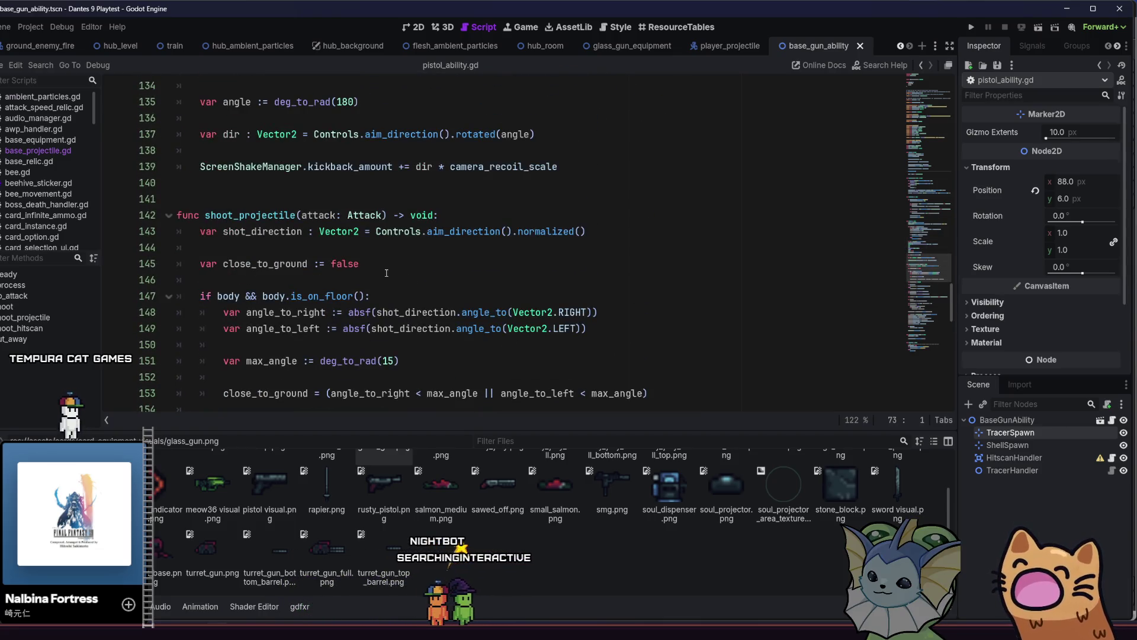
scroll(384, 260, down, 2)
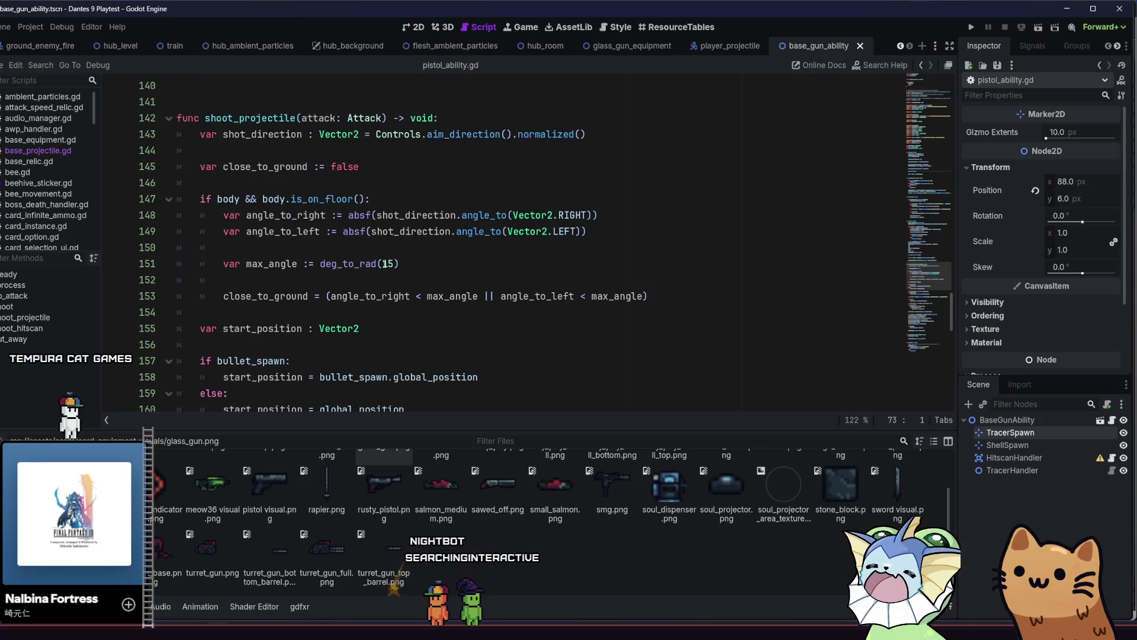
scroll(385, 263, down, 4)
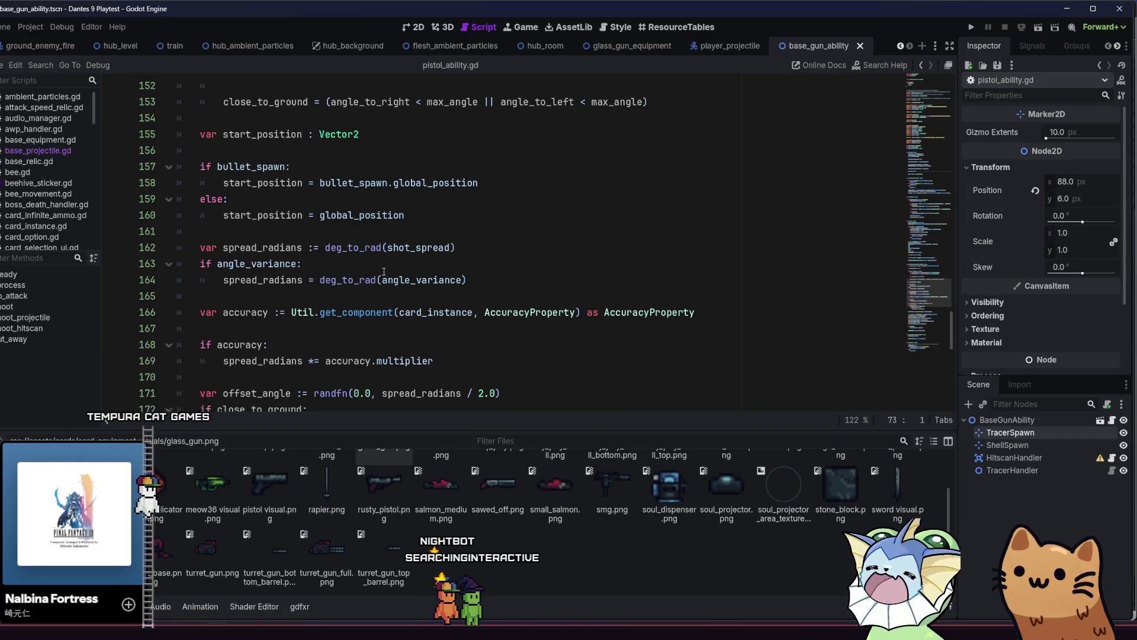
scroll(384, 271, down, 1)
scroll(384, 271, down, 2)
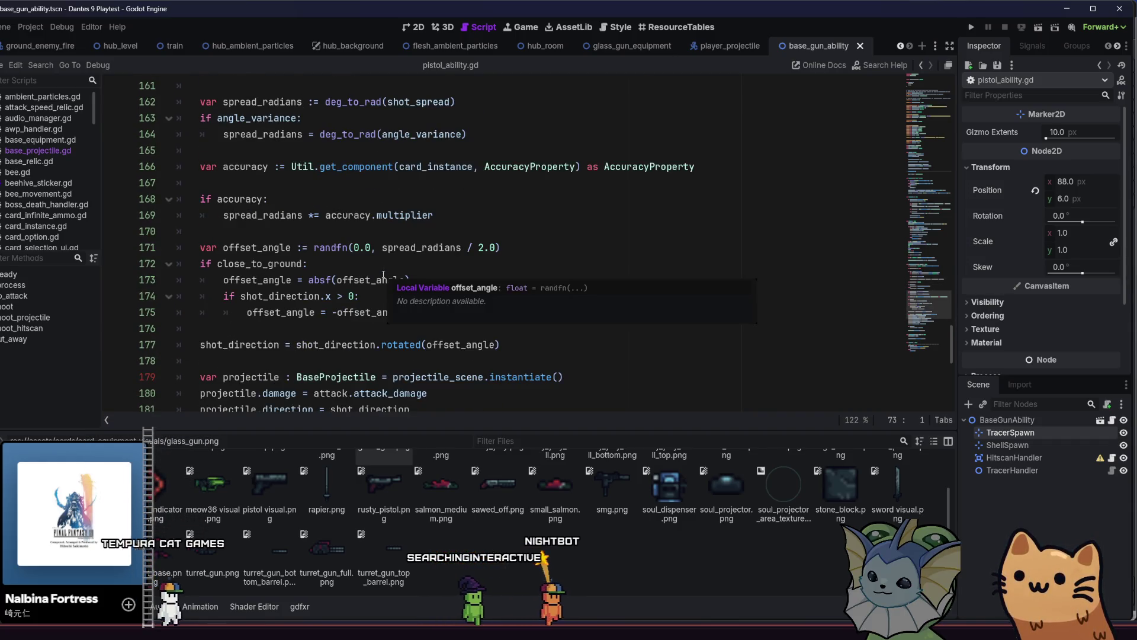
scroll(537, 286, down, 2)
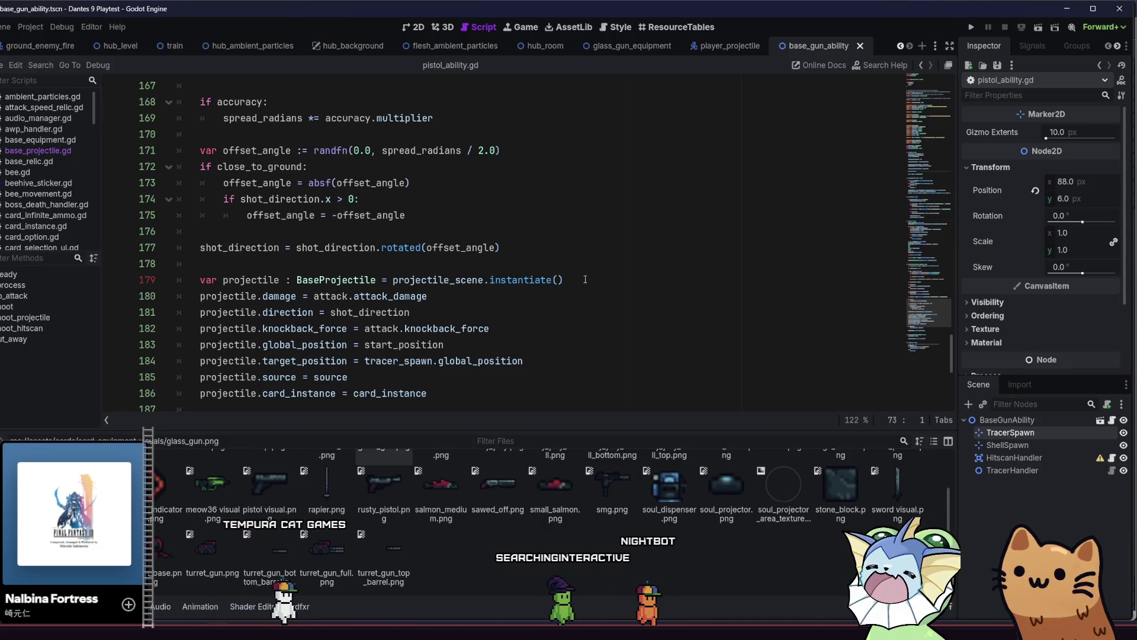
scroll(579, 297, down, 1)
Add 'projectile.projectile_info = projectile_info' on line 187 and save pistol_ability.gd
click(498, 345)
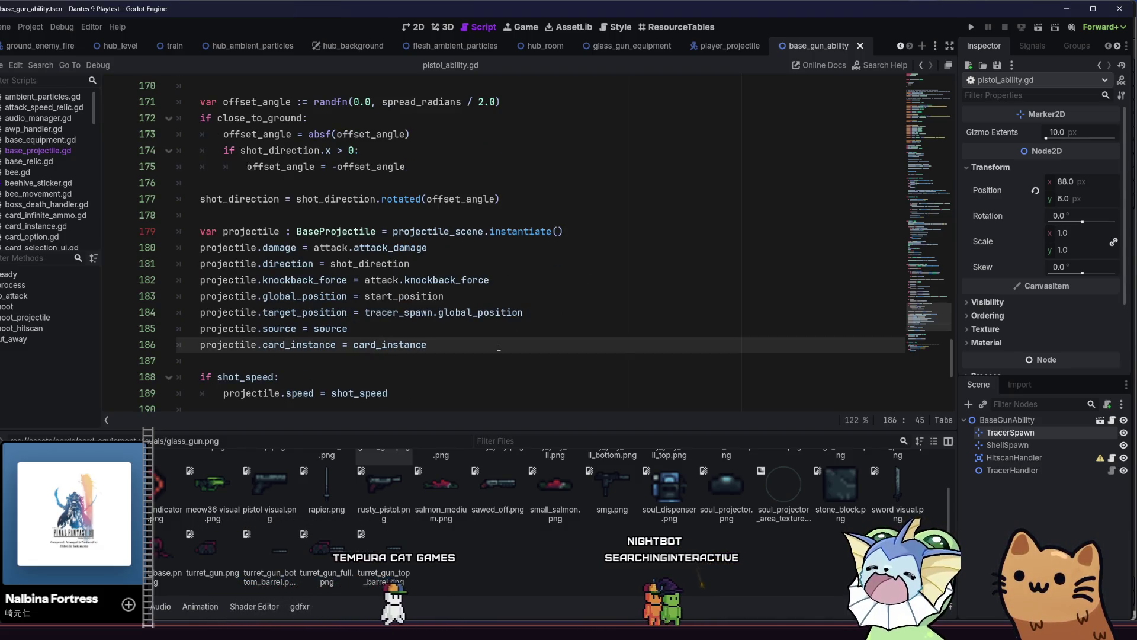
key(Return)
text(projectile.por)
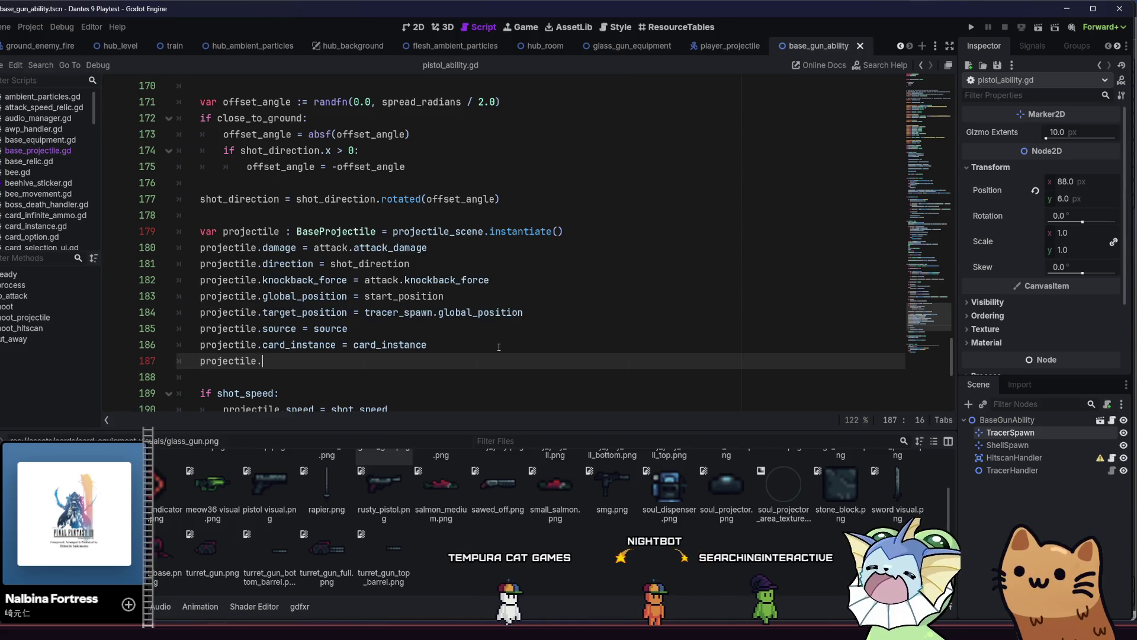
key(BackSpace)
key(BackSpace)
text(ro)
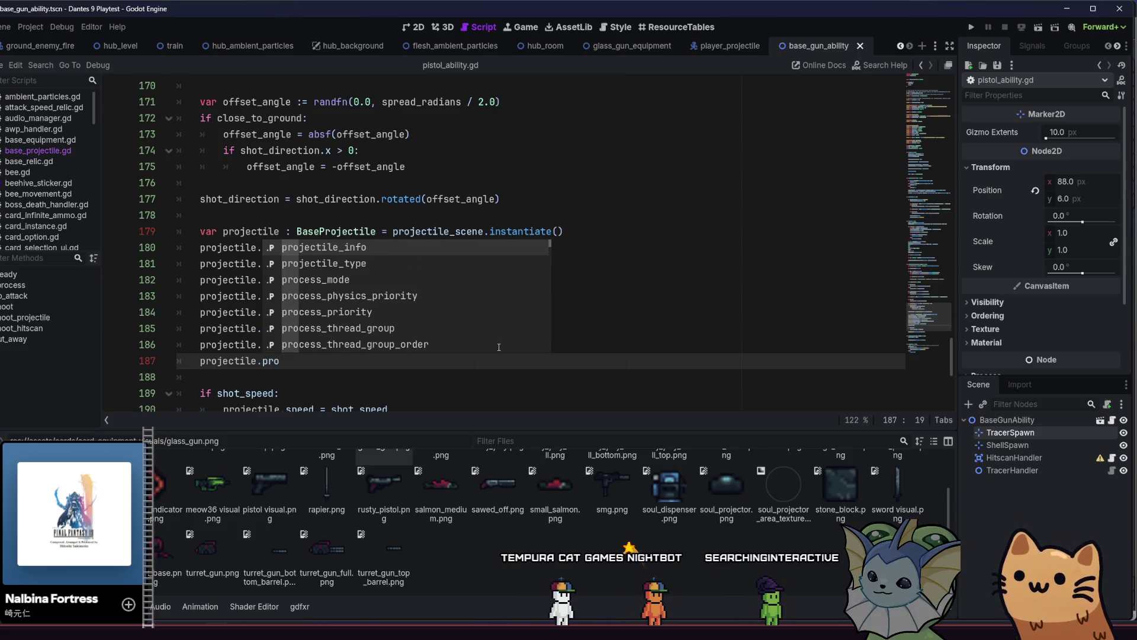
key(Return)
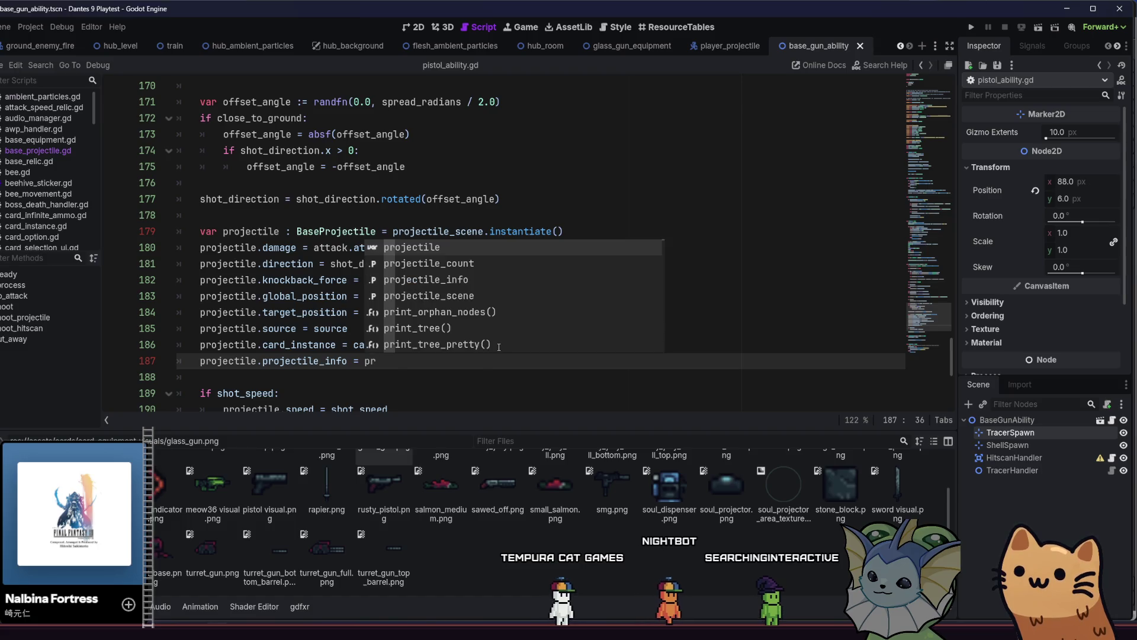
key(Down)
key(Down)
key(Return)
key(ctrl+s)
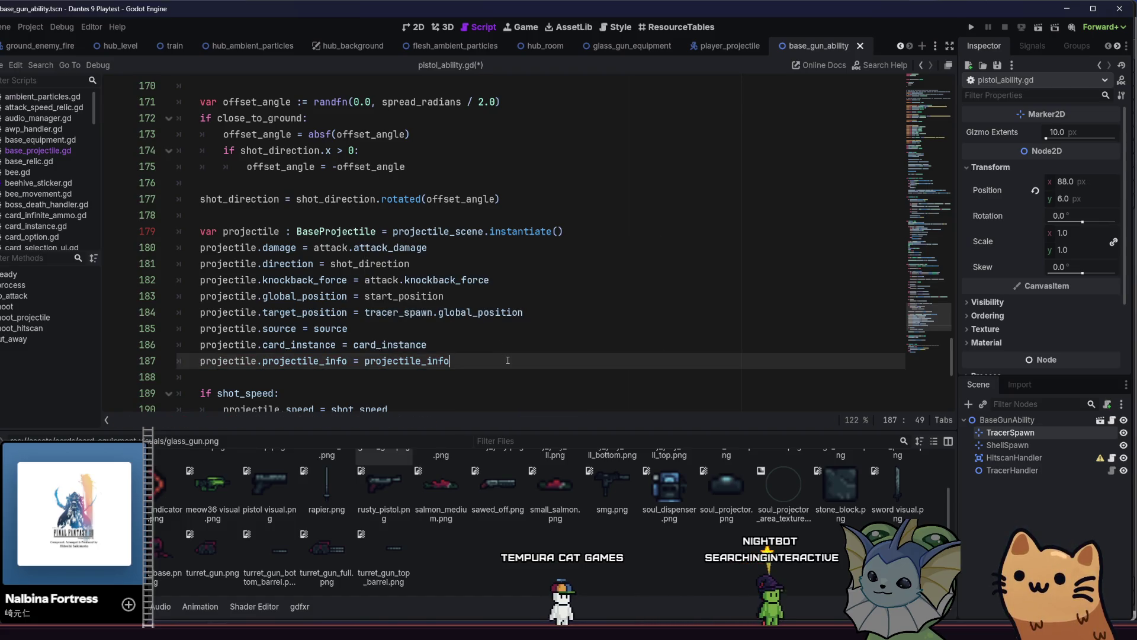
Give GlassGunAbility a new ProjectileInfo with rotate toward velocity on, then save glass_gun_equipment
click(1082, 418)
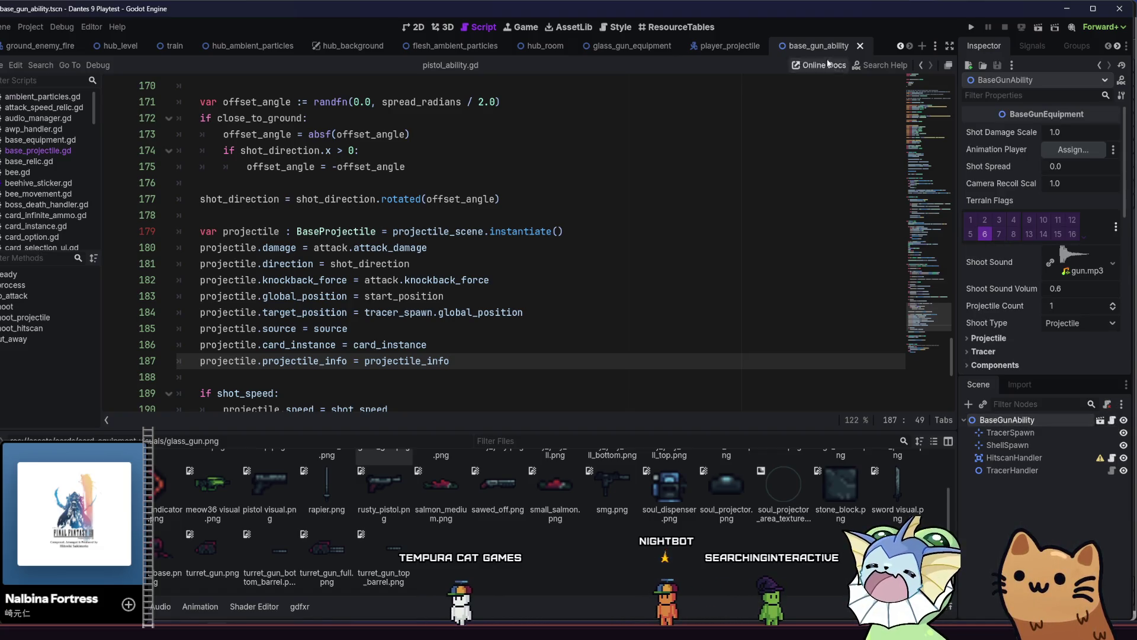
click(631, 46)
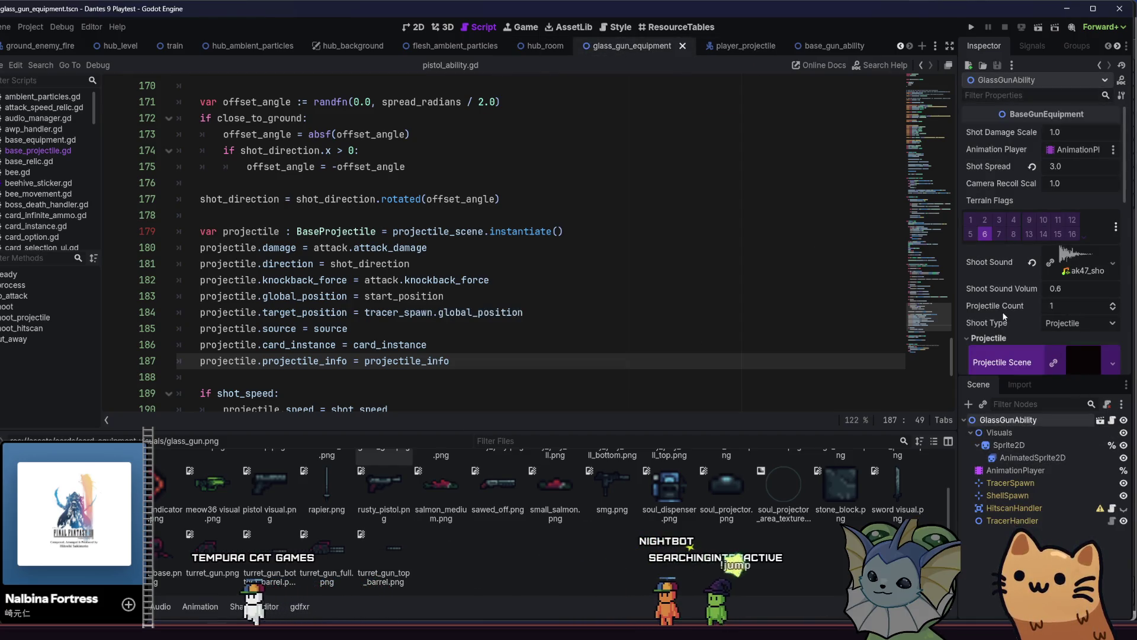
click(1083, 362)
scroll(1009, 292, down, 5)
scroll(1007, 291, down, 2)
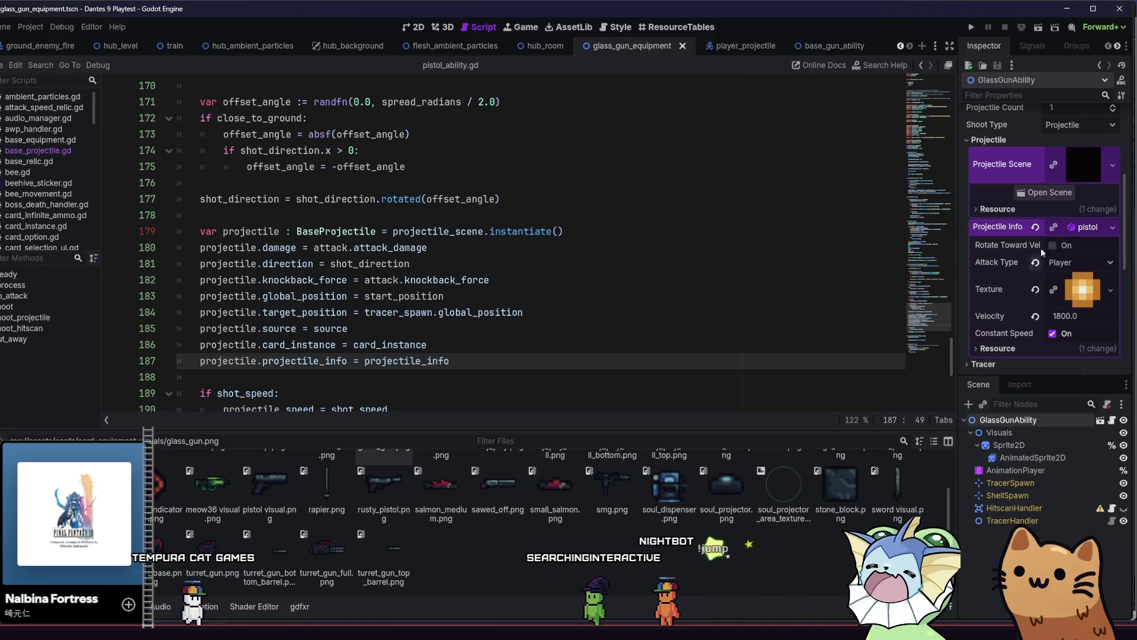
right_click(1071, 228)
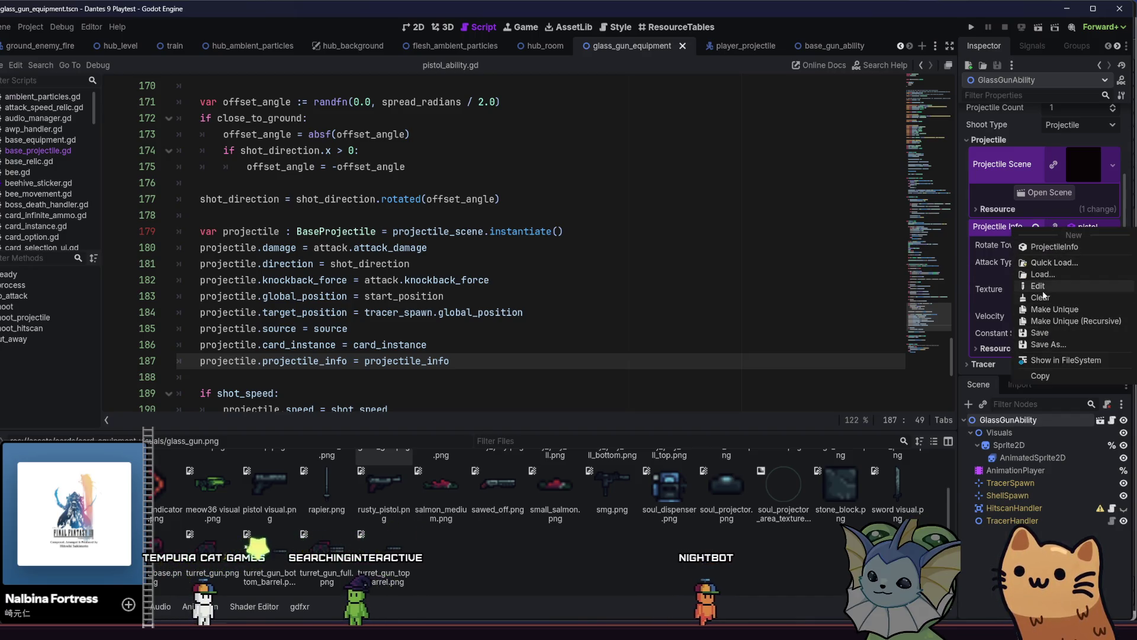
click(1034, 248)
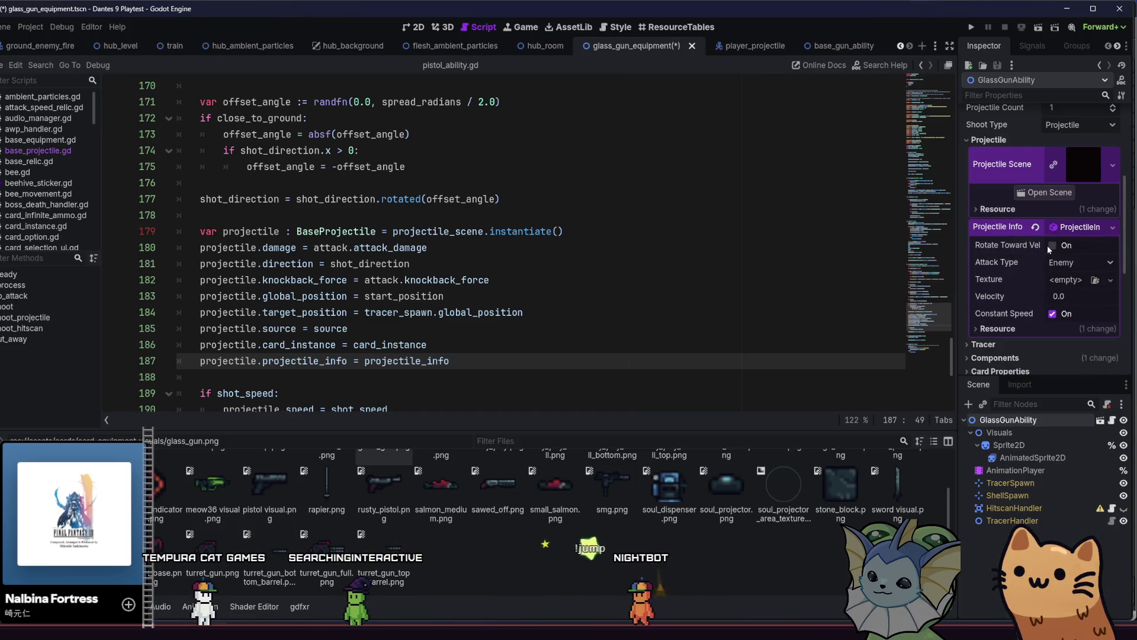
key(ctrl+s)
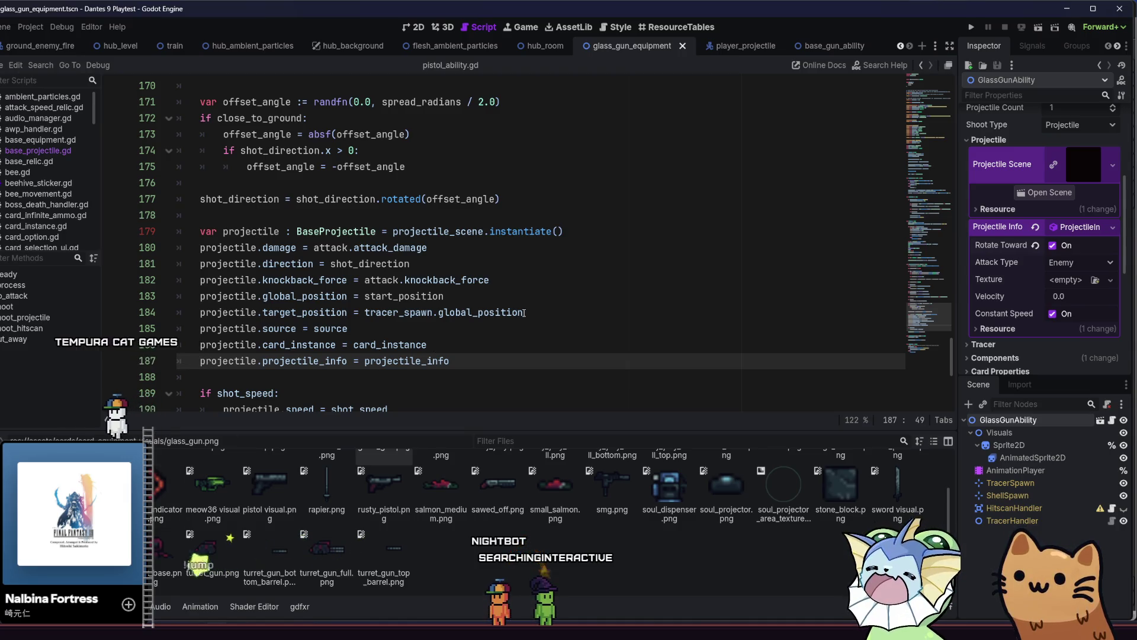
Open the base projectile script from the player_projectile scene
click(756, 50)
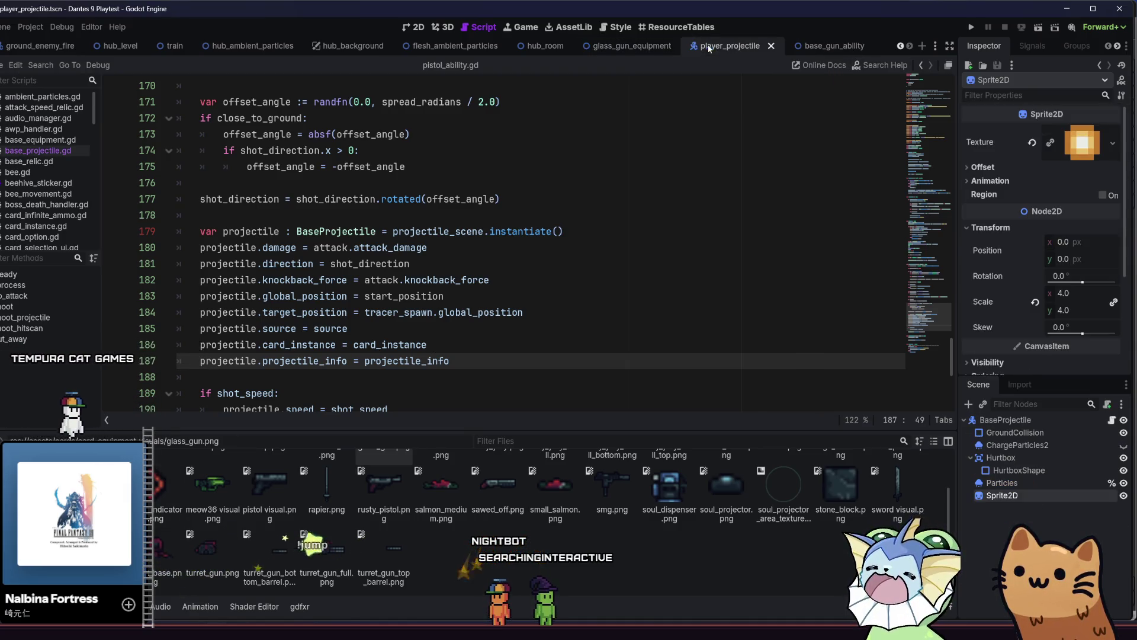
click(799, 48)
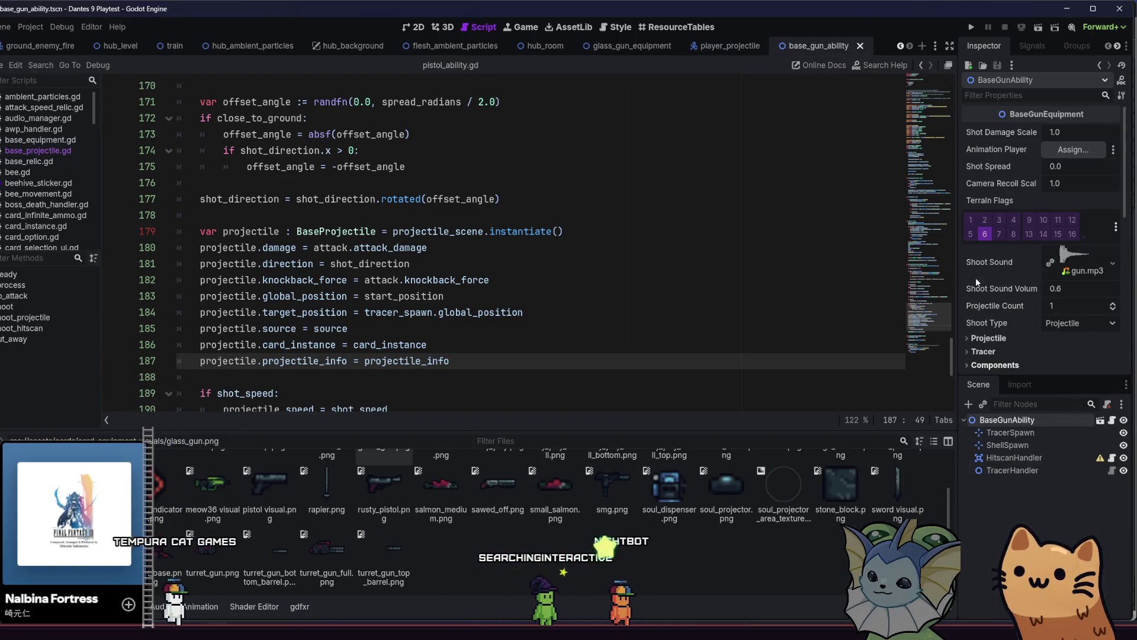
click(733, 48)
click(1111, 420)
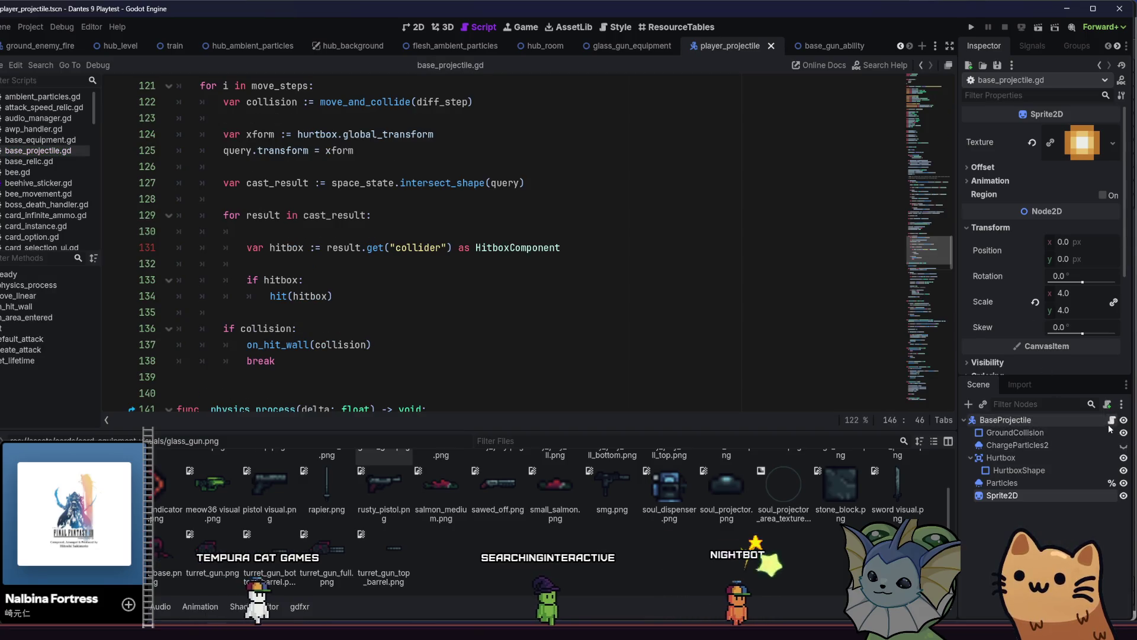
scroll(633, 230, up, 5)
scroll(633, 229, up, 20)
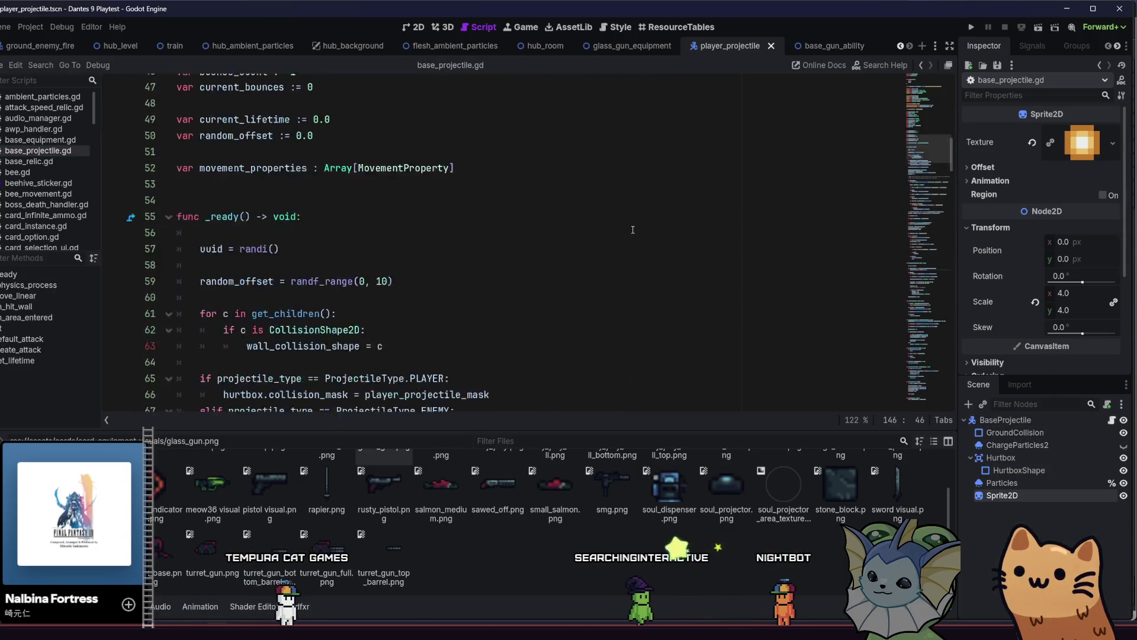
scroll(633, 230, down, 10)
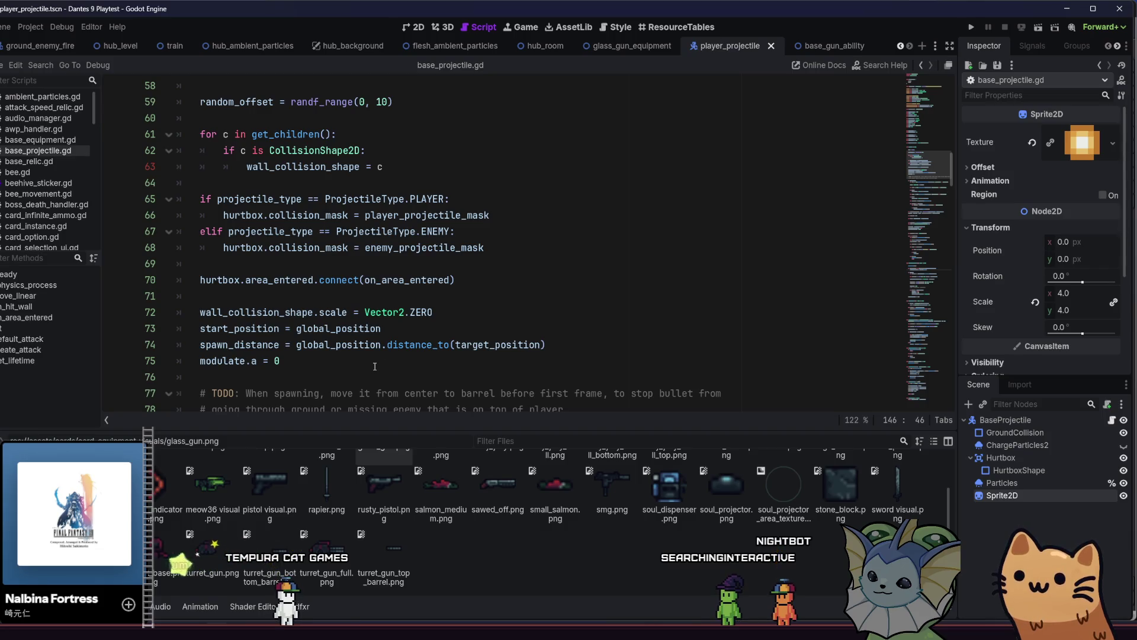
scroll(375, 367, down, 1)
After modulate.a = 0, add the condition 'if projectile_info and projectile_info.texture:'
click(373, 326)
click(373, 313)
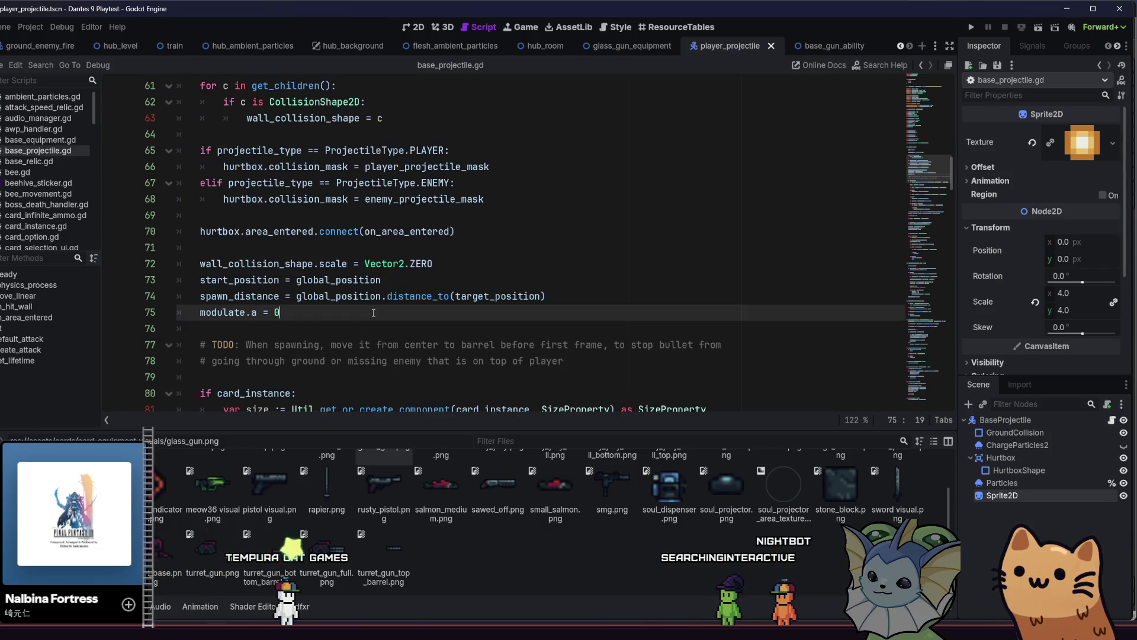
key(Return)
key(Return)
text(f projectile_info and pr)
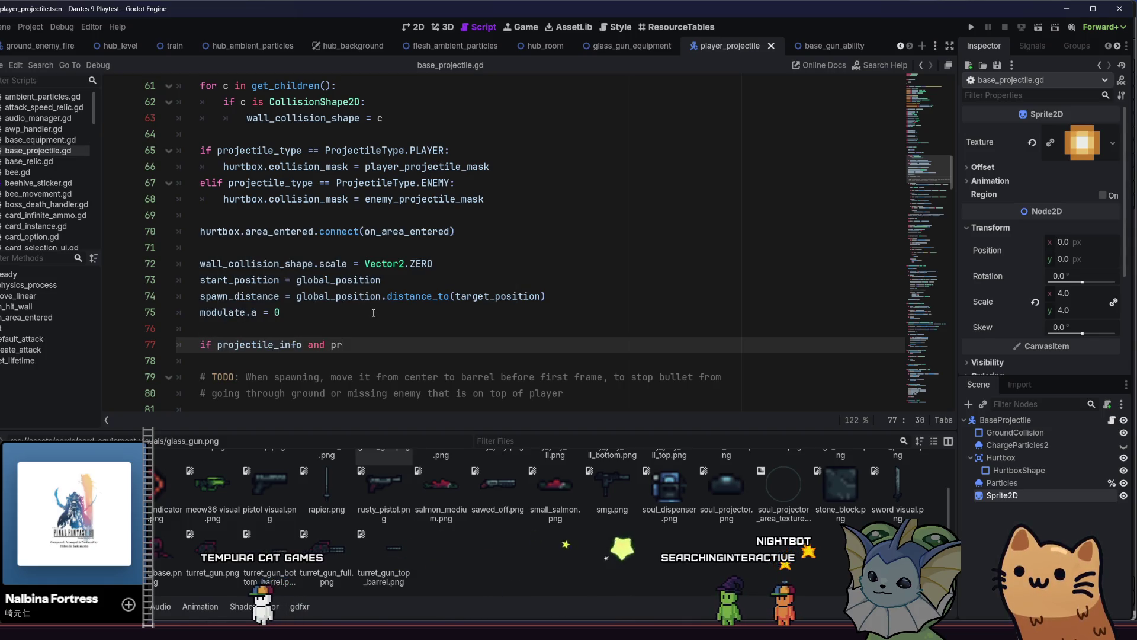
key(Return)
text(.spr)
key(BackSpace)
key(BackSpace)
key(BackSpace)
text(te)
key(Return)
text(:)
key(Return)
Inside the if, assign projectile_info.texture to sprite_2d.texture
text(spr)
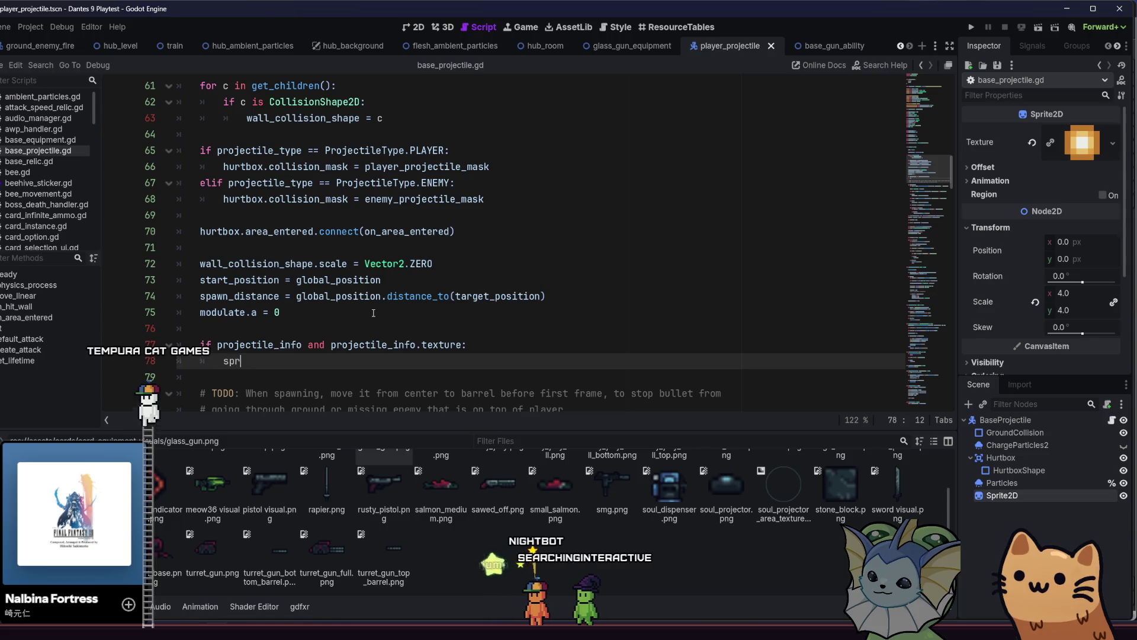
key(Return)
text(,)
text(te_2d.te)
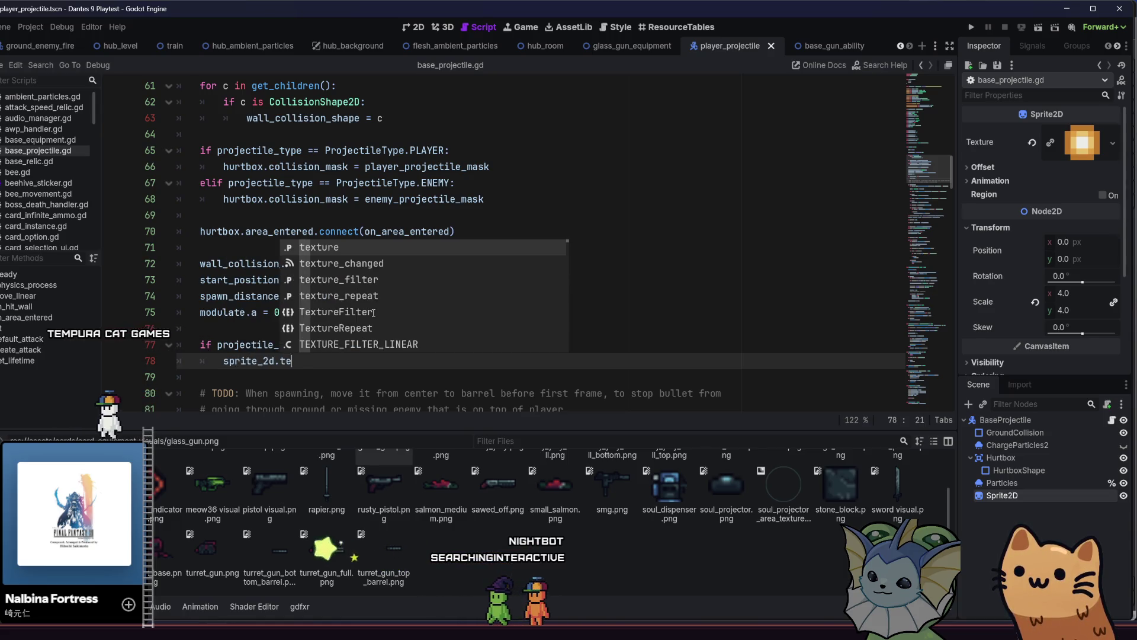
key(Return)
text(= )
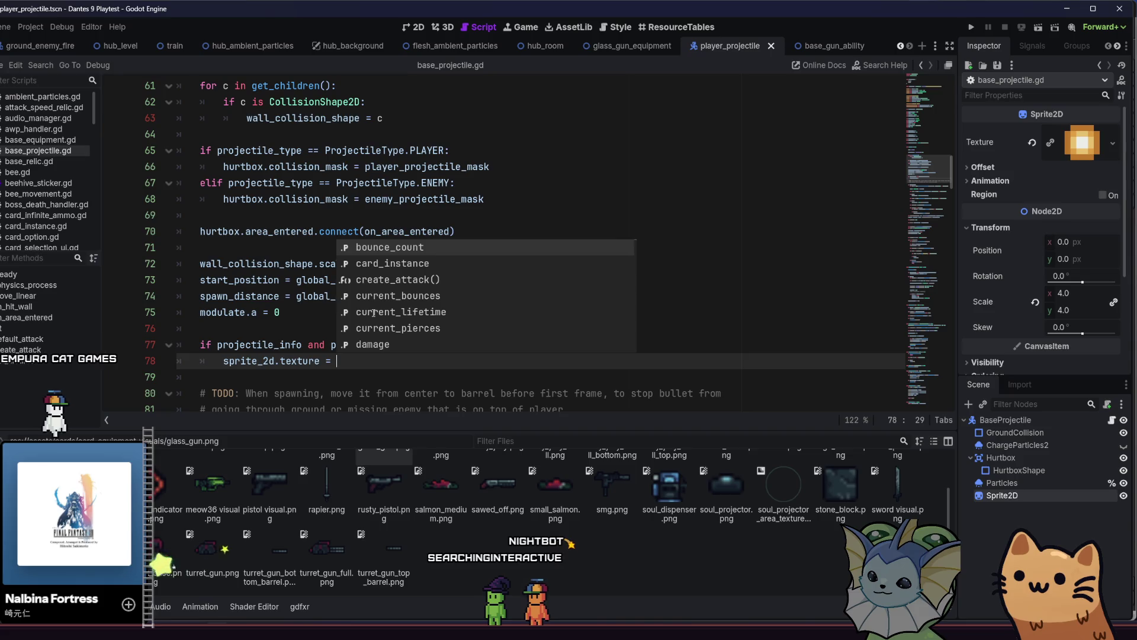
text(pr)
key(Return)
text(.te)
key(Return)
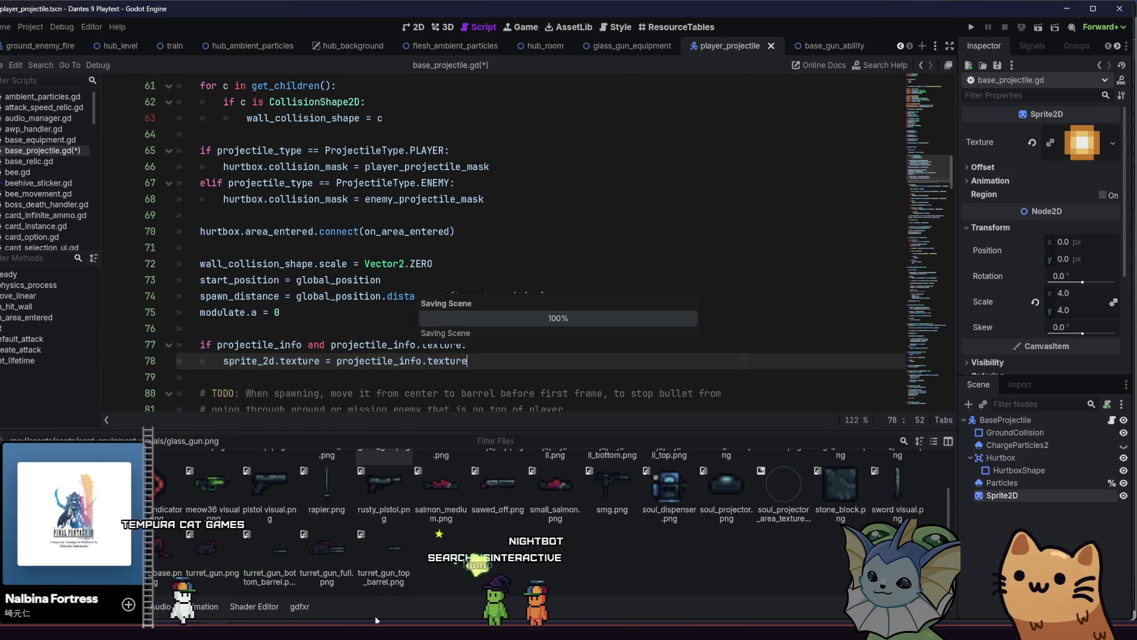
In Aseprite, select the small bar sprite beside the rifle and pick a light palette colour
key(alt+Tab)
drag(421, 314, 616, 336)
click(19, 145)
Fill the bar sprite with pale and darker grey palette shades using the Paint Bucket
click(19, 144)
key(g)
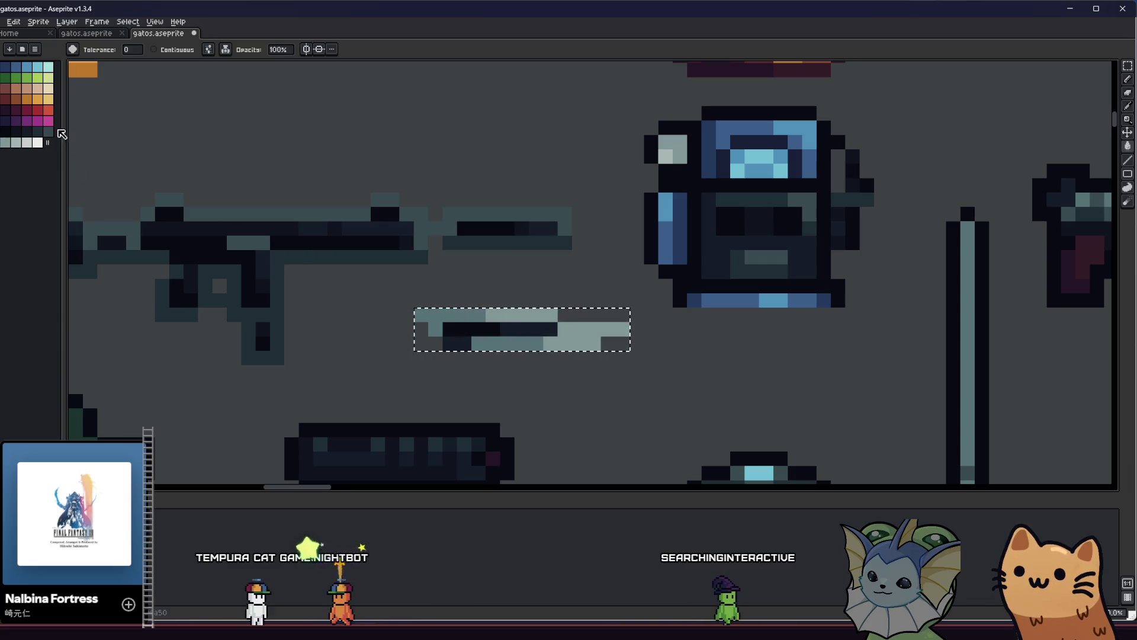
alt+click(506, 320)
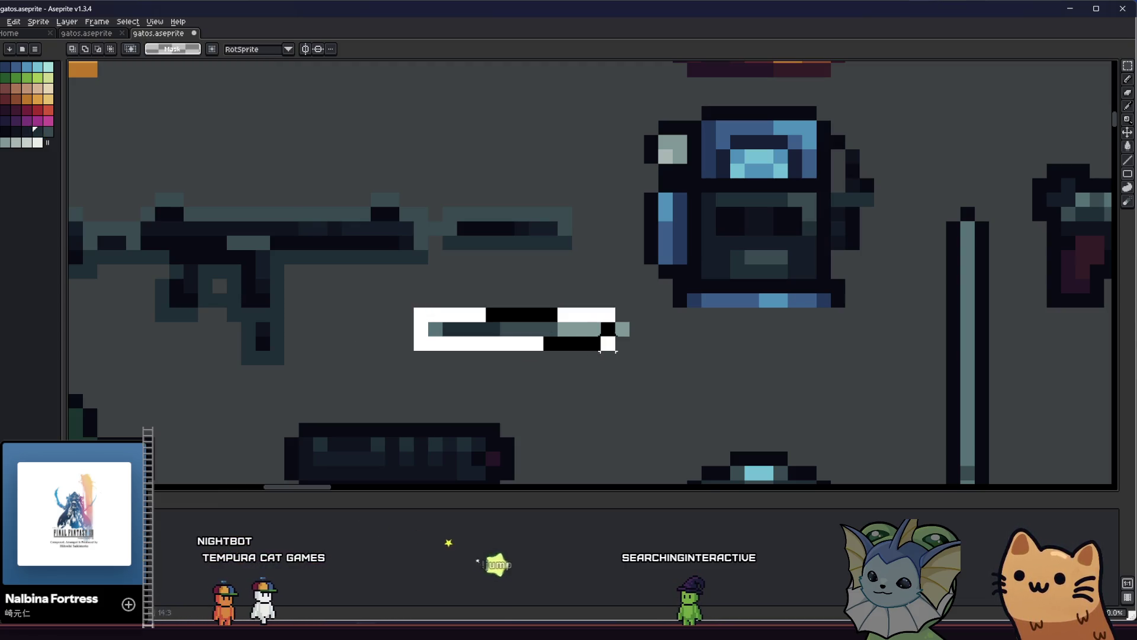
scroll(616, 335, down, 4)
scroll(365, 342, up, 2)
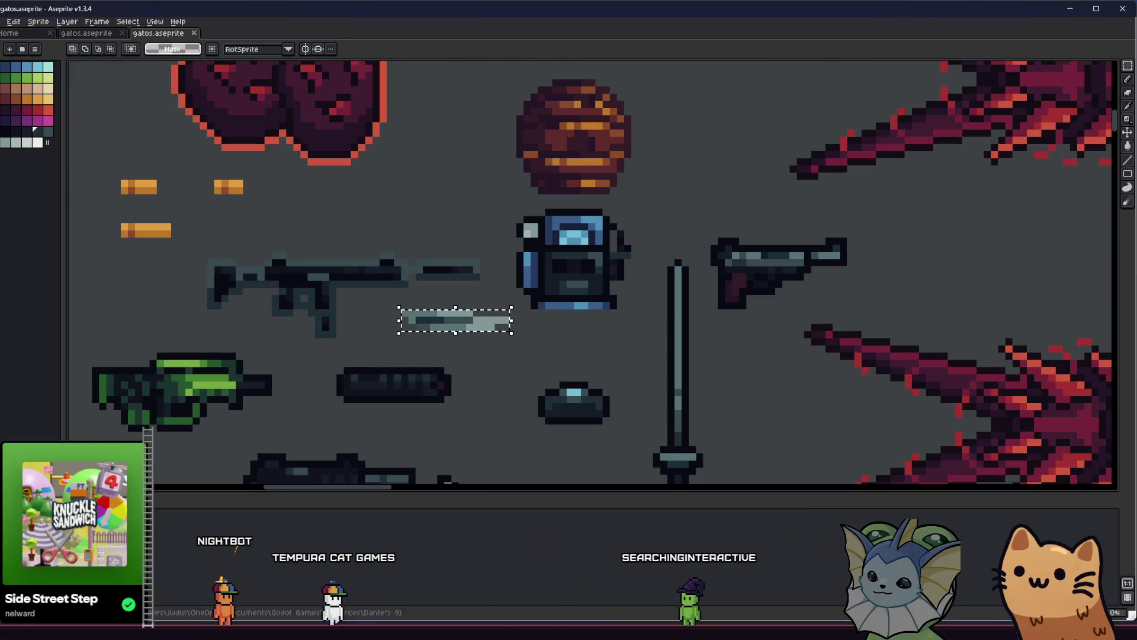
Look at the File > Export options, close the menu, and return to Godot
click(2, 21)
mouse_move(59, 111)
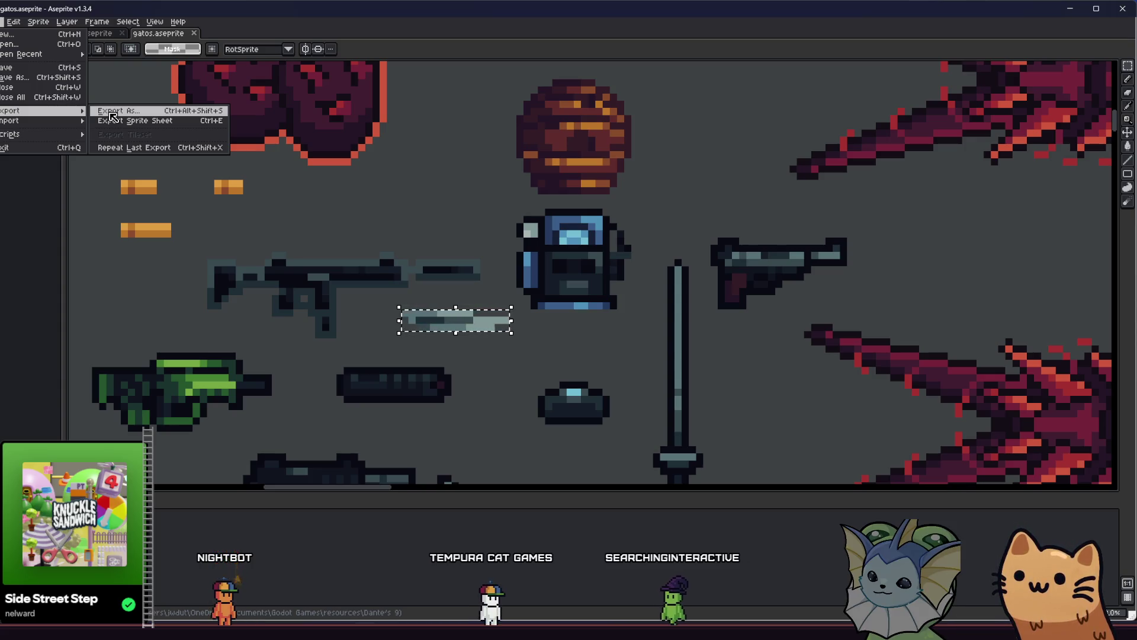
click(311, 298)
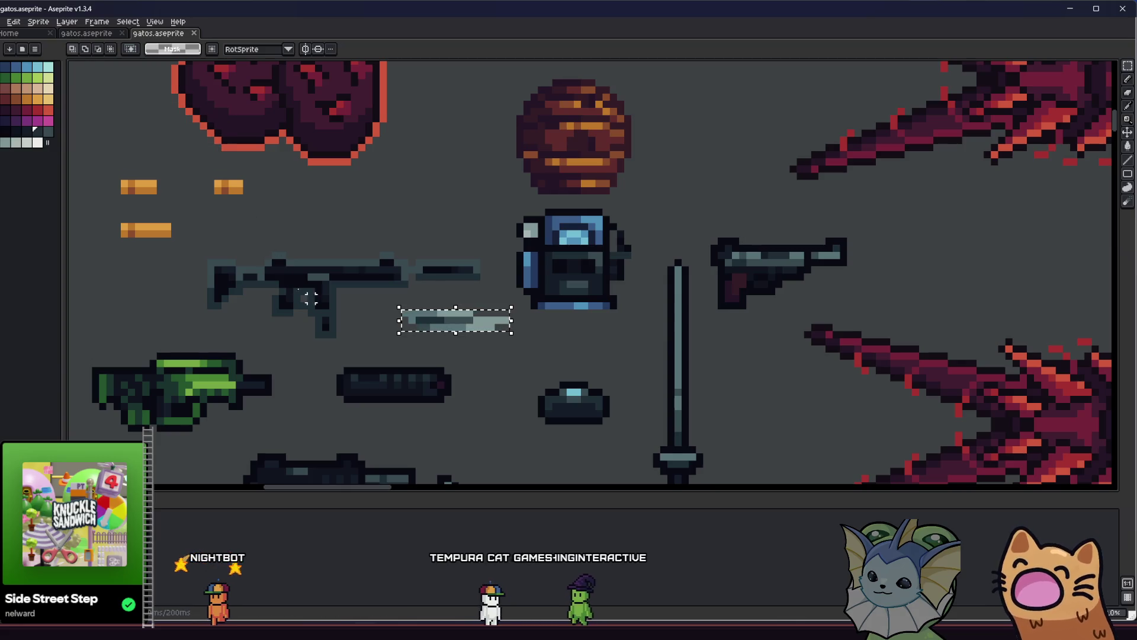
scroll(361, 320, left, 2)
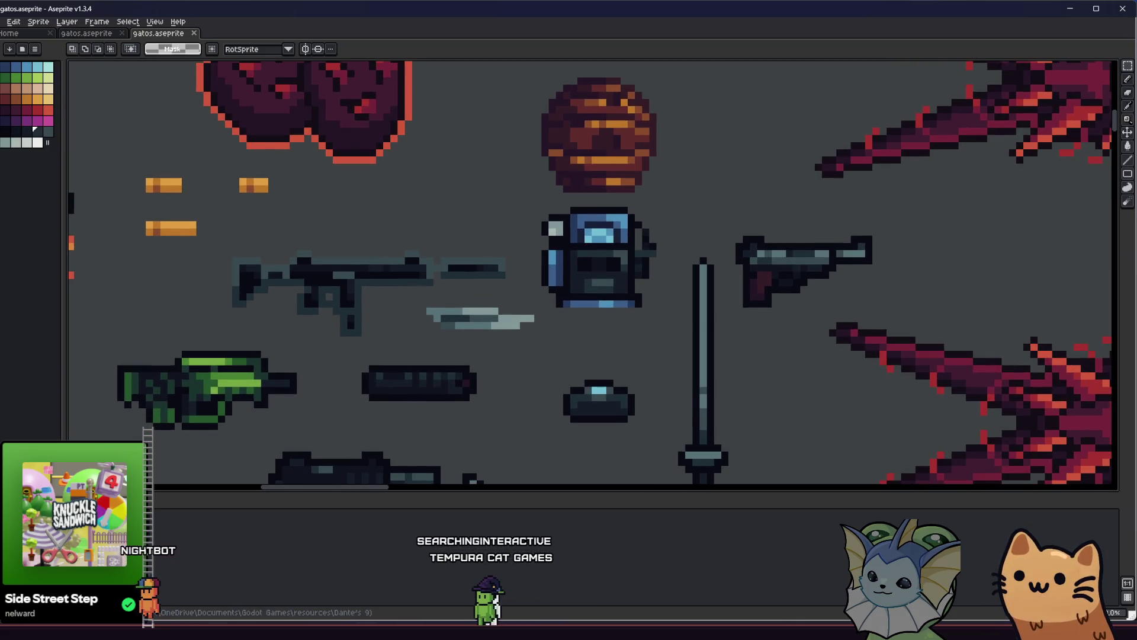
key(alt+Tab)
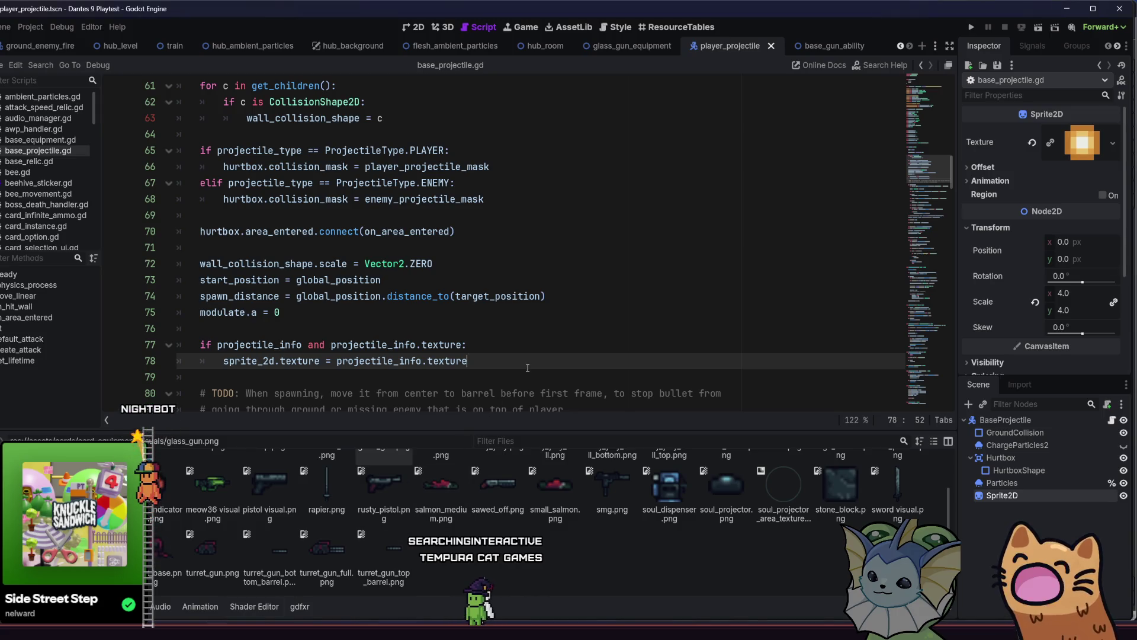
Give the projectile sprite a new CanvasItemMaterial in the Inspector
scroll(983, 296, down, 5)
click(999, 270)
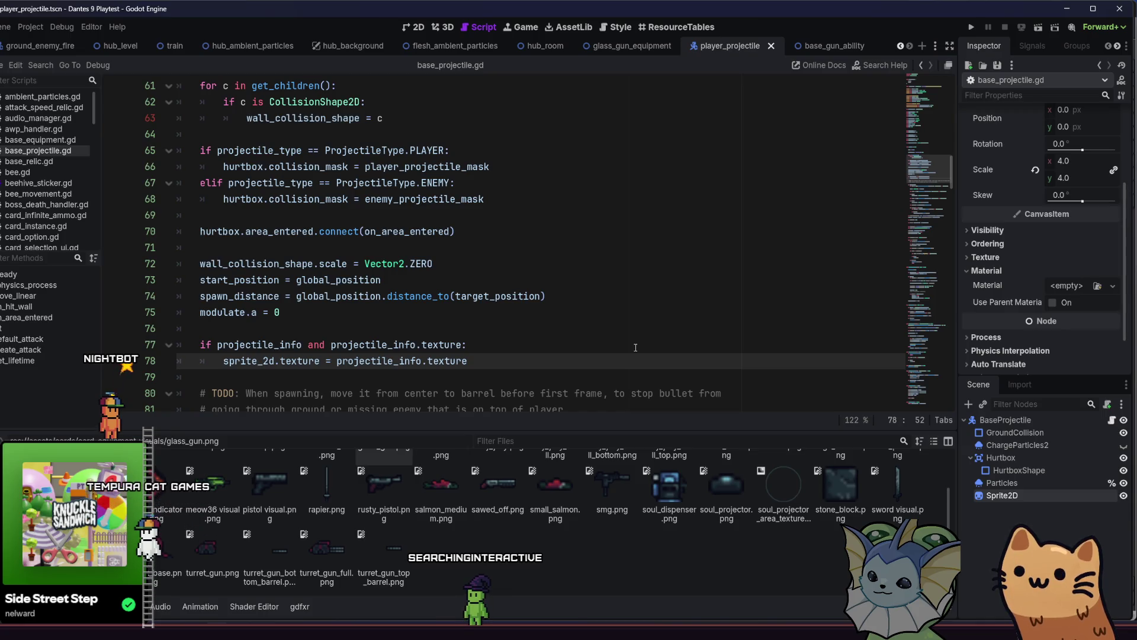
key(Return)
text(spr)
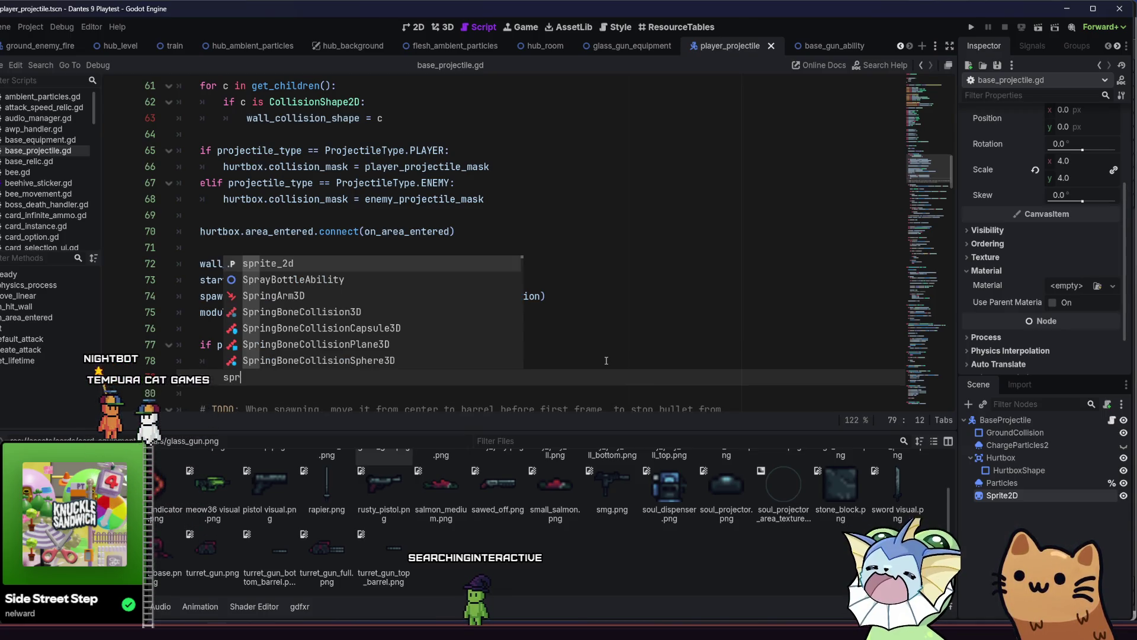
key(BackSpace)
key(BackSpace)
key(BackSpace)
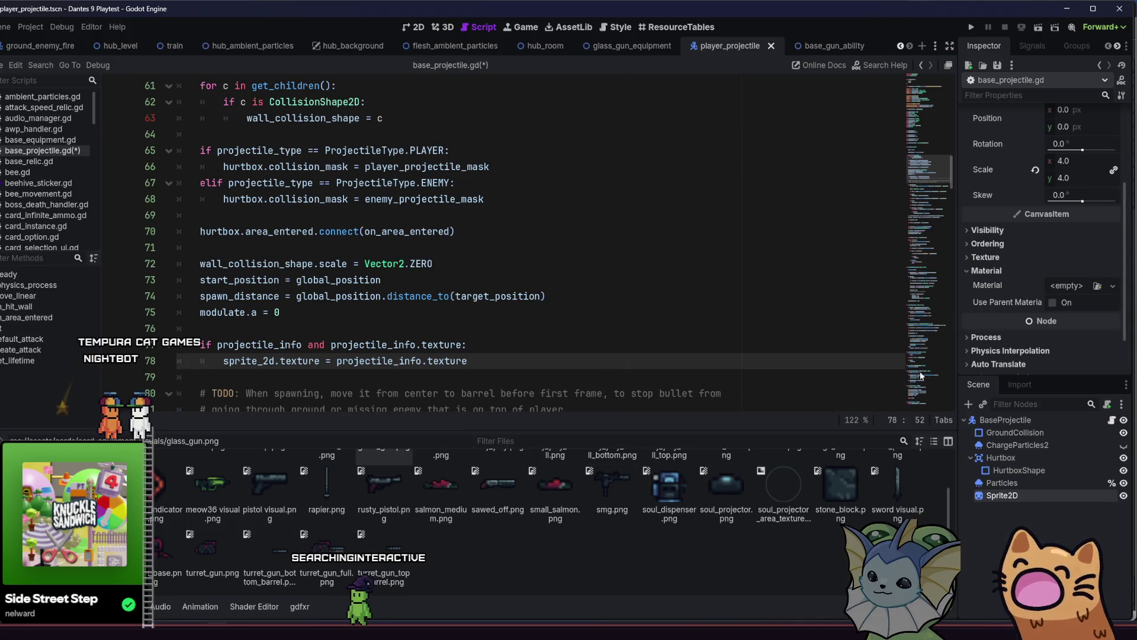
click(1097, 286)
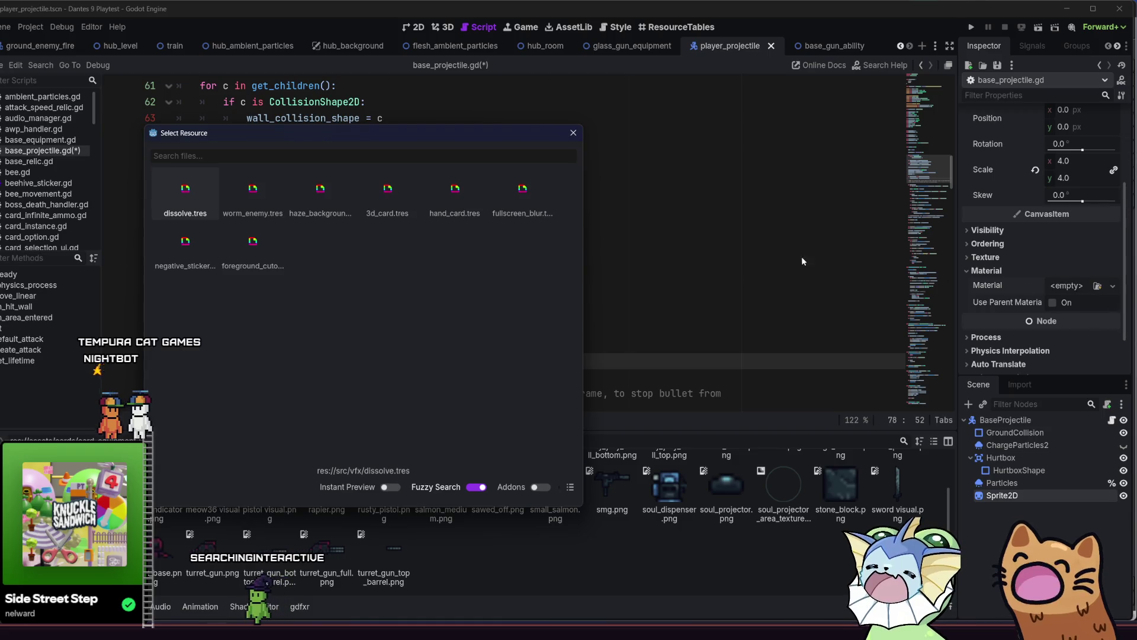
click(731, 185)
click(1060, 290)
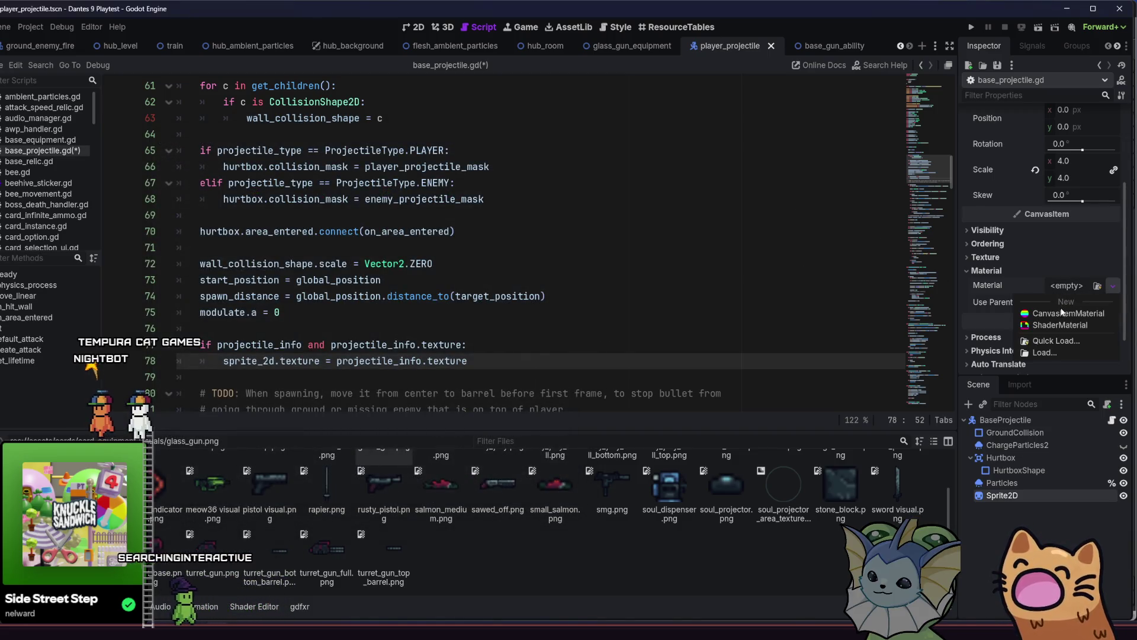
click(1053, 303)
scroll(1072, 312, down, 3)
Write 'sprite_2d.material.blend_mode =' on line 79 using the copied property path
click(259, 375)
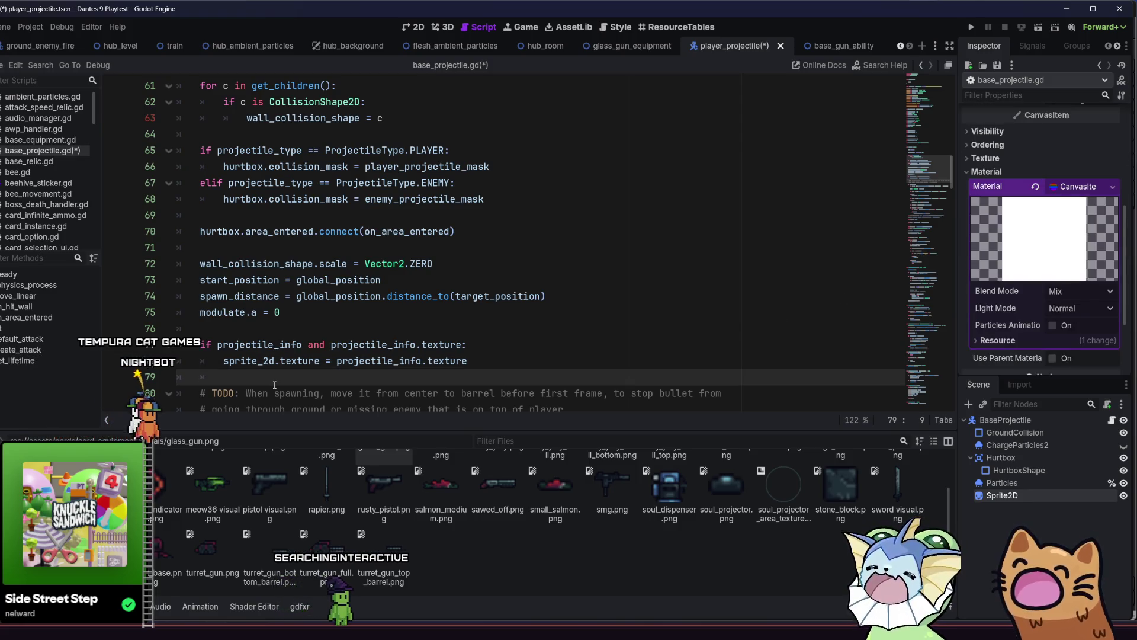
text(sprite_2d.)
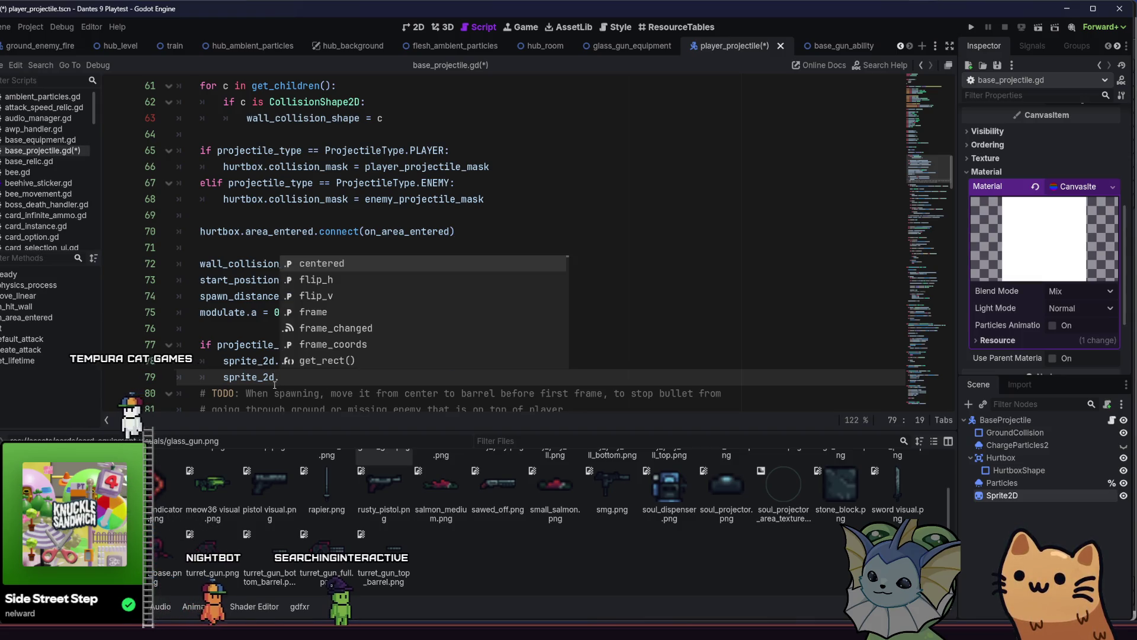
text(material.)
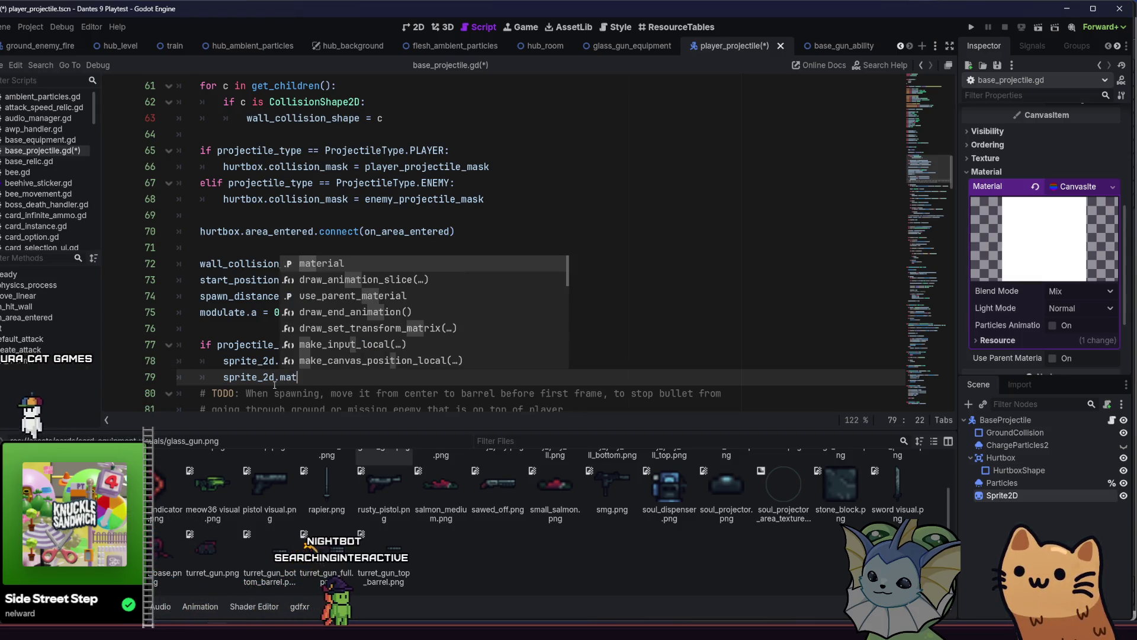
text(bl)
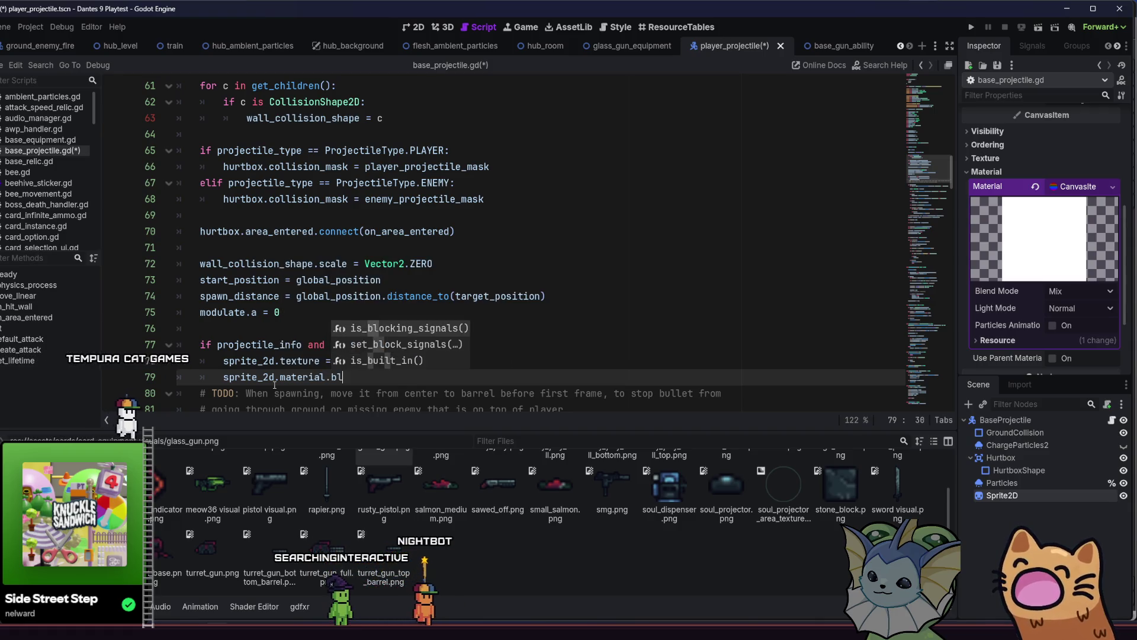
key(BackSpace)
key(BackSpace)
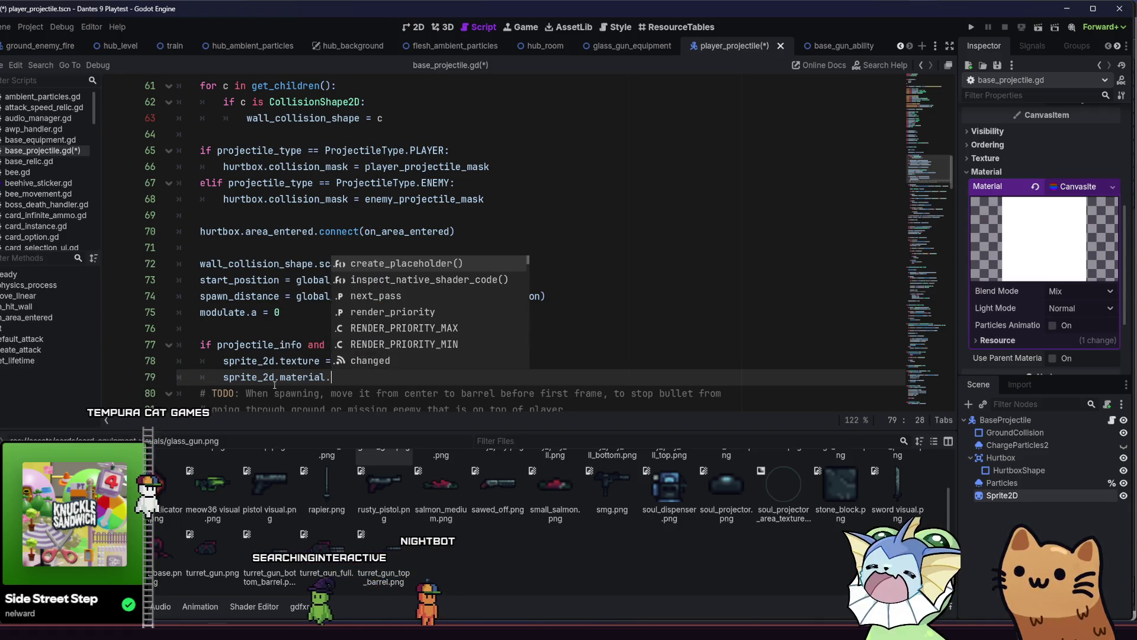
right_click(981, 291)
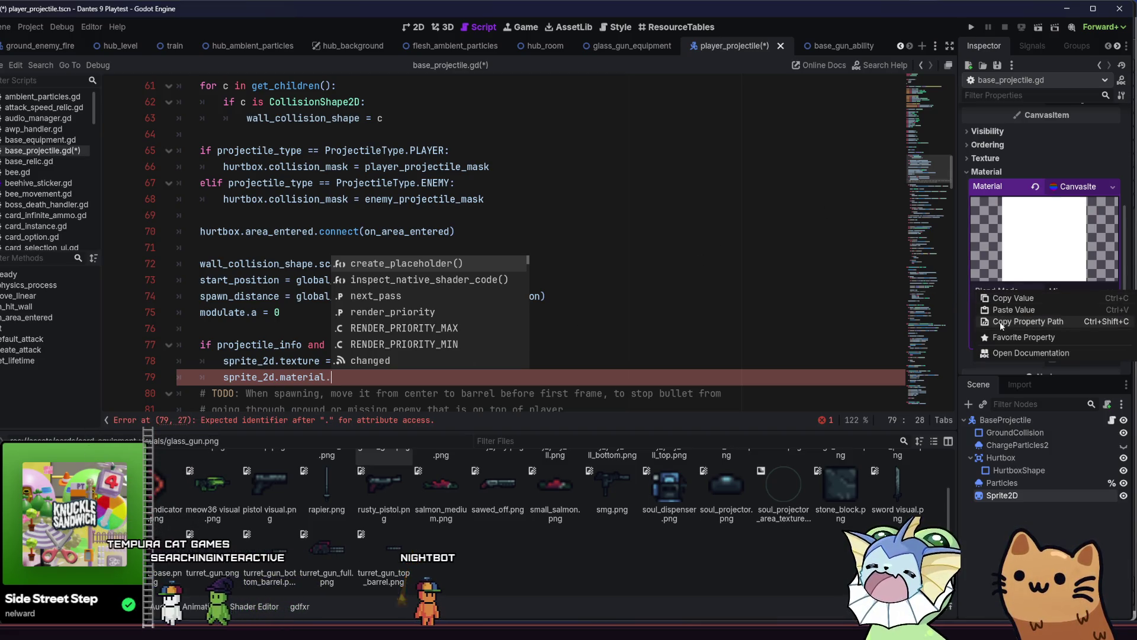
click(1004, 325)
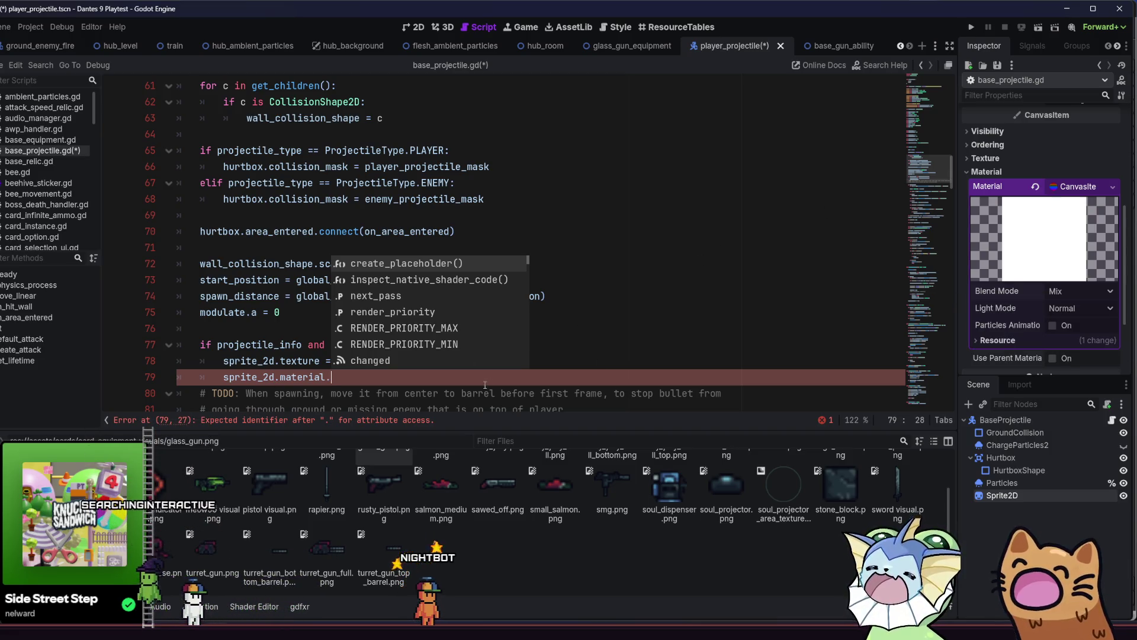
text(blend_mode)
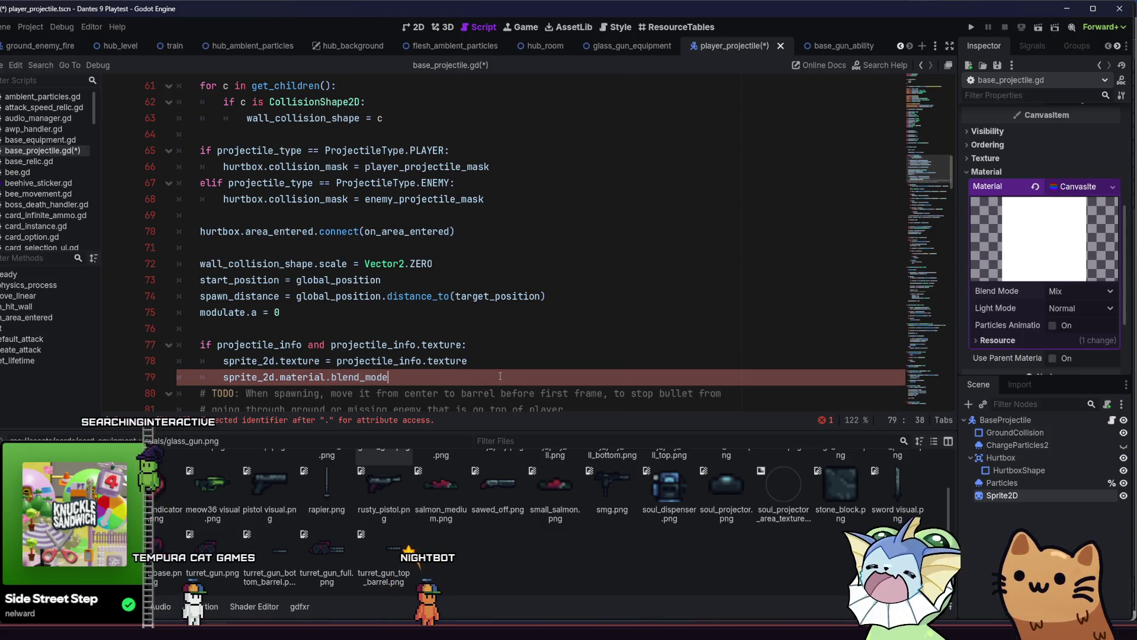
text(=)
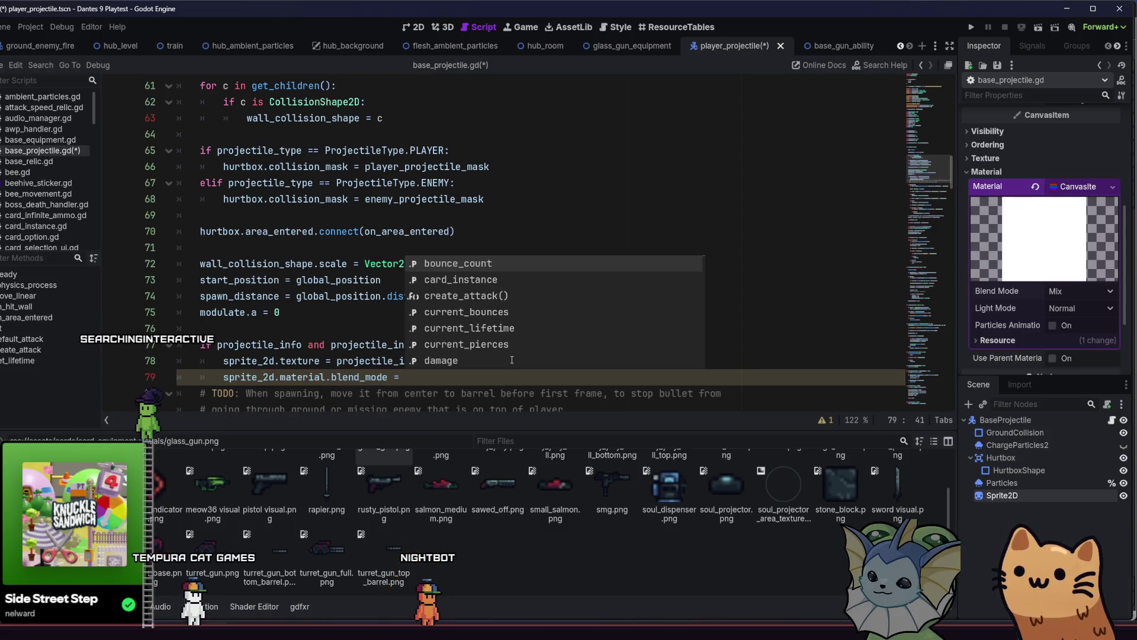
Browse the material's blend modes and switch Blend Mode to Add
scroll(511, 359, down, 5)
scroll(512, 360, up, 5)
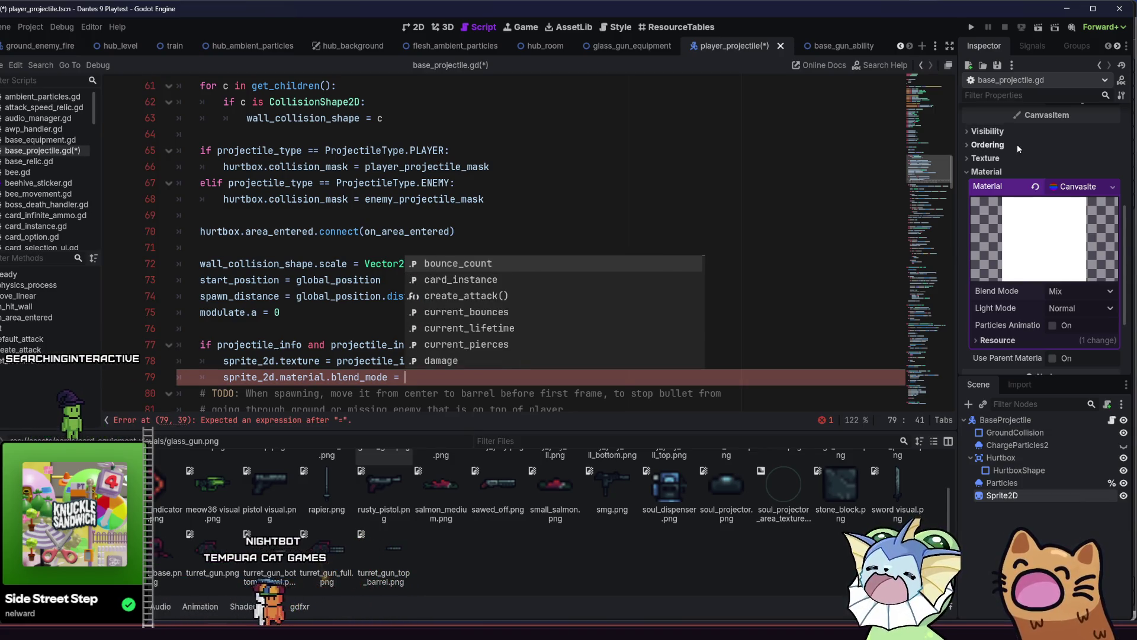
click(1058, 288)
right_click(1005, 292)
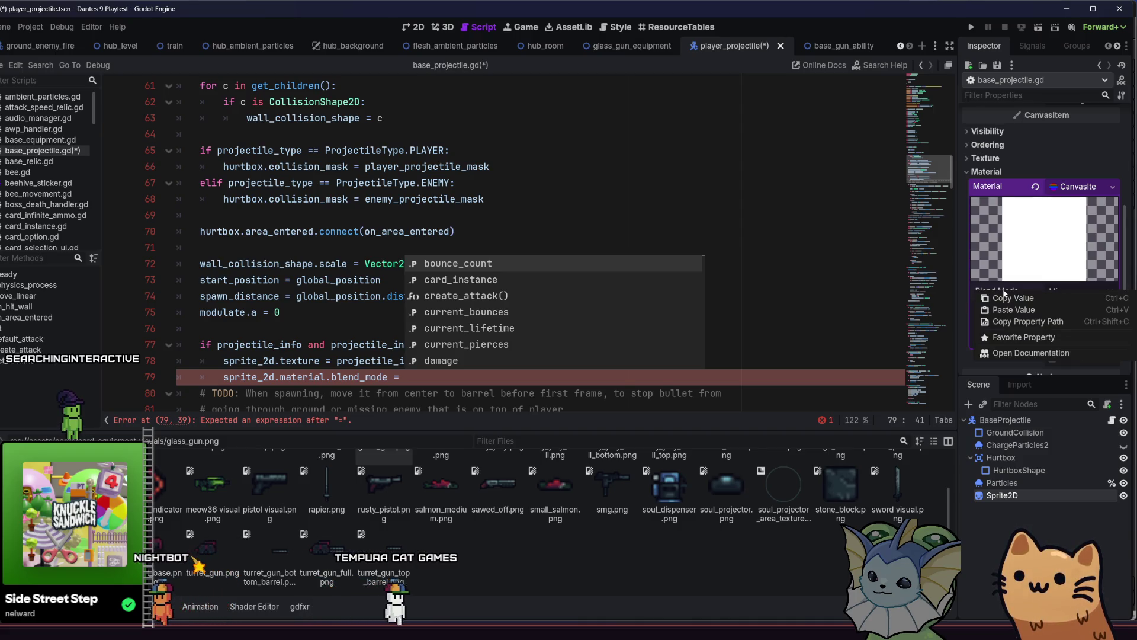
click(997, 295)
click(1054, 291)
click(1066, 320)
Keep Blend Mode at Mix and open the Blend Mode property's documentation
right_click(1033, 297)
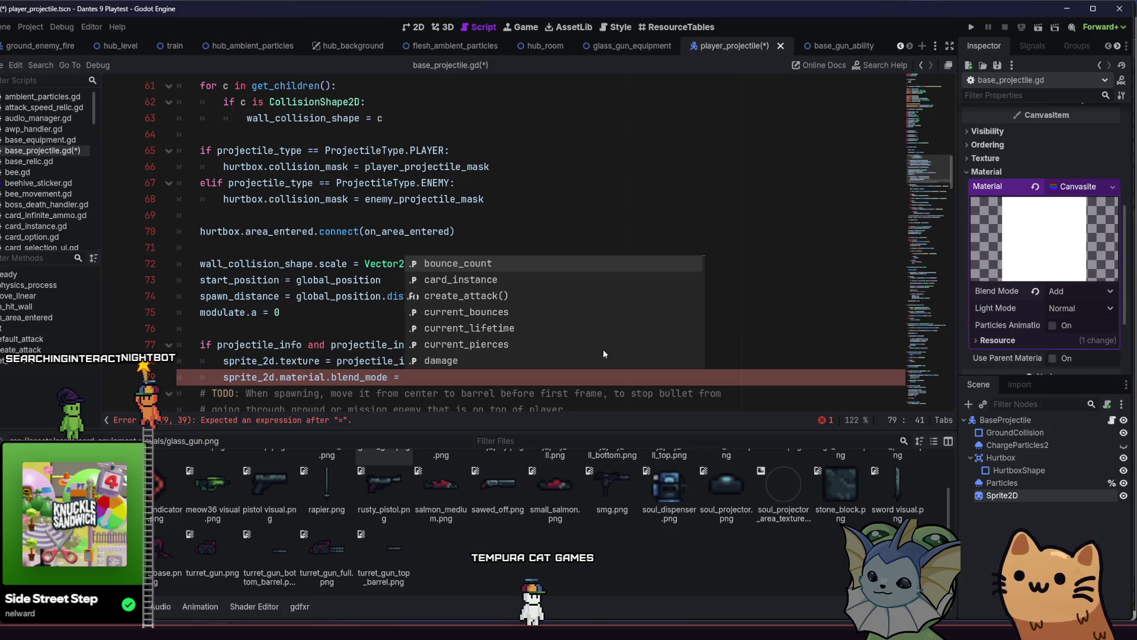
click(516, 379)
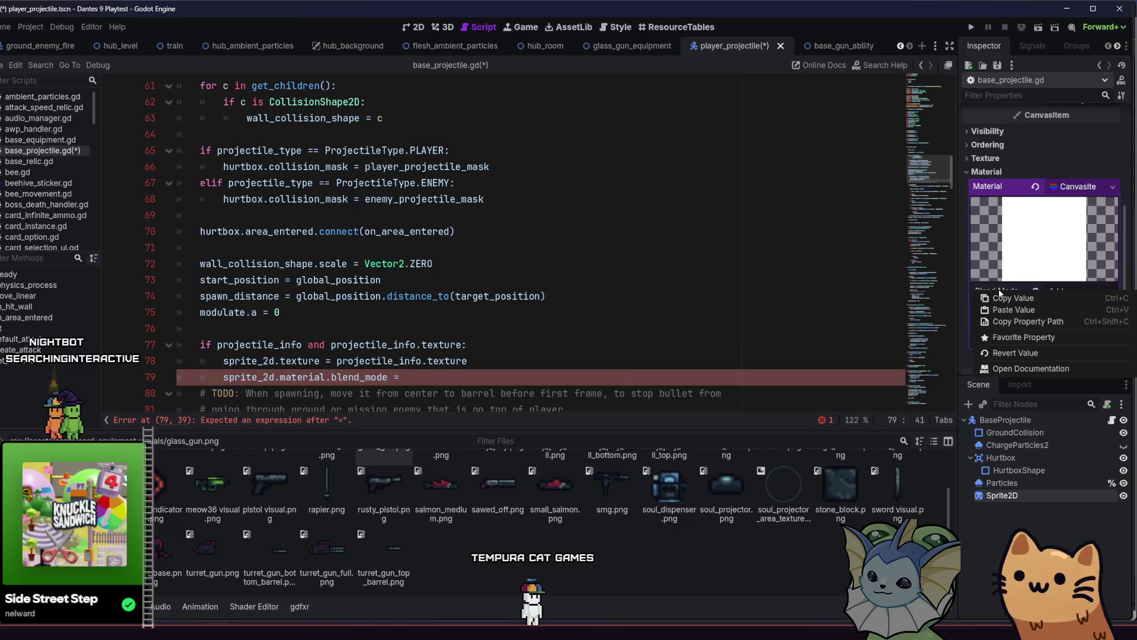
click(1000, 296)
click(533, 379)
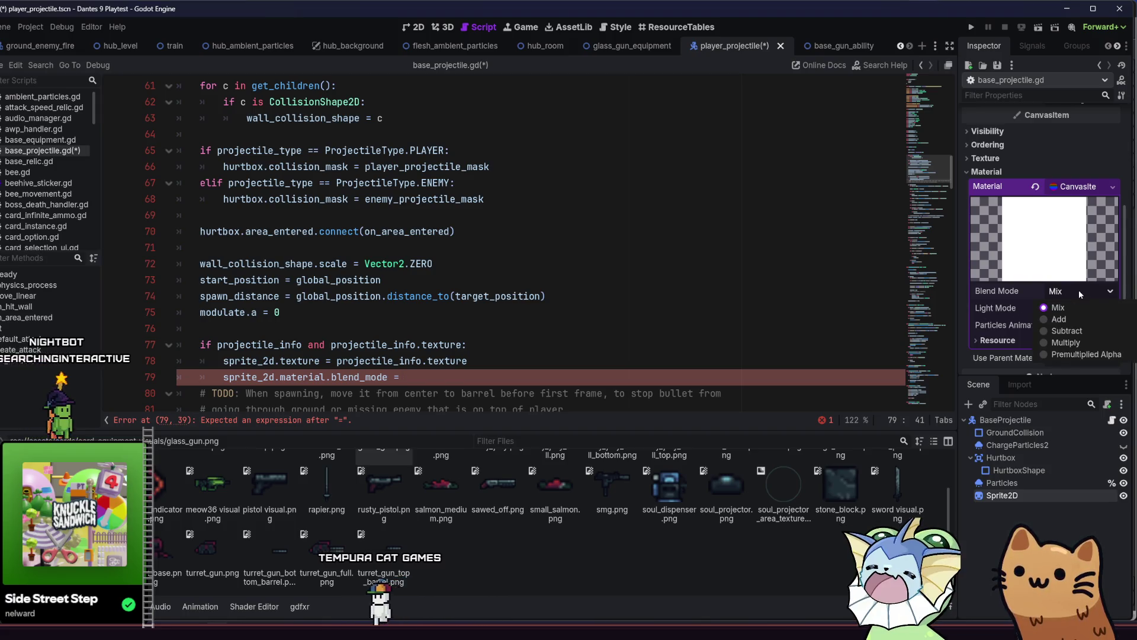
click(995, 294)
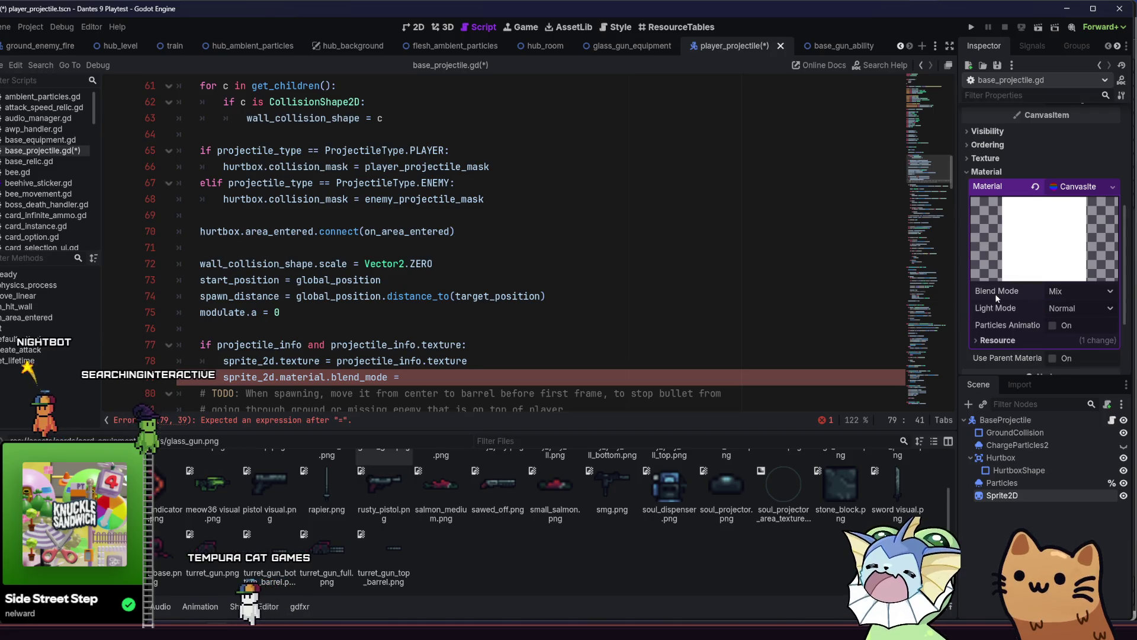
right_click(995, 293)
click(995, 358)
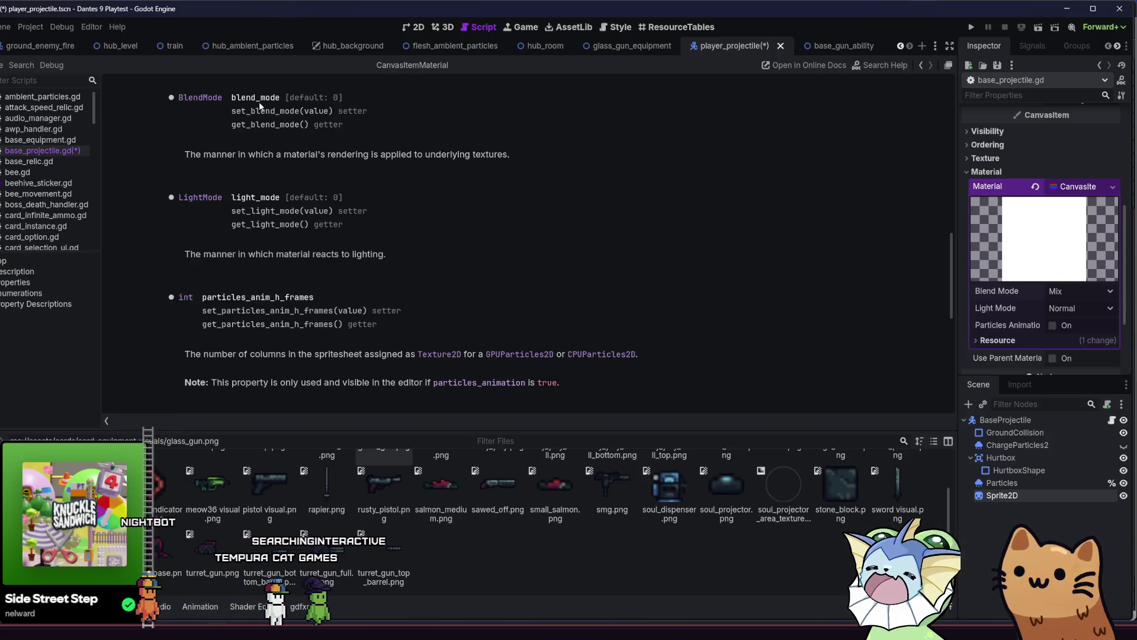
Find BLEND_MODE_ADD in the BlendMode enumeration docs and paste it after 'blend_mode =' on line 79
scroll(306, 116, up, 1)
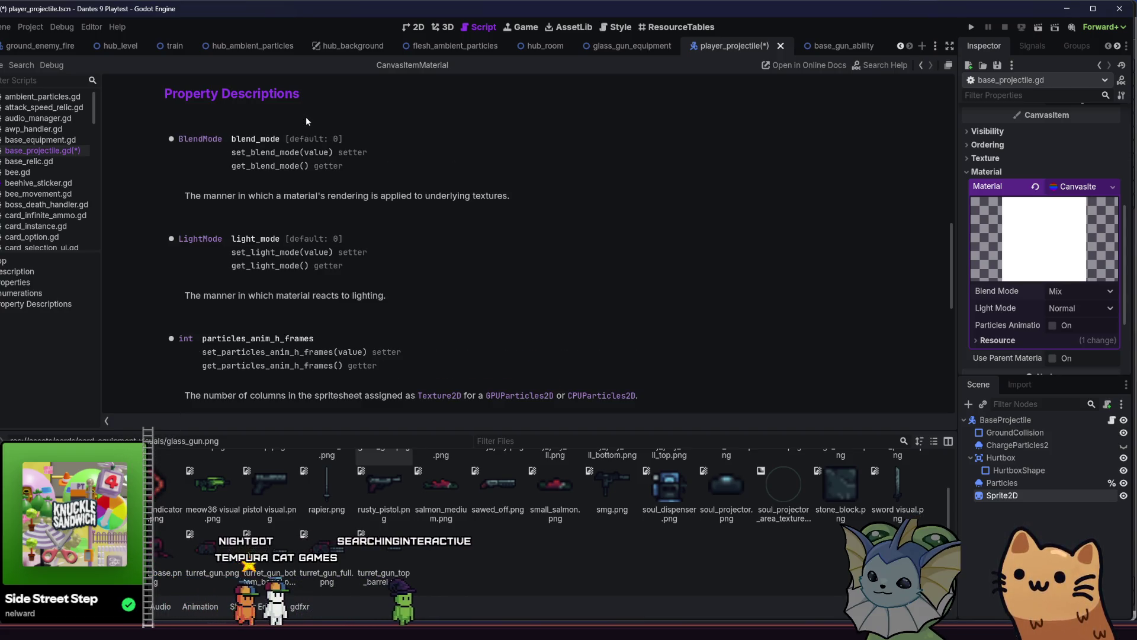
click(199, 137)
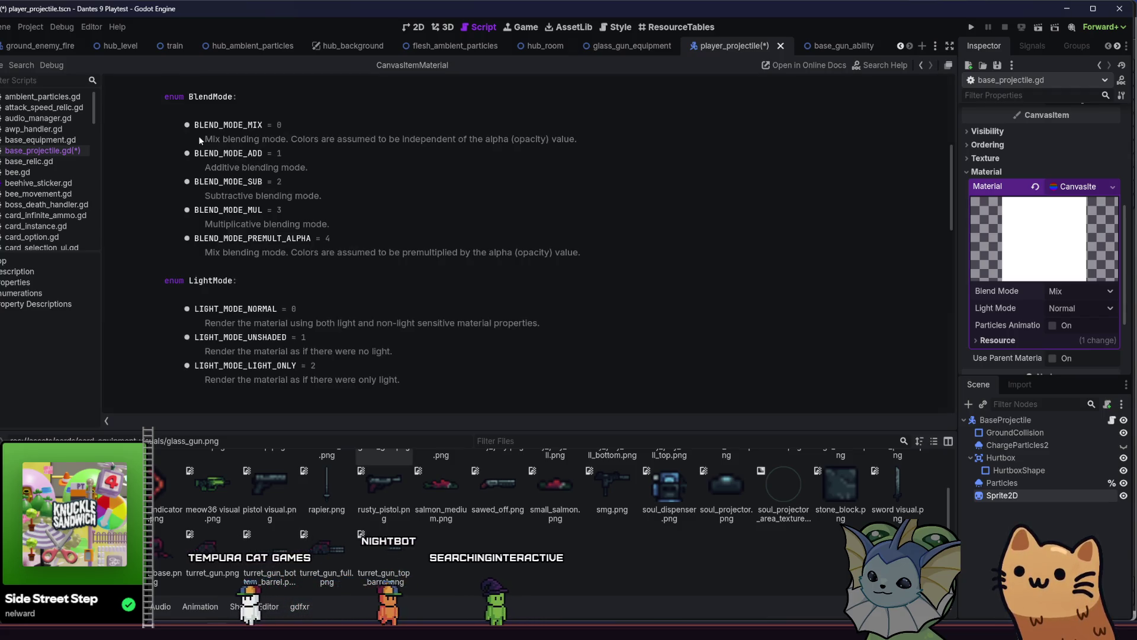
scroll(243, 130, up, 2)
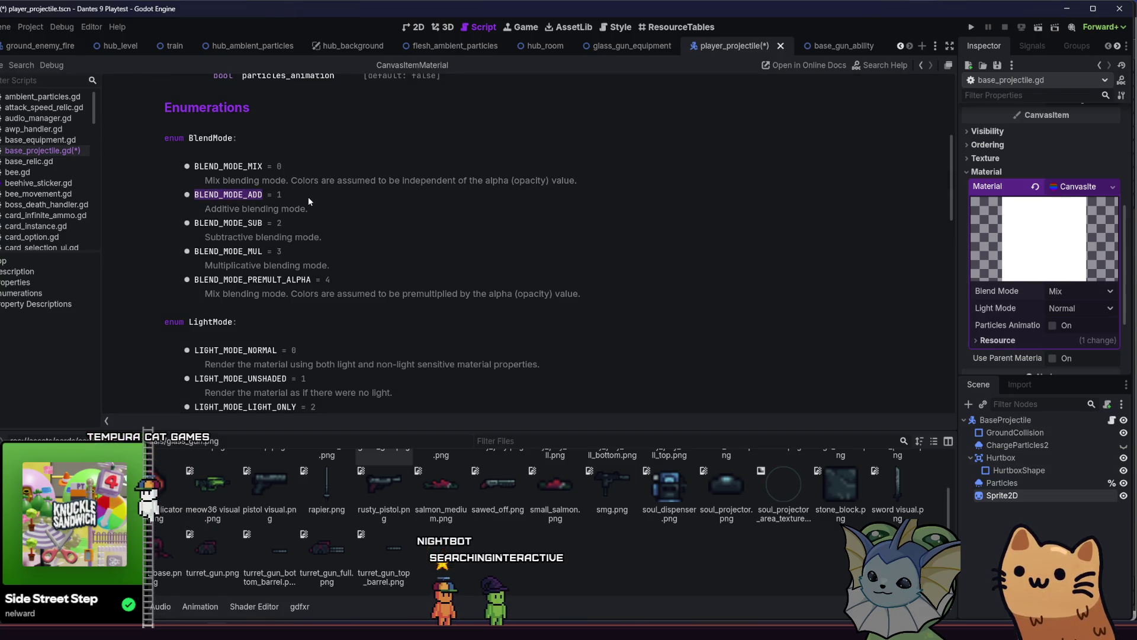
click(921, 65)
key(alt+Right)
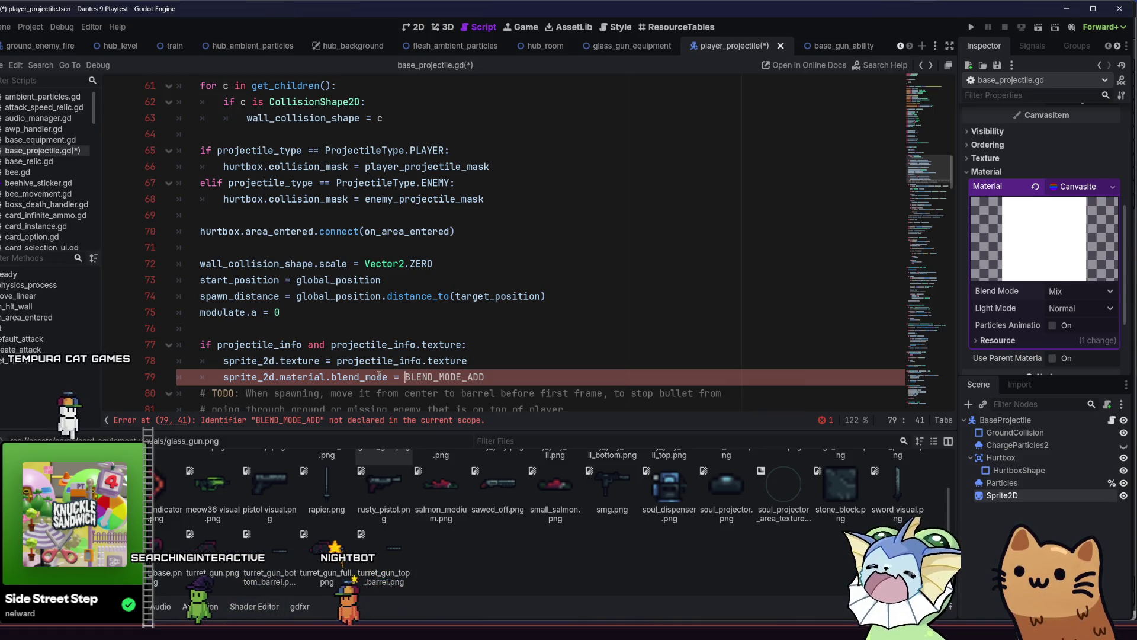
Edit the blend value on line 79, trying to type the BlendMode name
text(blend_mode.)
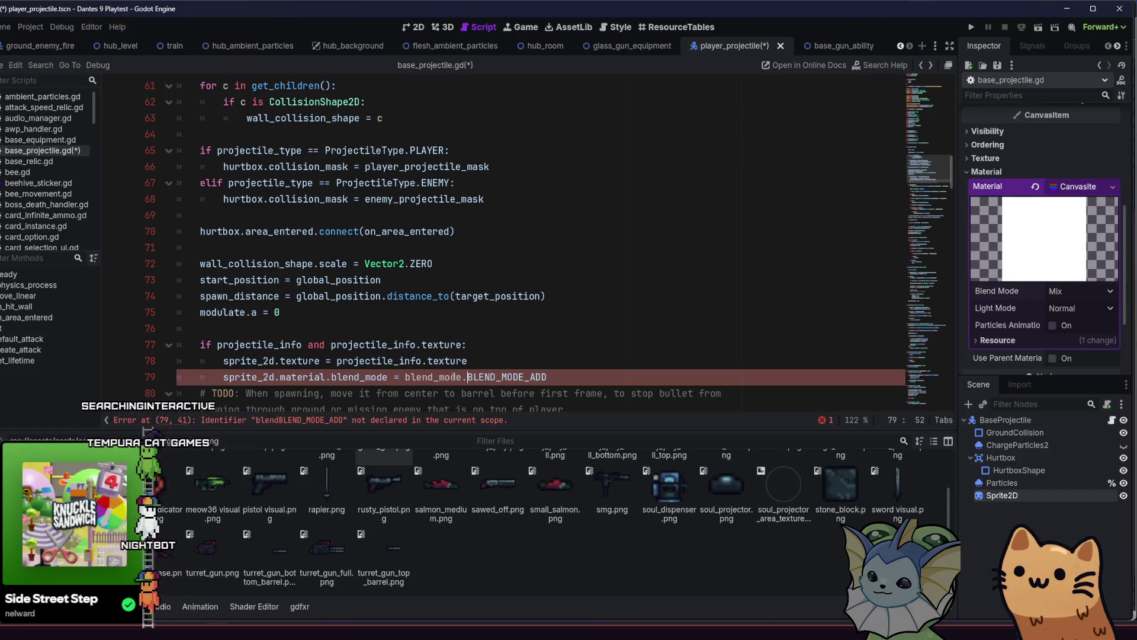
key(BackSpace)
key(BackSpace)
key(BackSpace)
key(BackSpace)
key(BackSpace)
key(BackSpace)
text(Bl)
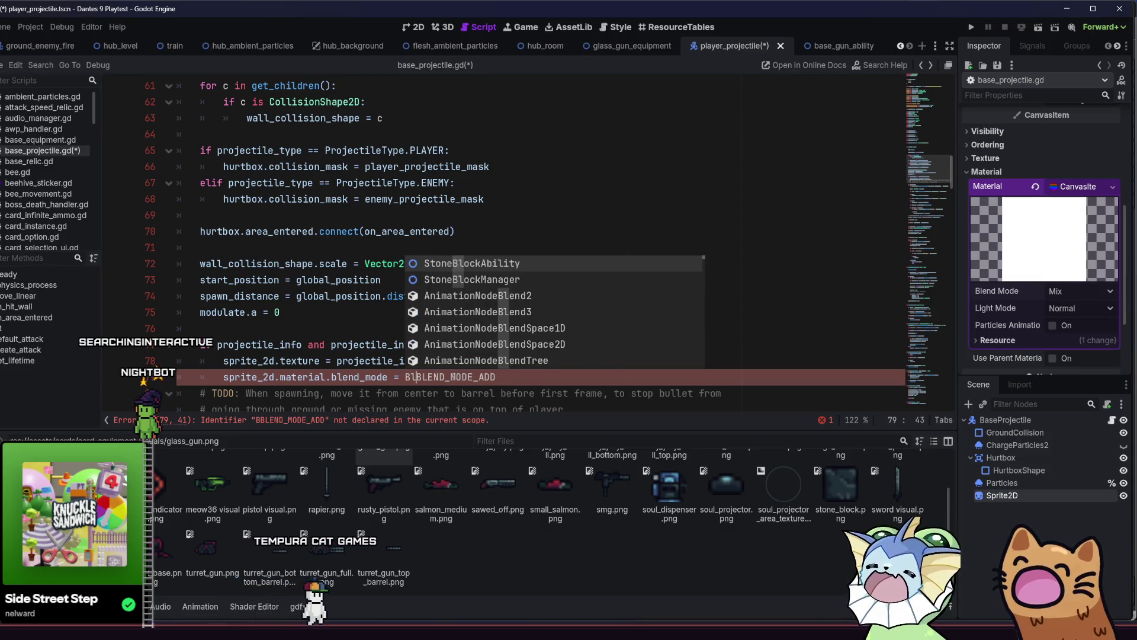
text(end)
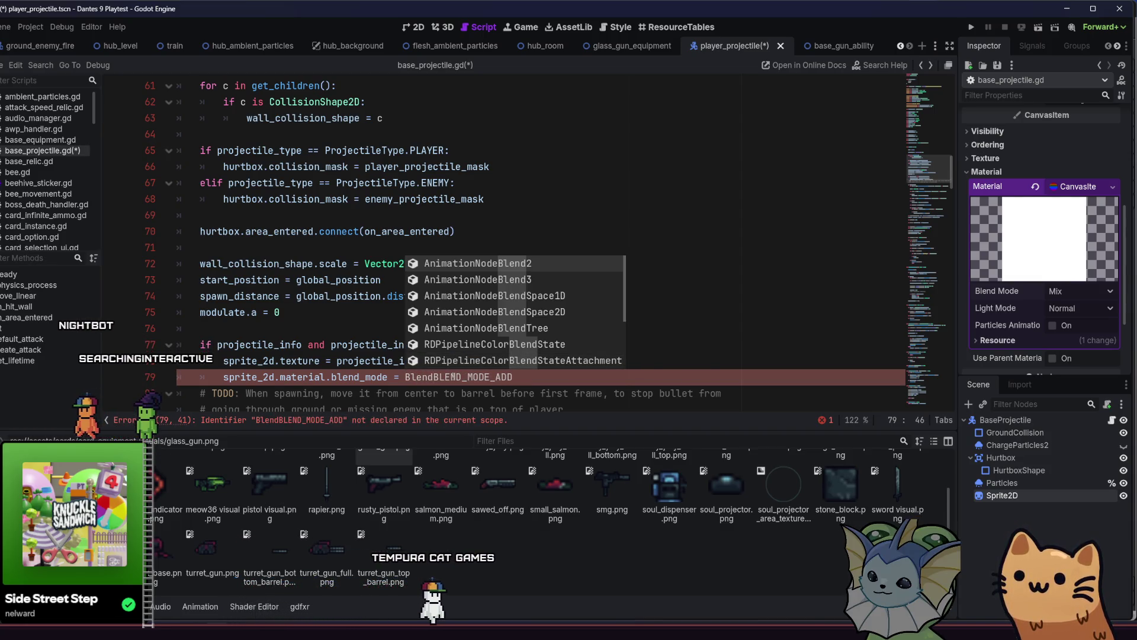
text(Mode.)
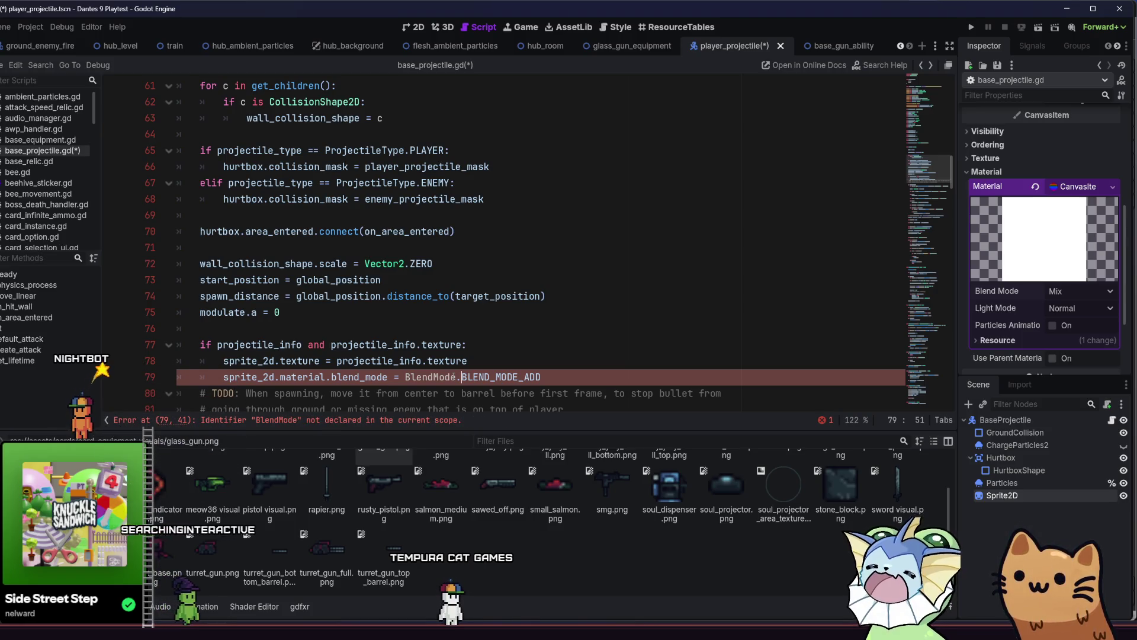
shift+click(430, 361)
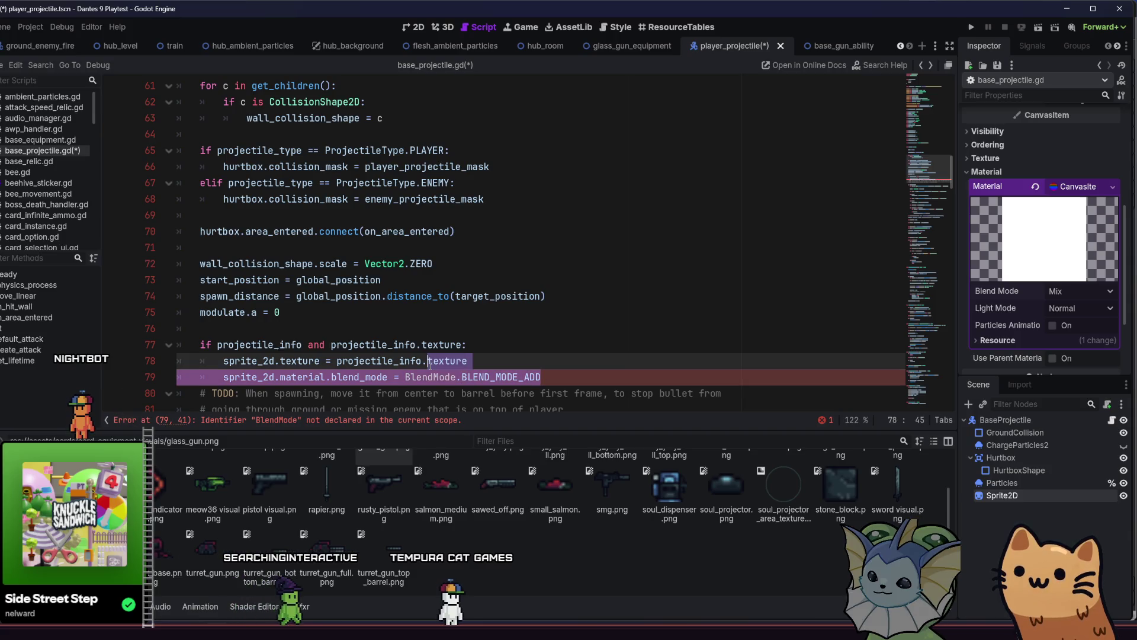
click(541, 377)
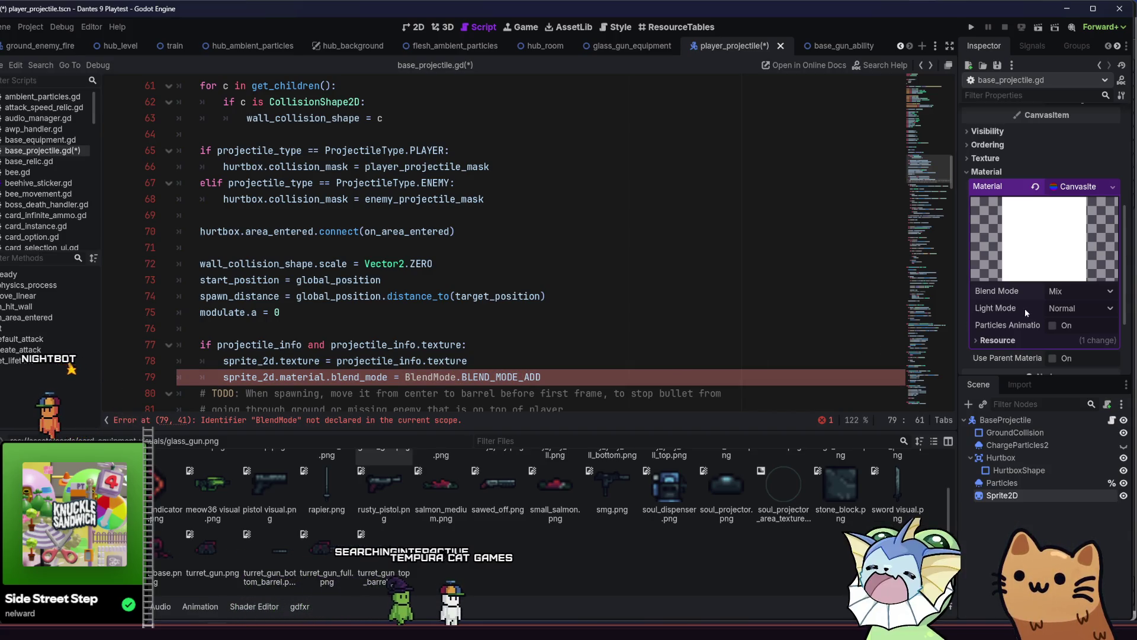
Reopen the Blend Mode documentation to recheck the BlendMode enumeration values
right_click(1007, 291)
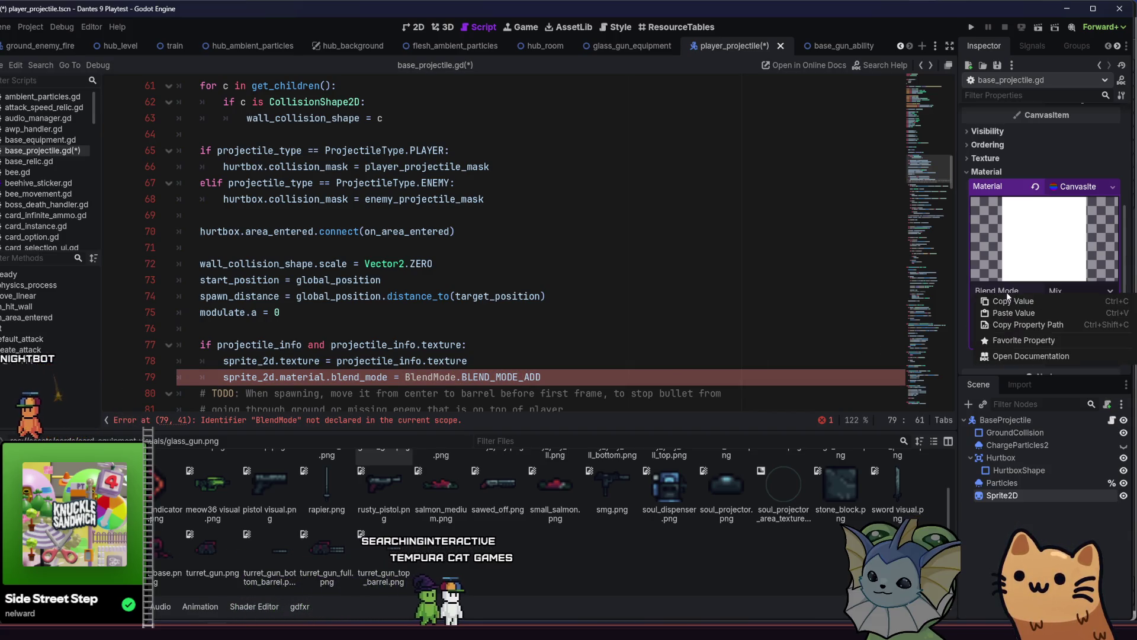
click(1000, 356)
click(199, 97)
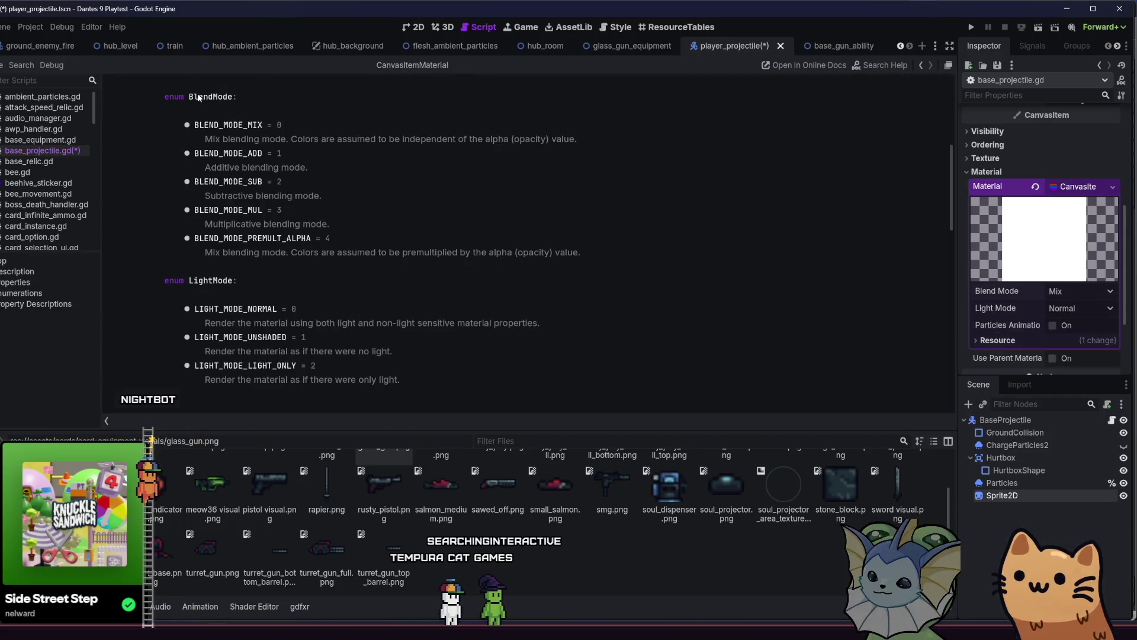
scroll(218, 107, up, 6)
scroll(218, 107, down, 1)
scroll(225, 112, up, 1)
scroll(227, 112, down, 4)
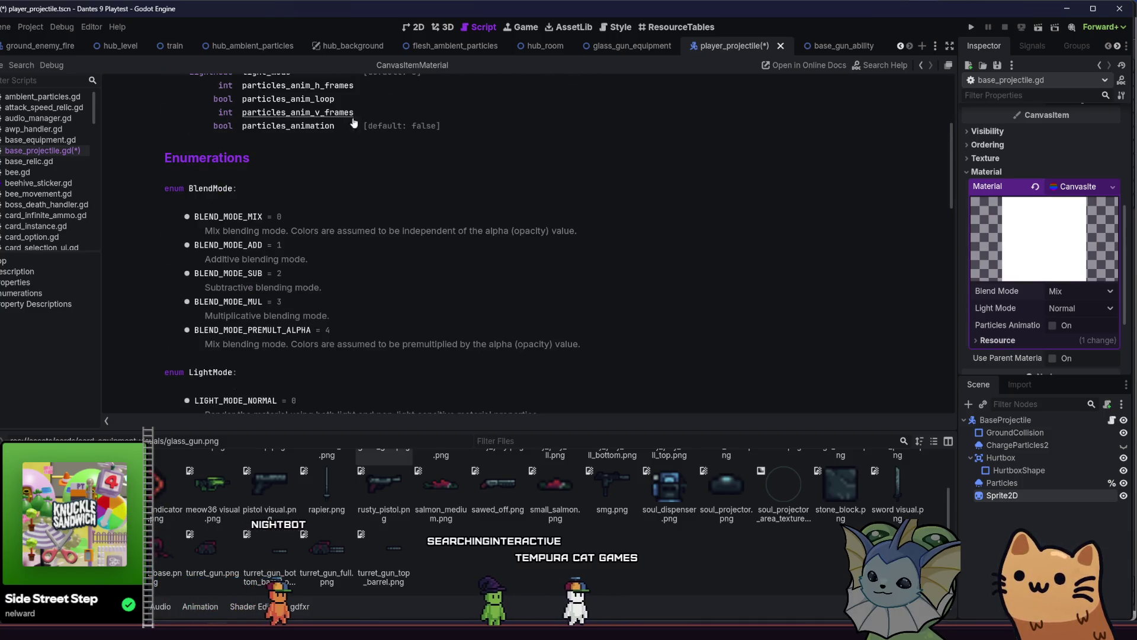
scroll(1043, 237, down, 2)
click(922, 65)
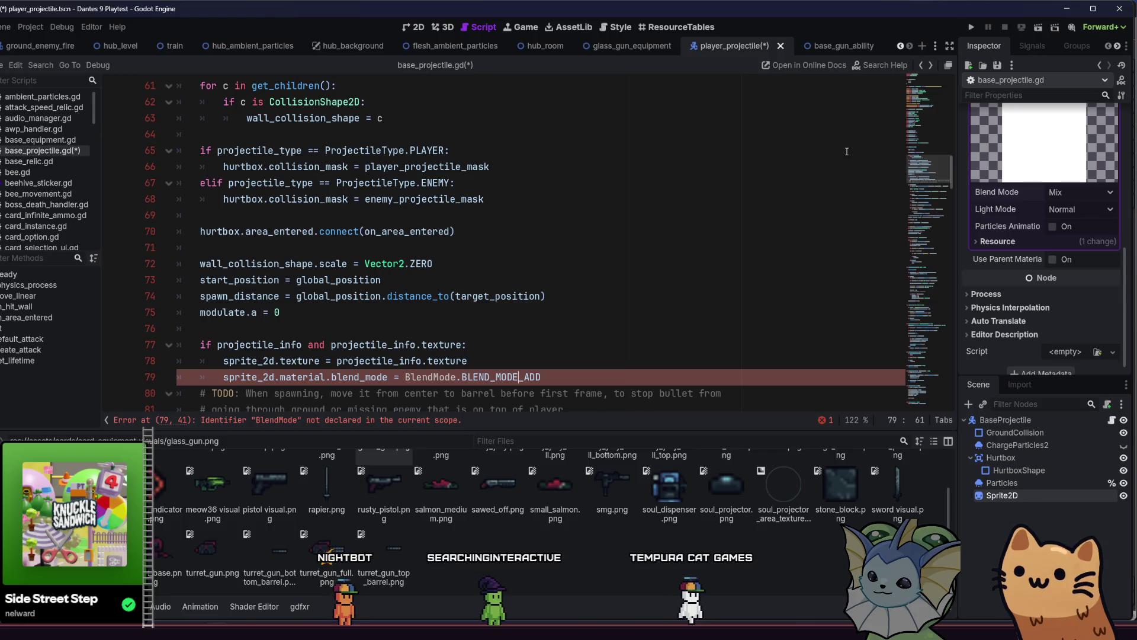
Complete line 79 as CanvasItemMaterial.BLEND_MODE_ADD, remove the stray text, and save
text(an)
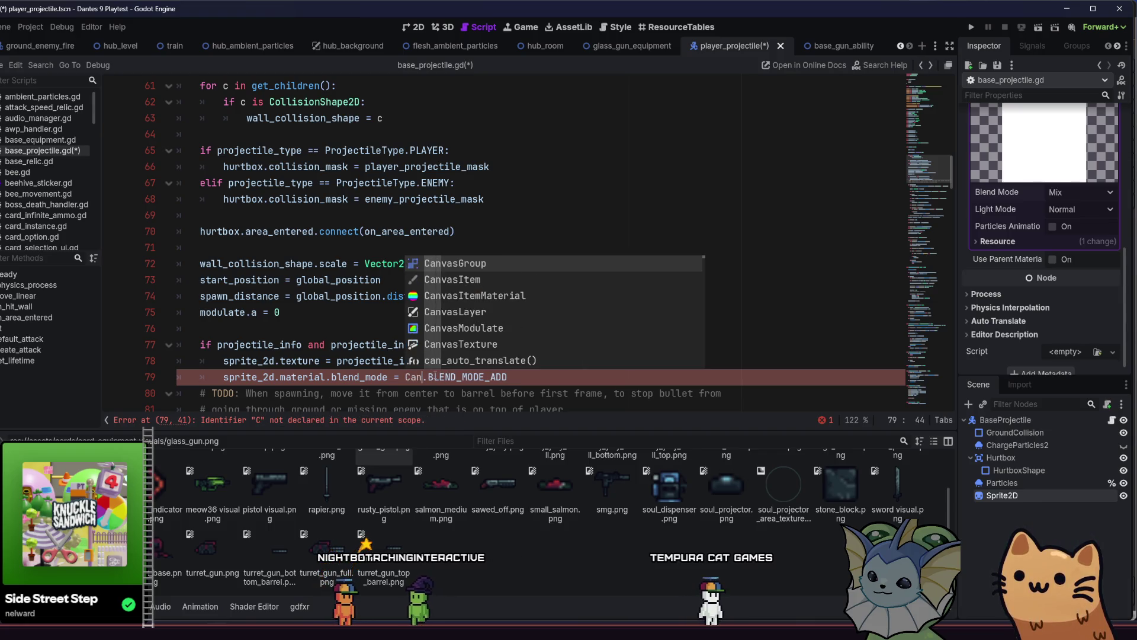
key(Down)
key(Down)
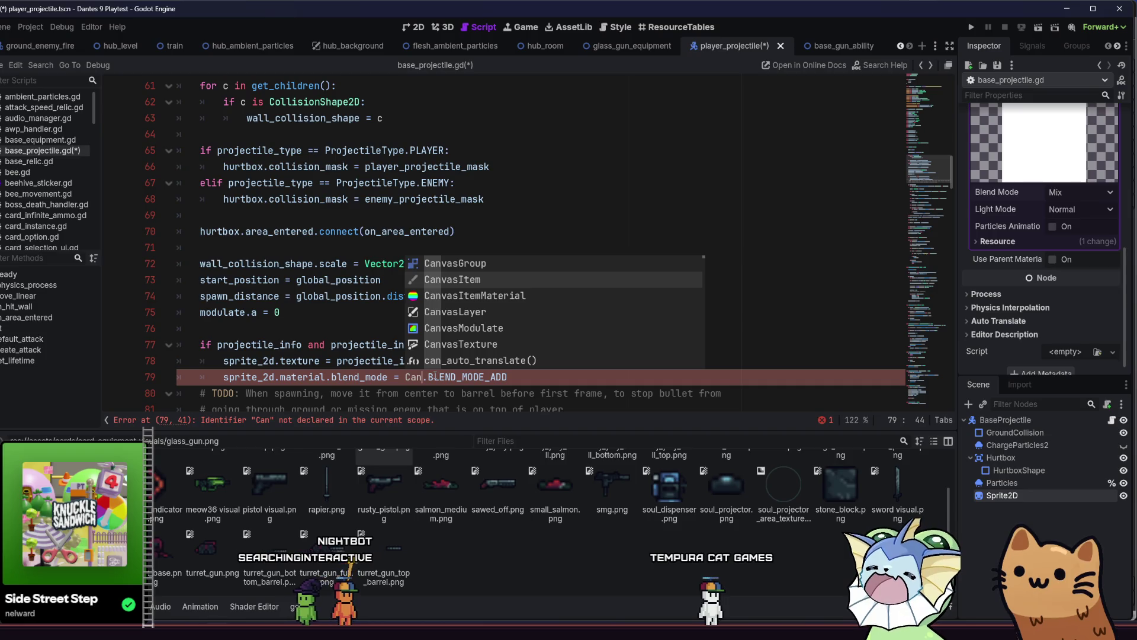
key(Return)
text(.blend)
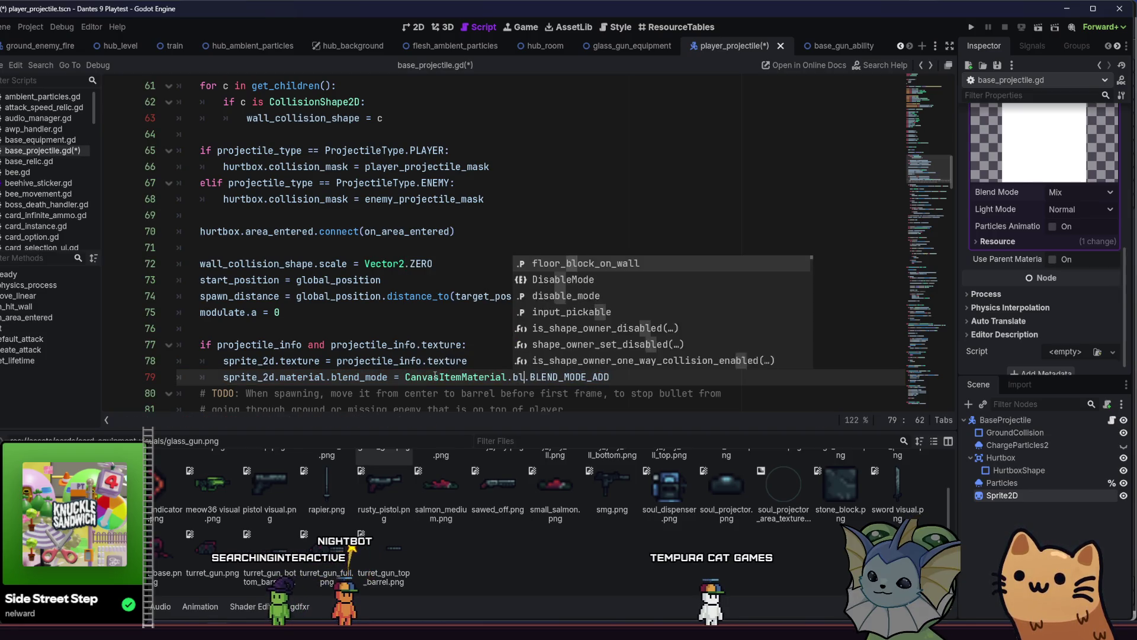
key(BackSpace)
key(BackSpace)
key(BackSpace)
text(Blen)
key(BackSpace)
key(BackSpace)
key(BackSpace)
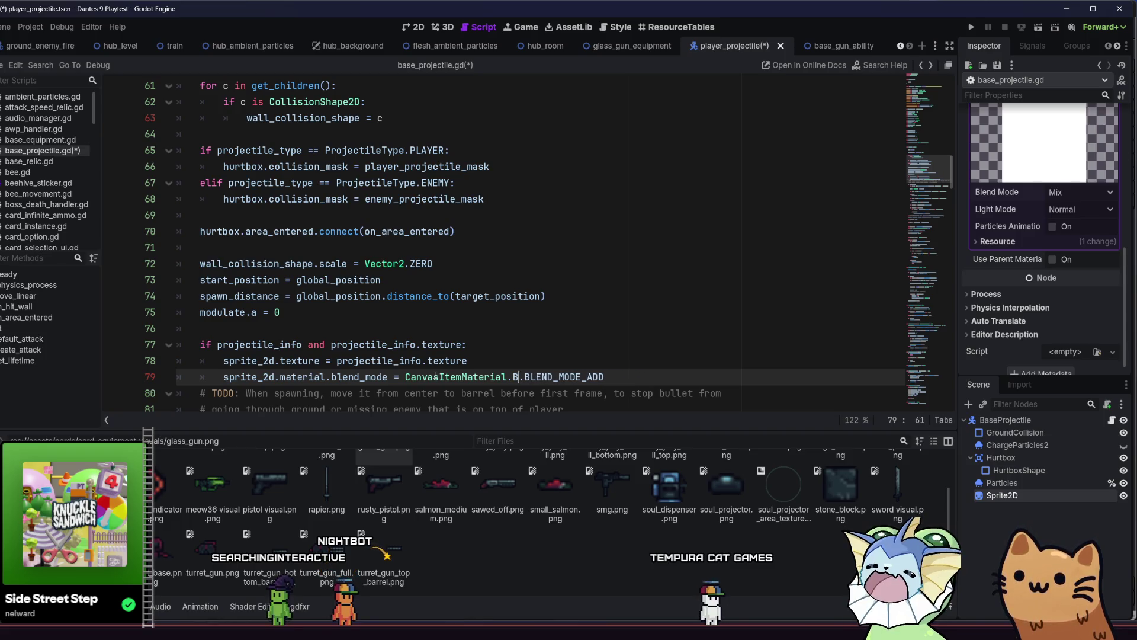
key(ctrl+s)
Dedent the blend_mode line out of the texture check, leaving a blank line above it
key(End)
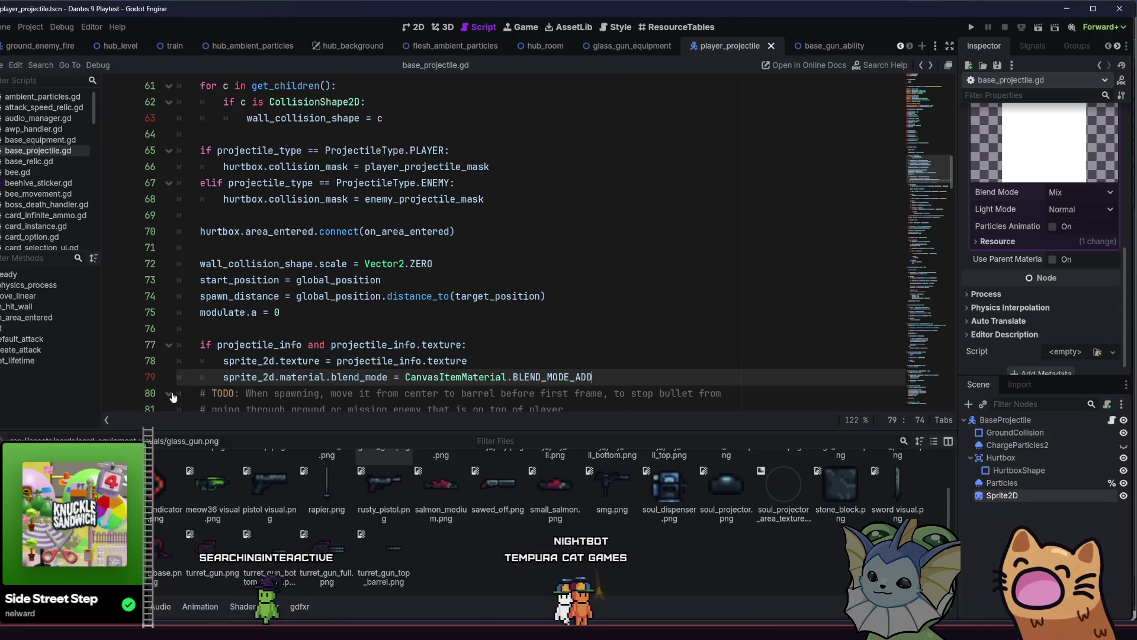
key(Home)
key(Return)
key(BackSpace)
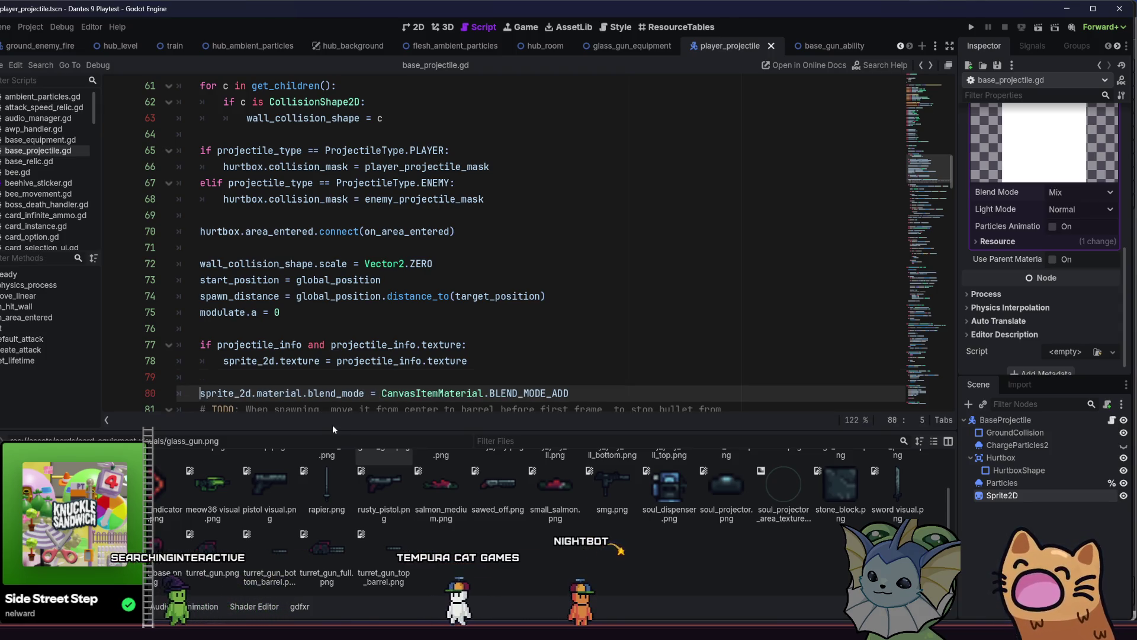
scroll(273, 277, down, 2)
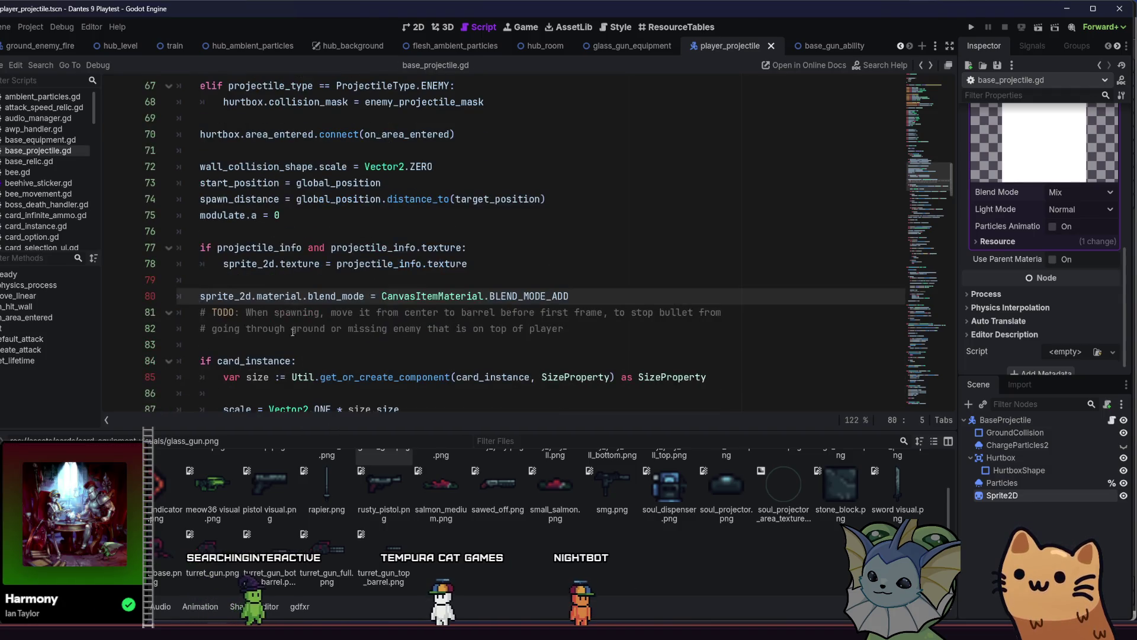
click(273, 277)
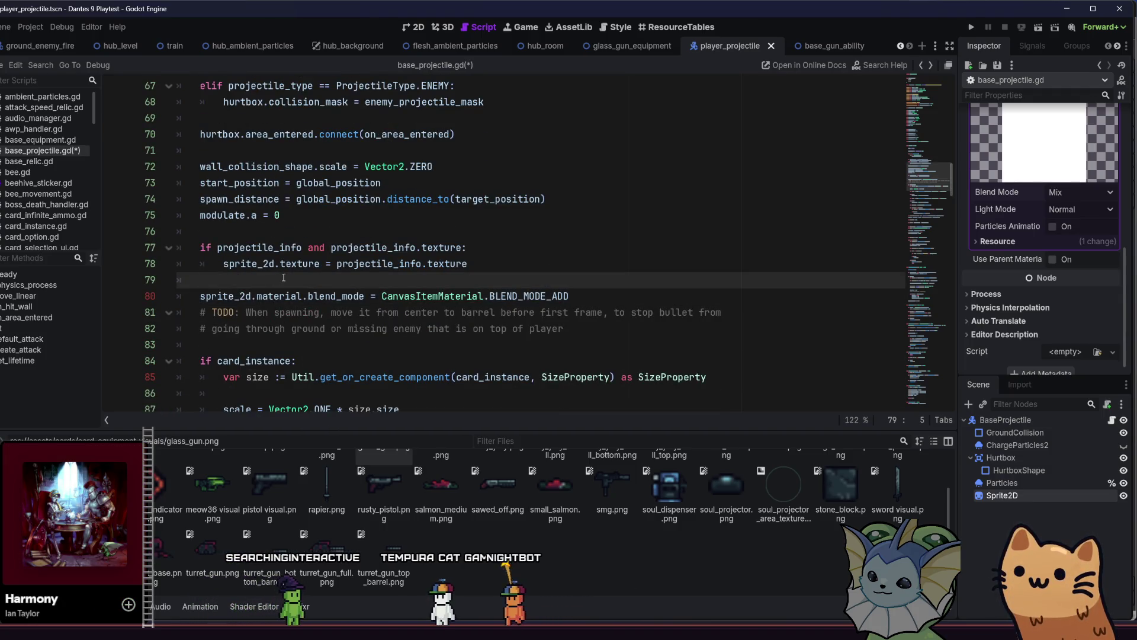
ctrl+click(384, 248)
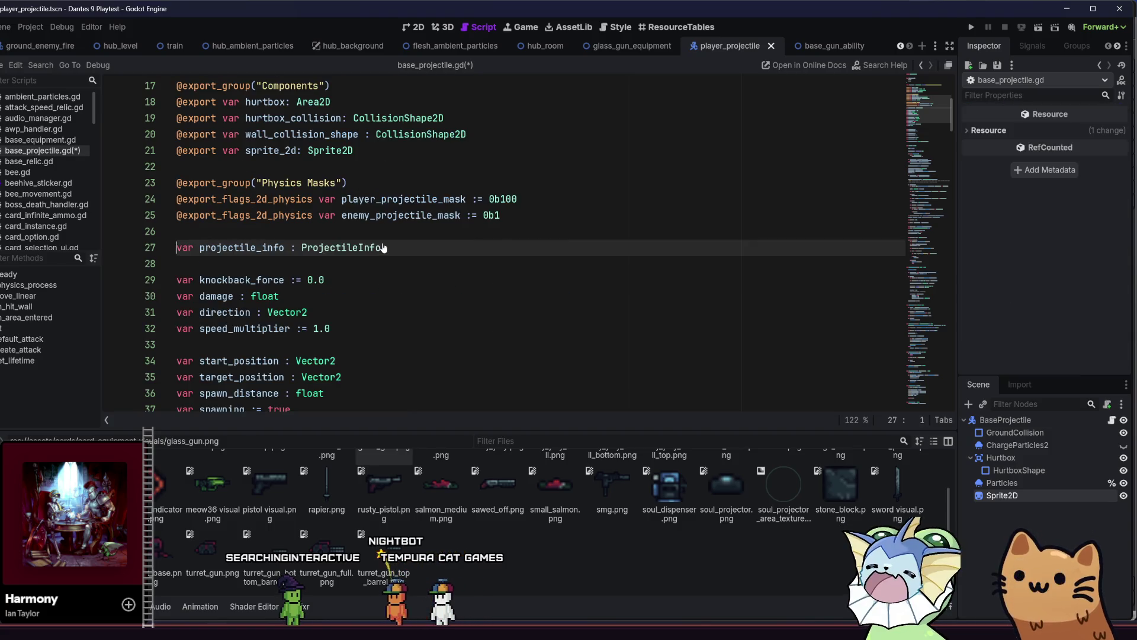
ctrl+click(339, 248)
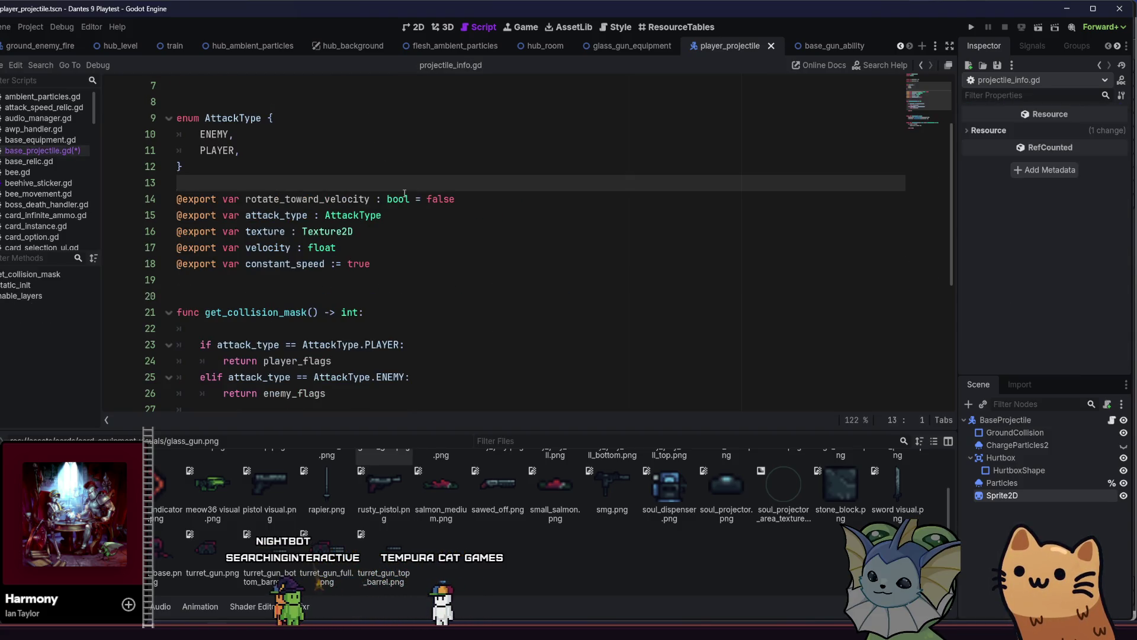
click(472, 200)
key(Return)
text(@export var blend_mode_add : bol)
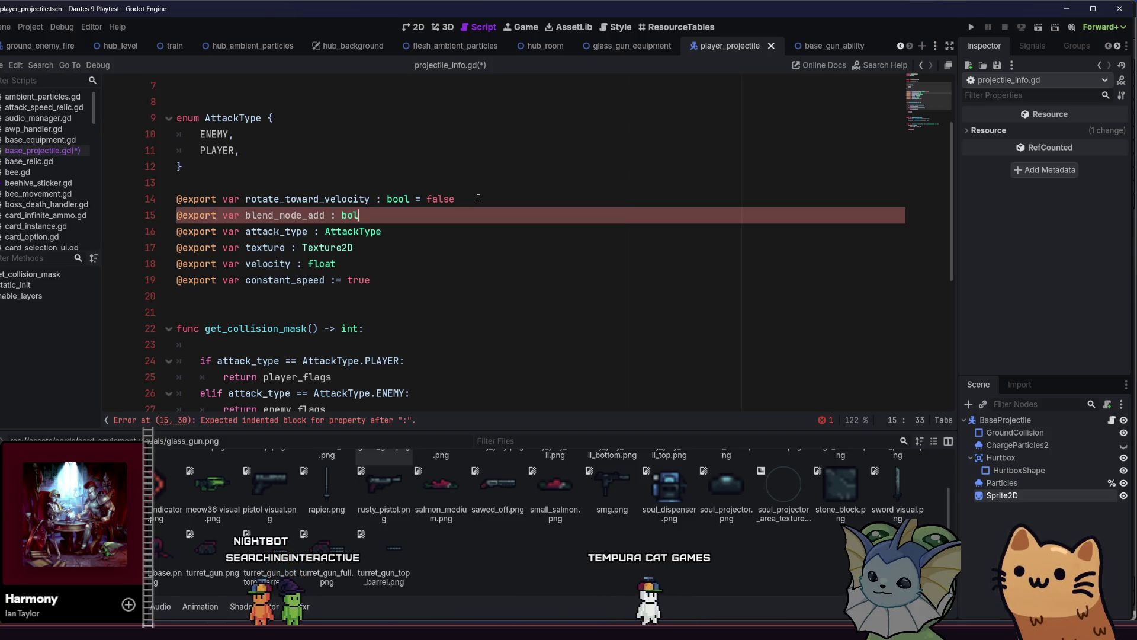
key(BackSpace)
text(ol = false)
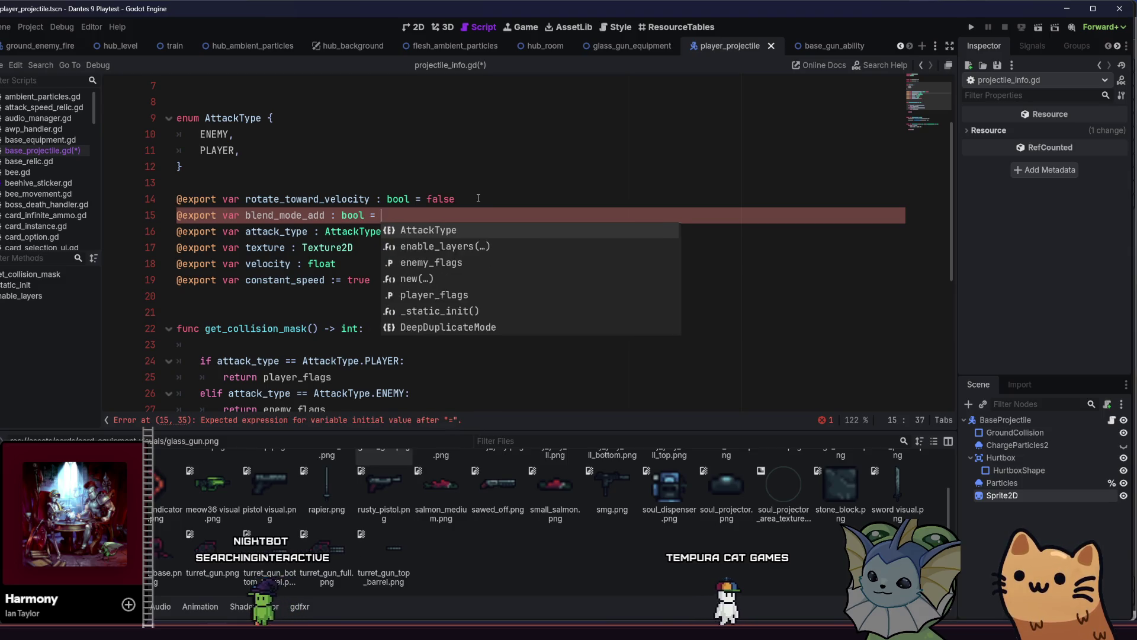
key(Escape)
key(ctrl+s)
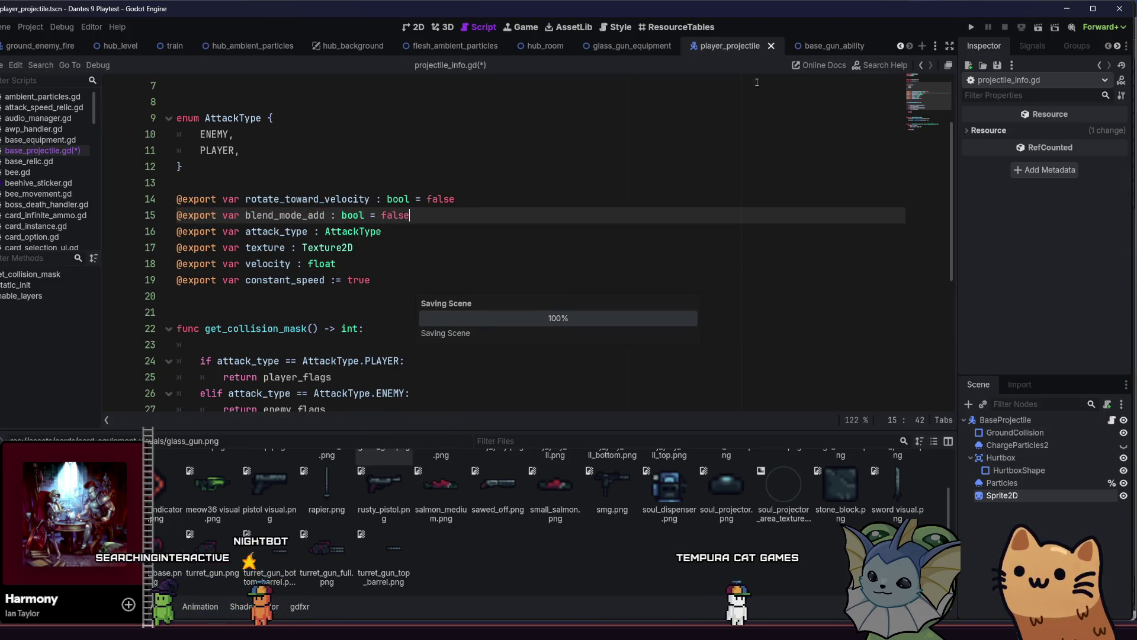
Wrap the BLEND_MODE_ADD line in 'if projectile_info.blend_mode_add' in base_projectile.gd and save
click(921, 68)
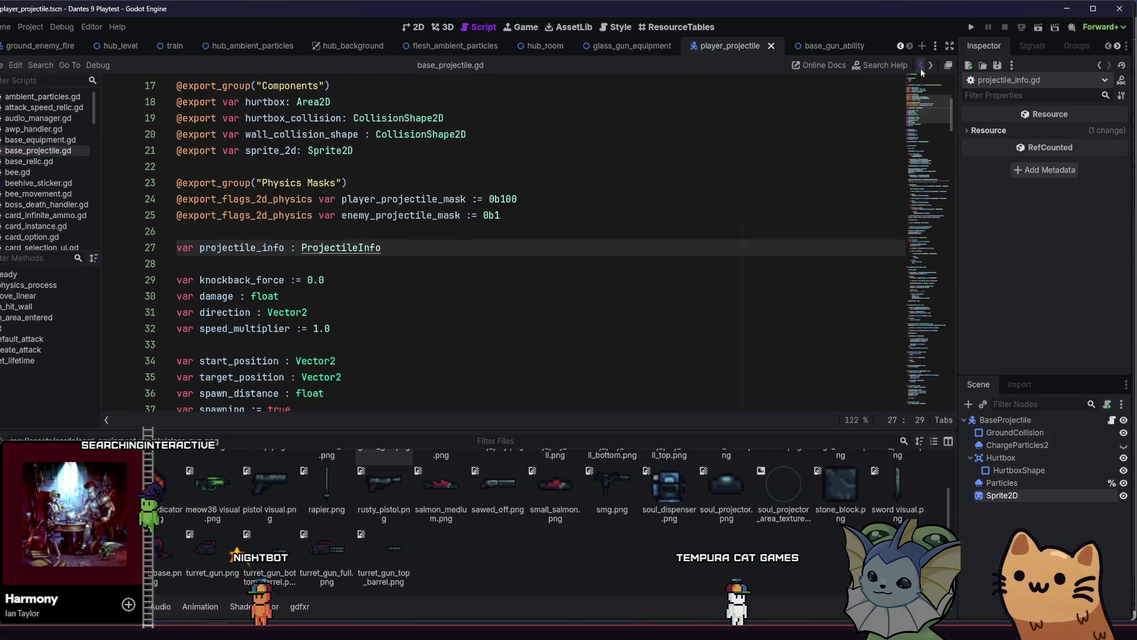
click(921, 66)
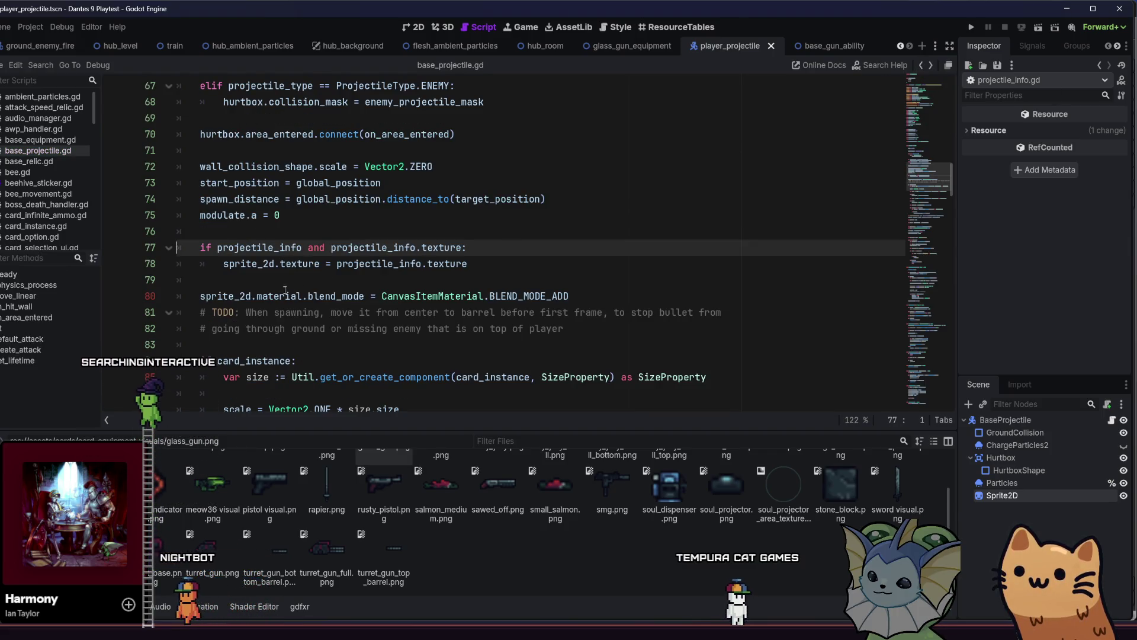
click(348, 280)
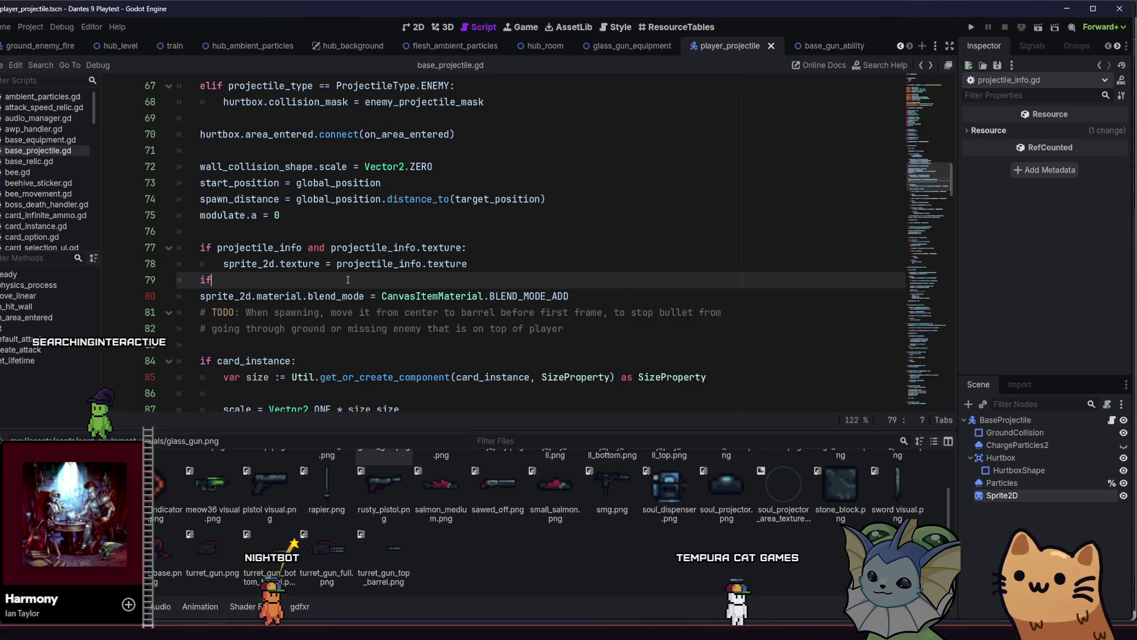
key(BackSpace)
key(BackSpace)
key(BackSpace)
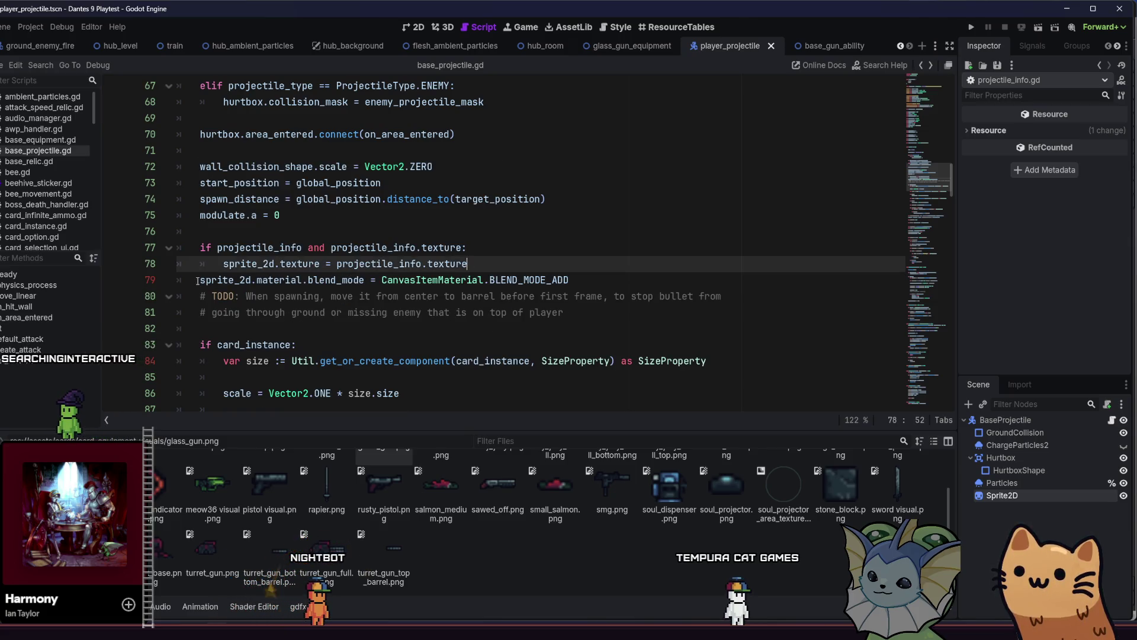
click(207, 280)
click(514, 268)
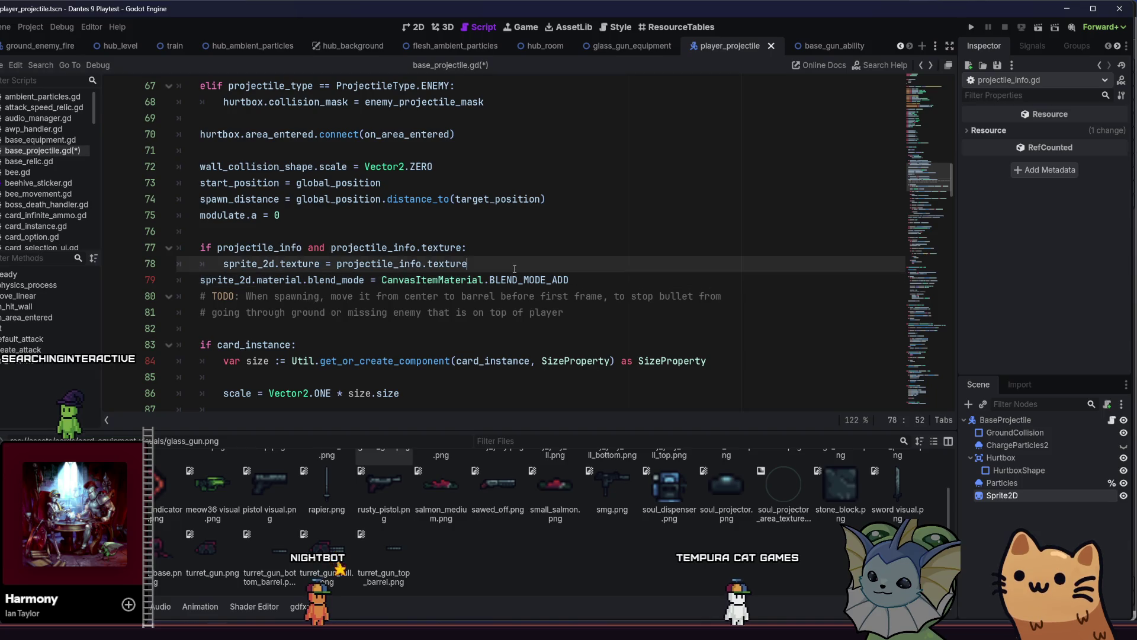
key(Return)
text(if projectile_info and)
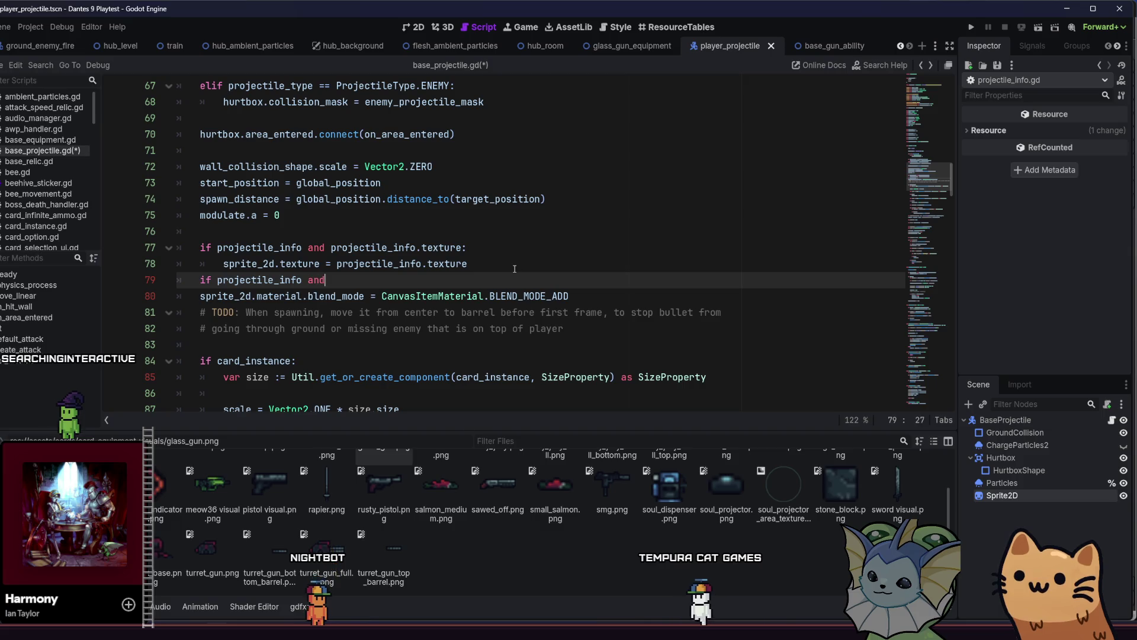
text(ojectile_info,)
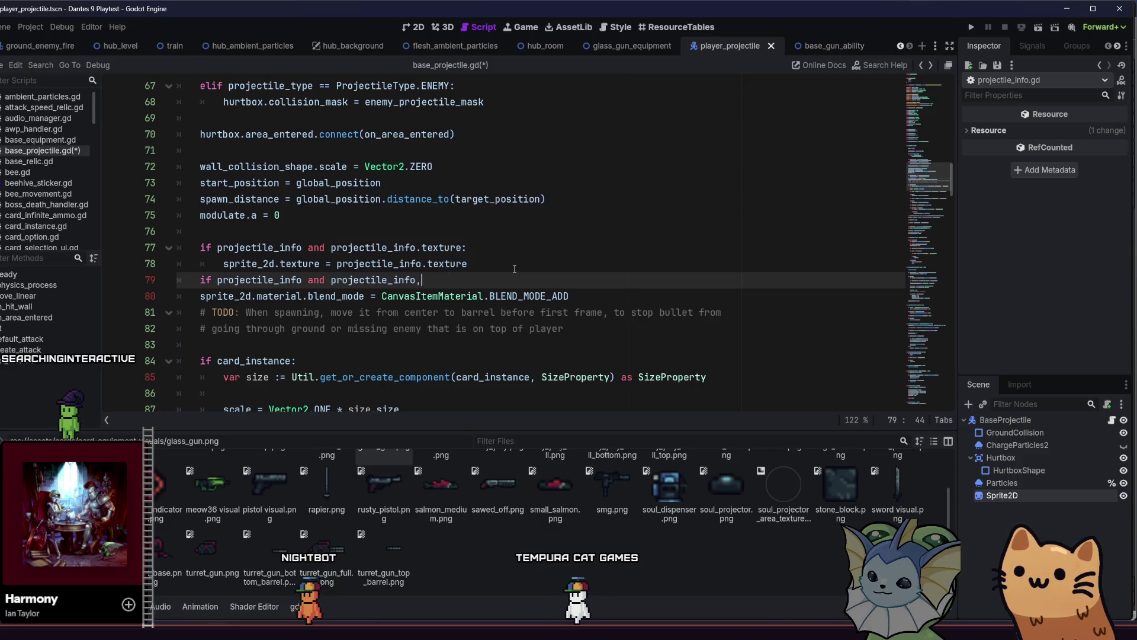
text(blend_mode_add)
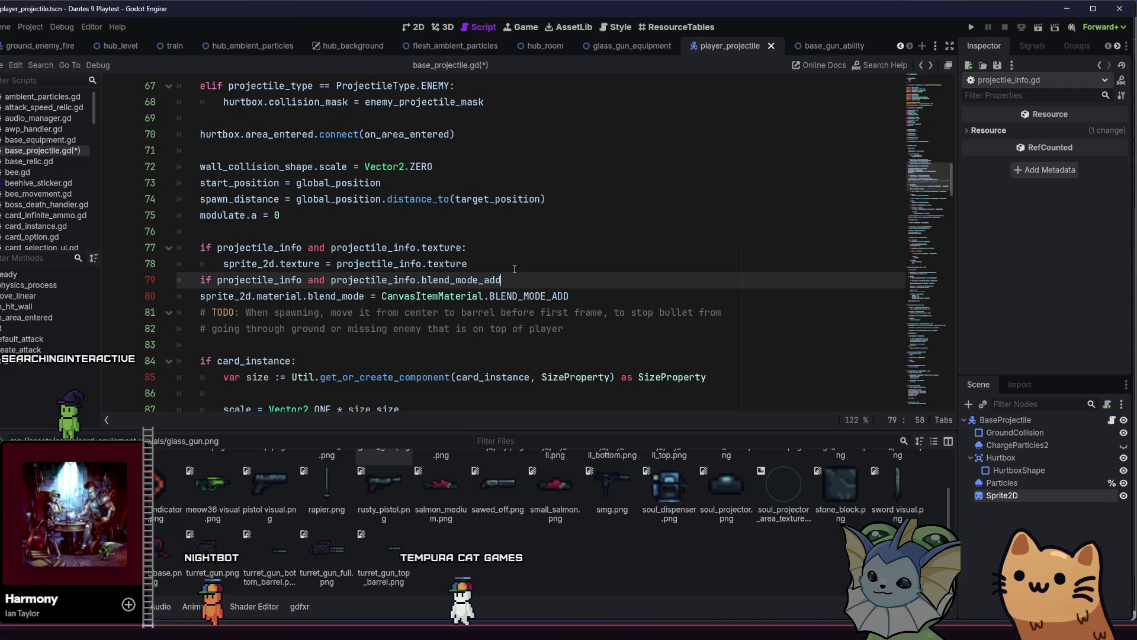
key(Down)
key(Home)
key(Tab)
click(601, 271)
key(ctrl+s)
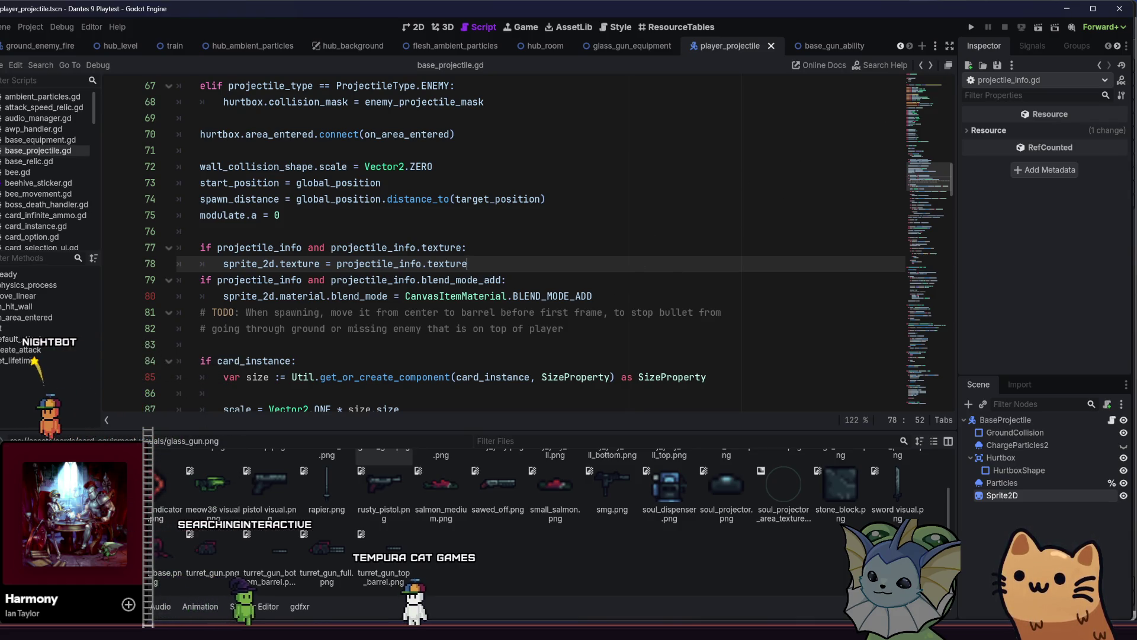
Open the res://assets/vfx/projectiles folder in the FileSystem
scroll(225, 514, up, 2)
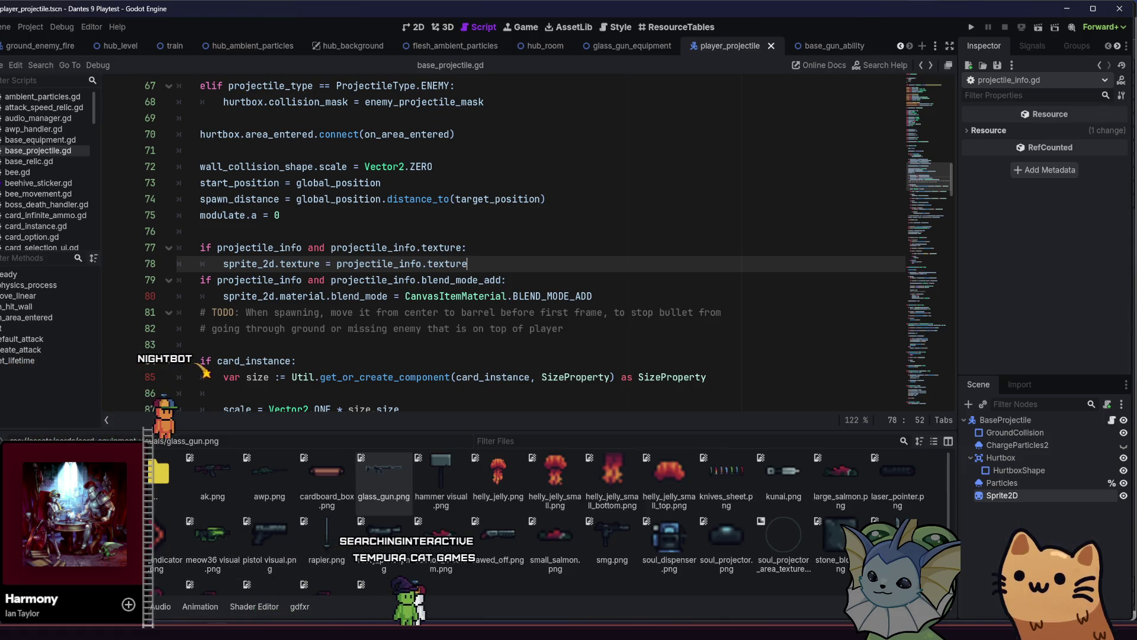
click(71, 474)
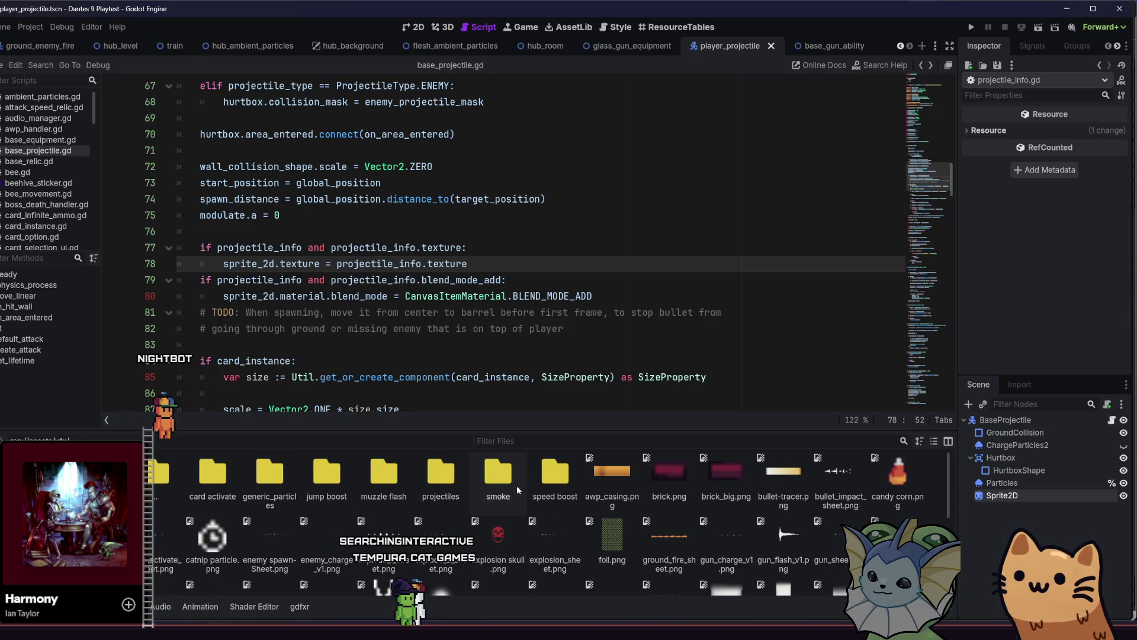
double_click(441, 474)
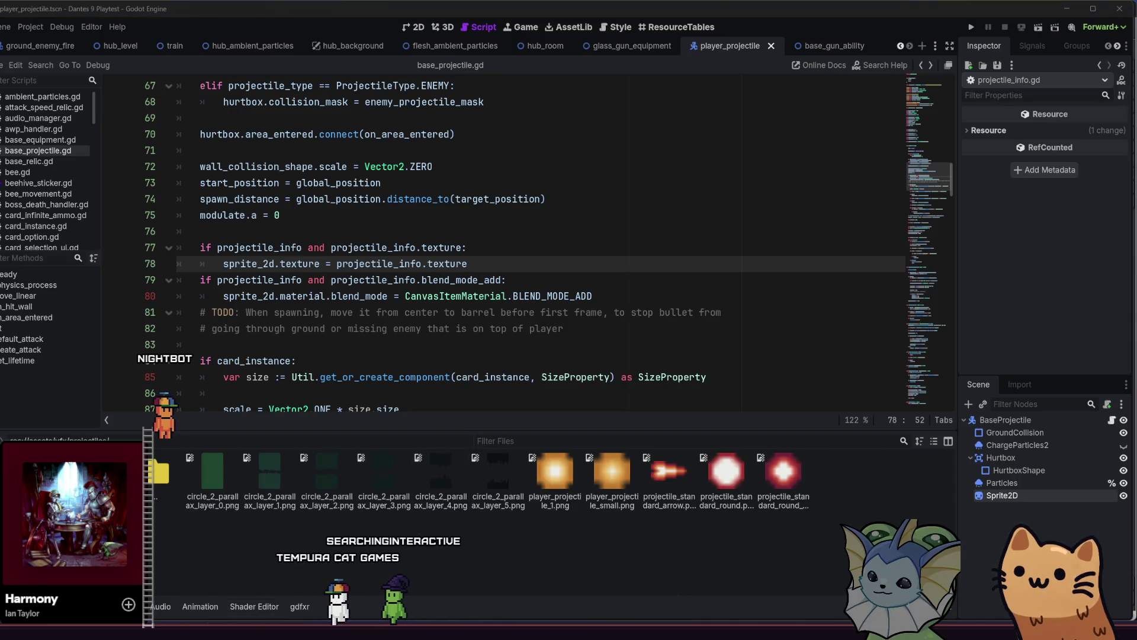
In Aseprite, select the pale grey knife-like sprite and name its export 'projectile'
key(alt+Tab)
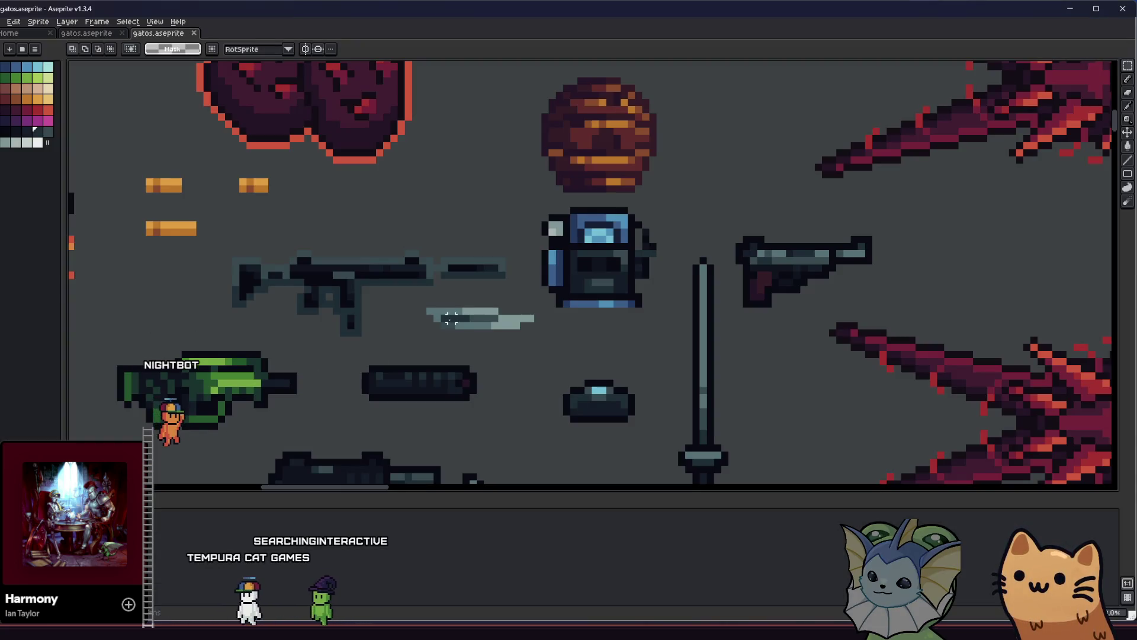
drag(424, 306, 536, 331)
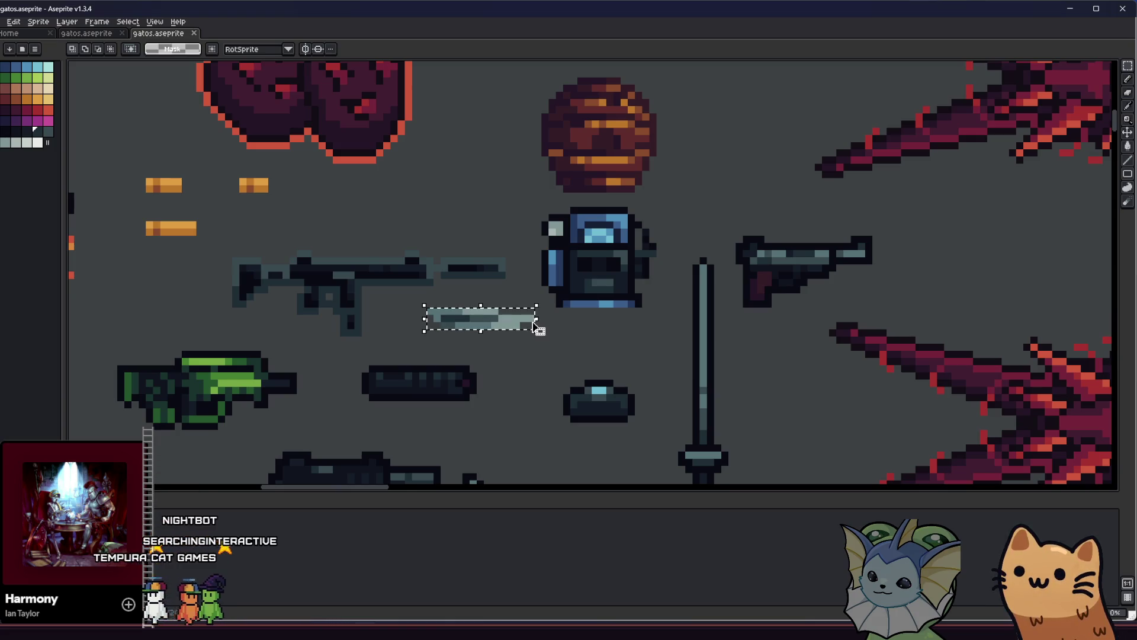
click(2, 22)
mouse_move(54, 111)
click(119, 111)
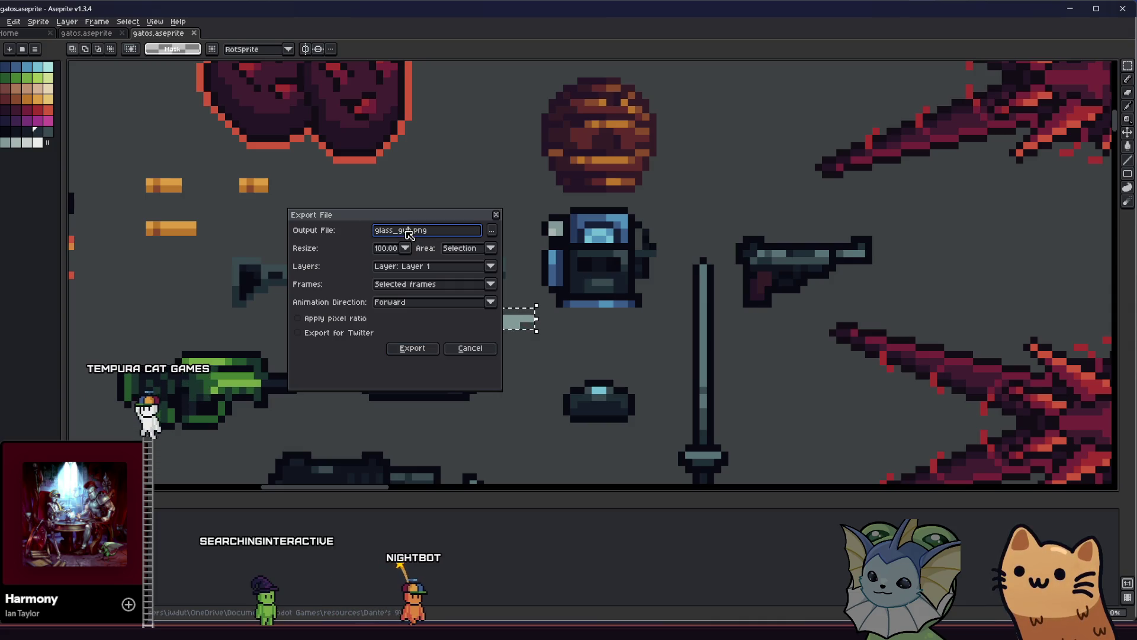
text(projectile)
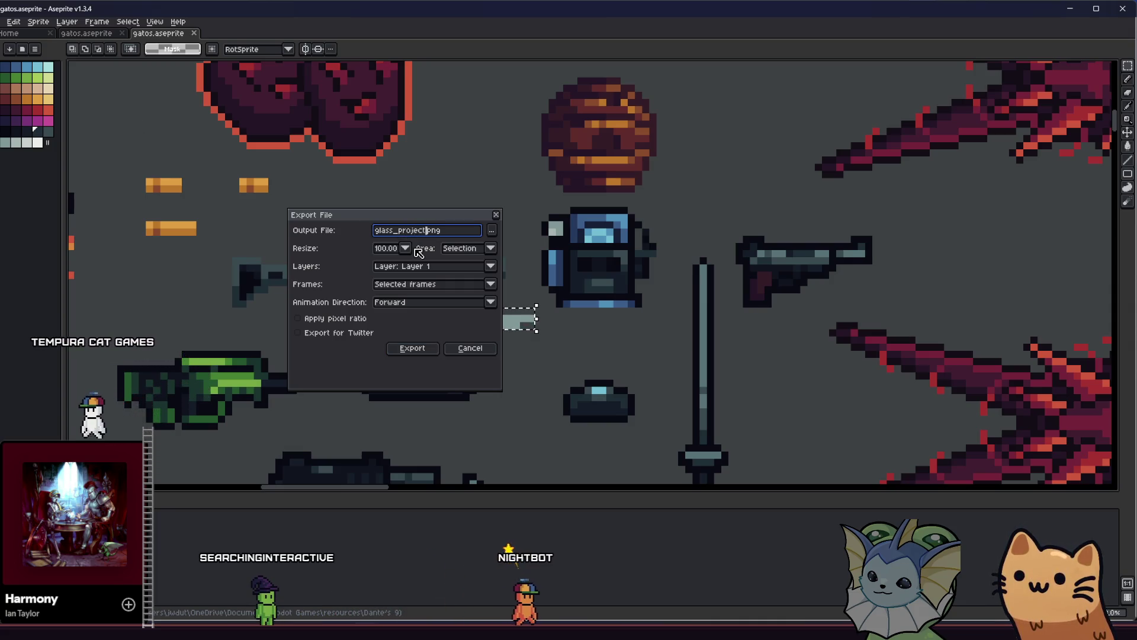
Export the sprite into resources/Dante's 9/particles/projectiles and confirm the export
click(494, 232)
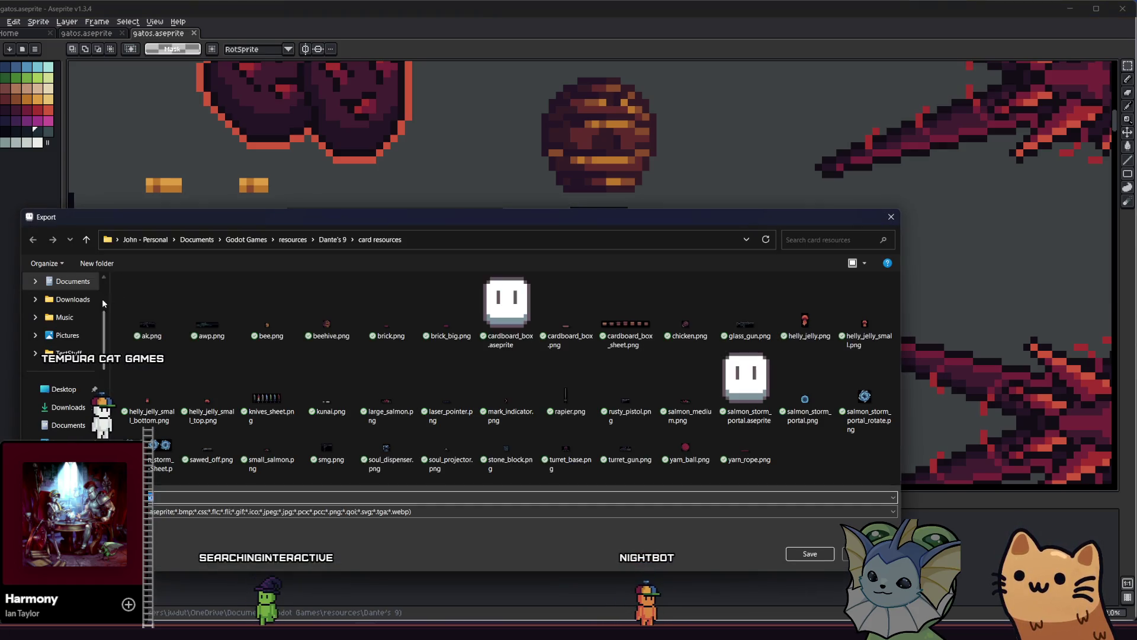
click(92, 239)
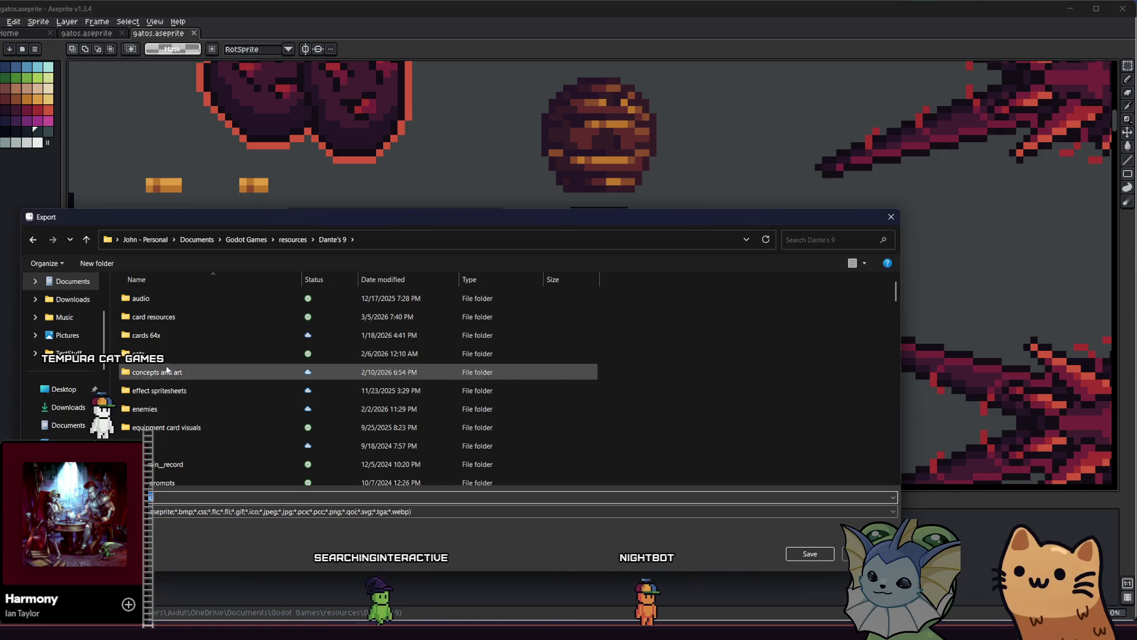
scroll(168, 370, down, 8)
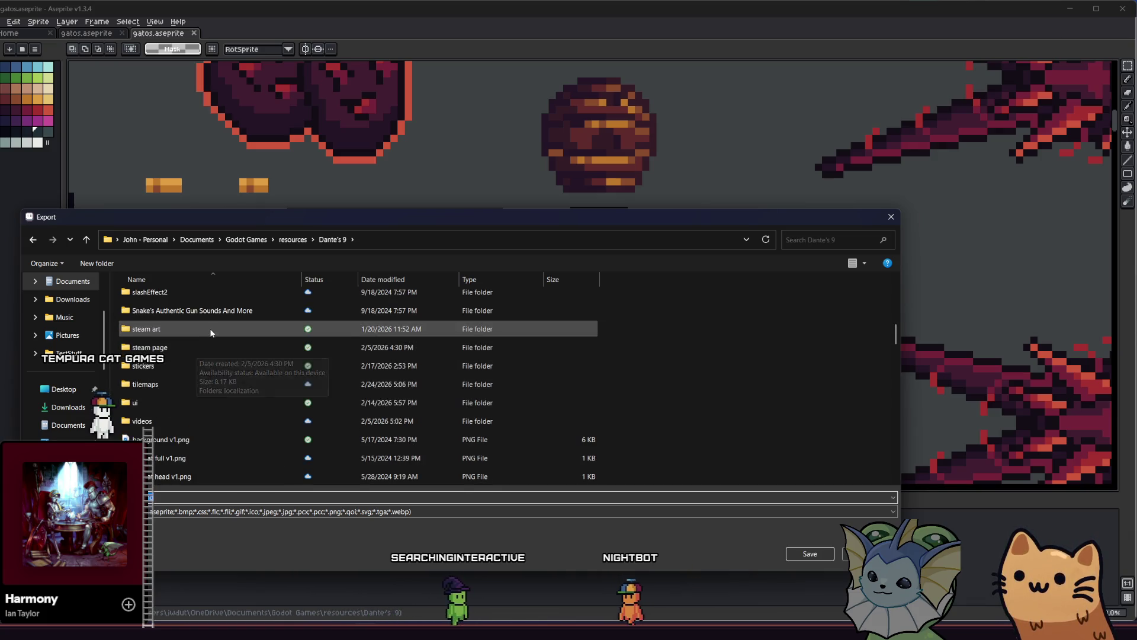
scroll(185, 365, up, 2)
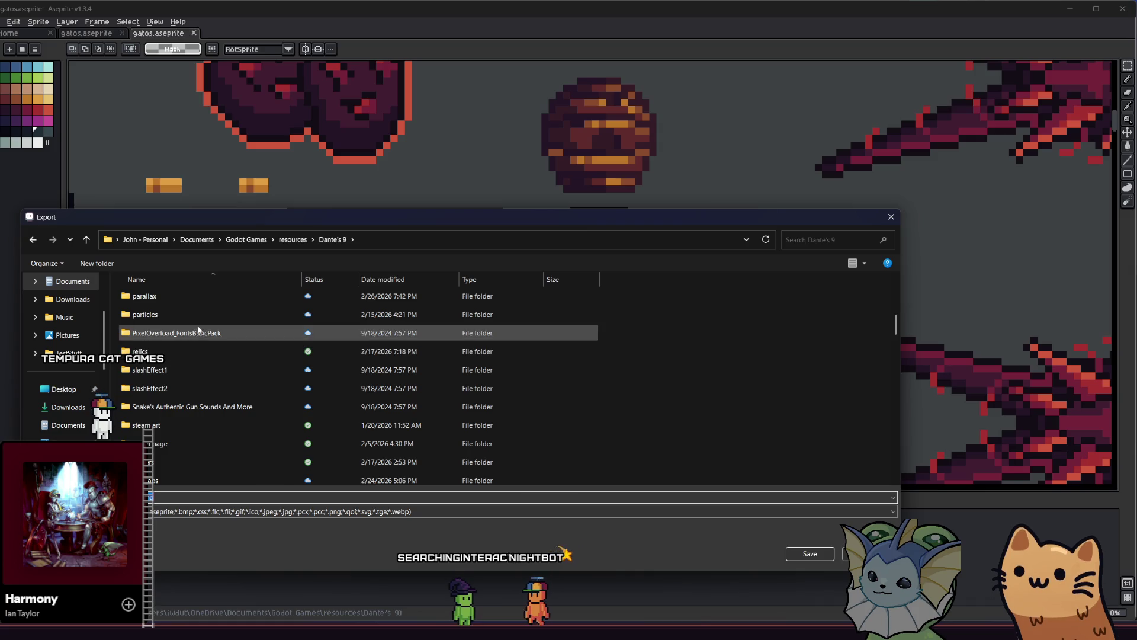
double_click(198, 315)
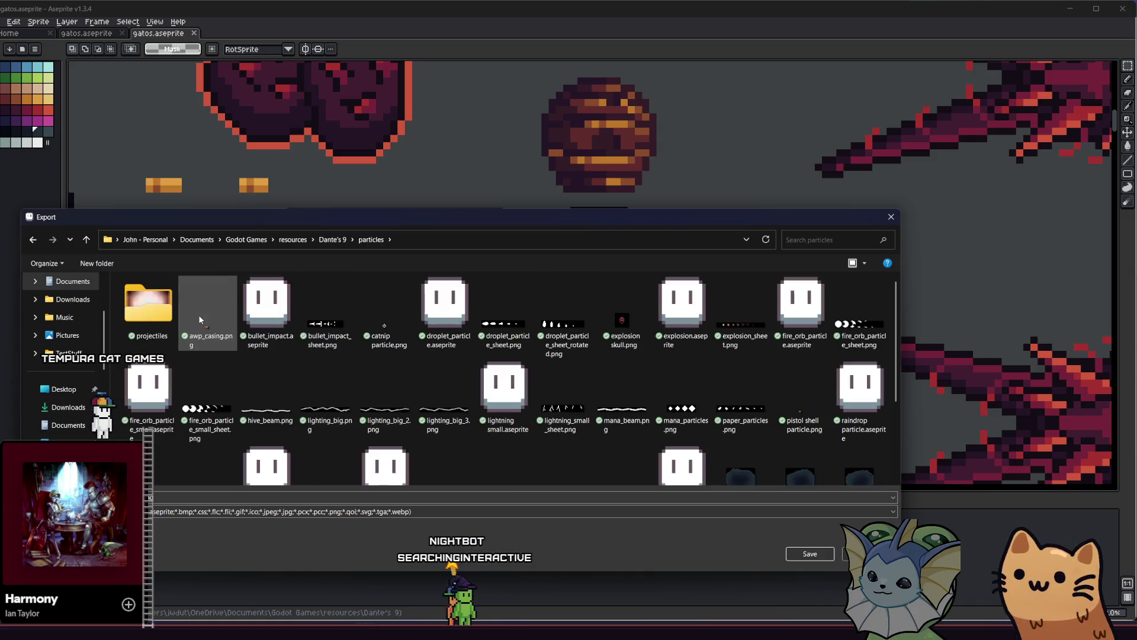
double_click(168, 314)
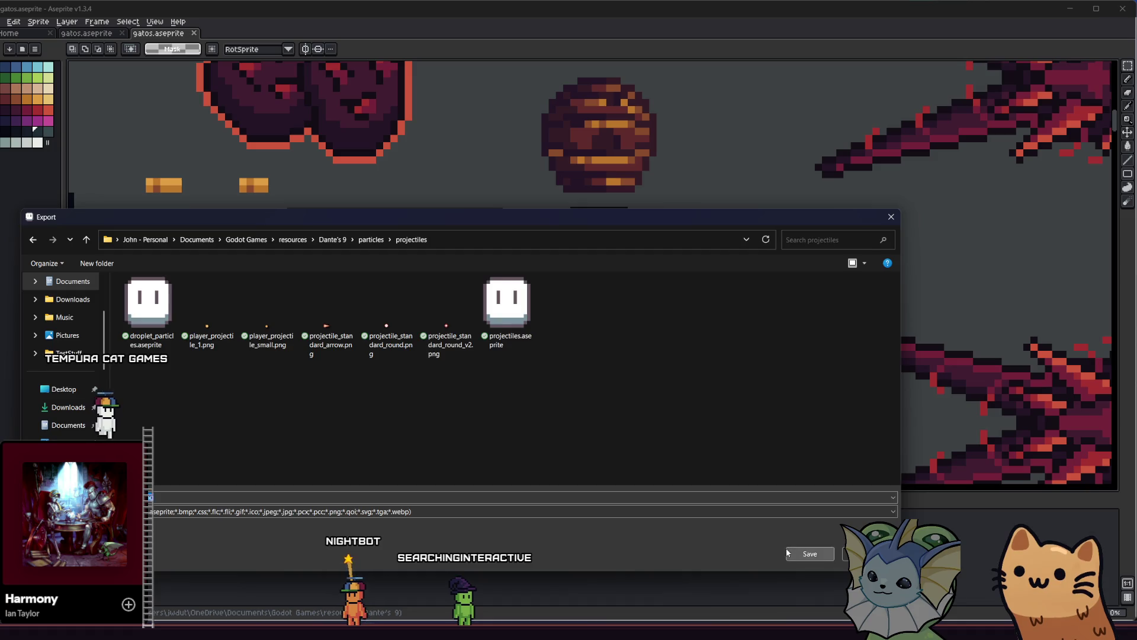
click(788, 553)
key(Return)
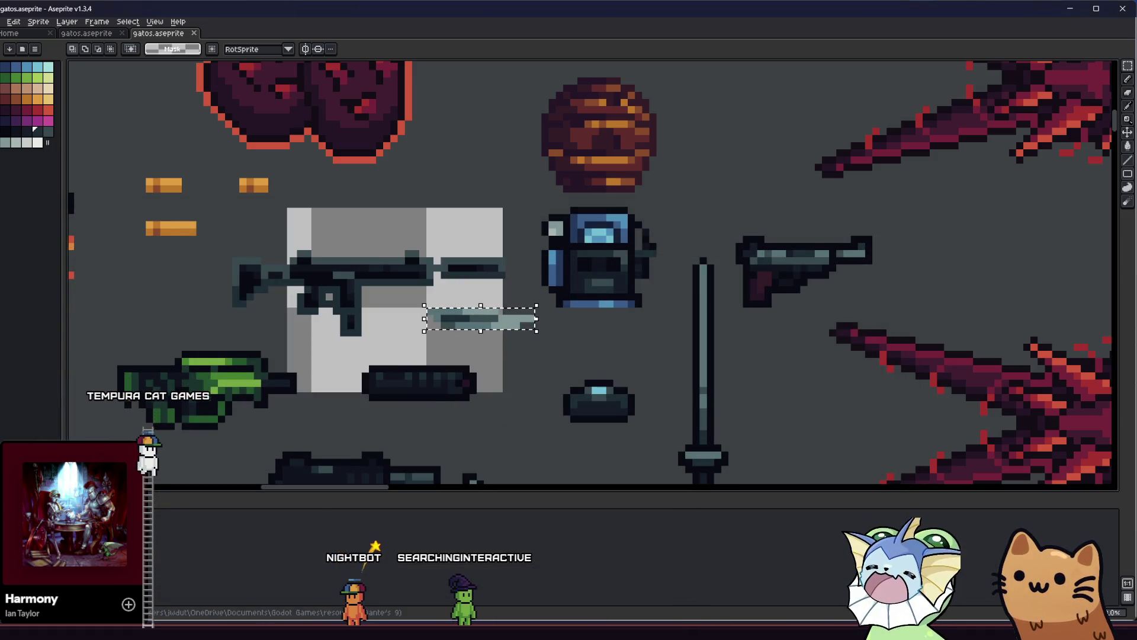
Check the projectiles folder contents in File Explorer, then return to Godot
key(super+e)
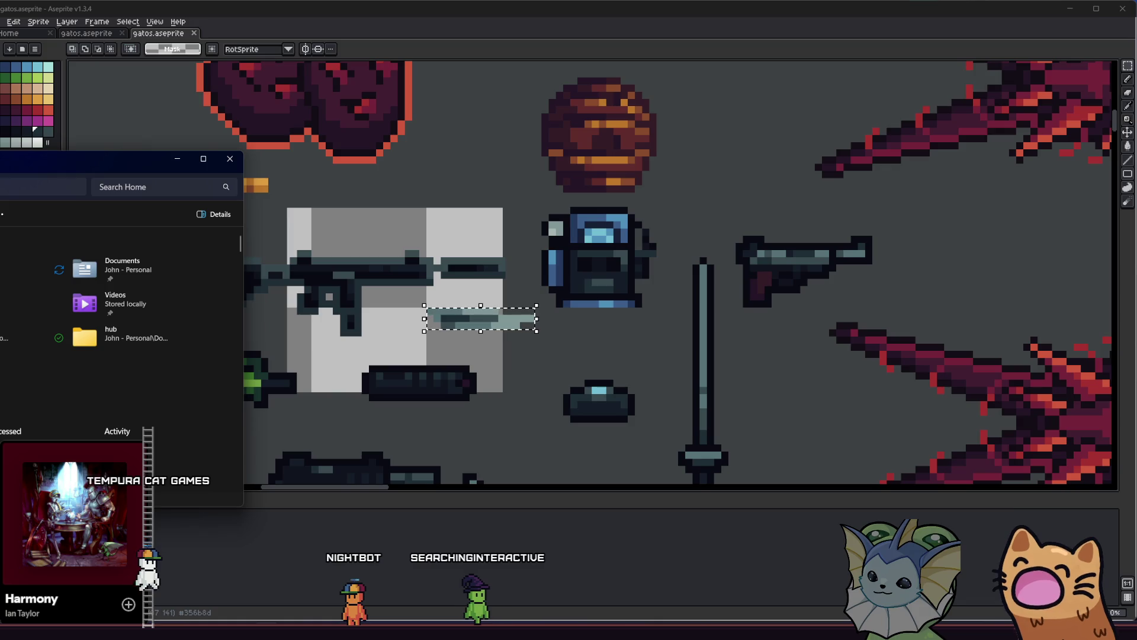
double_click(85, 336)
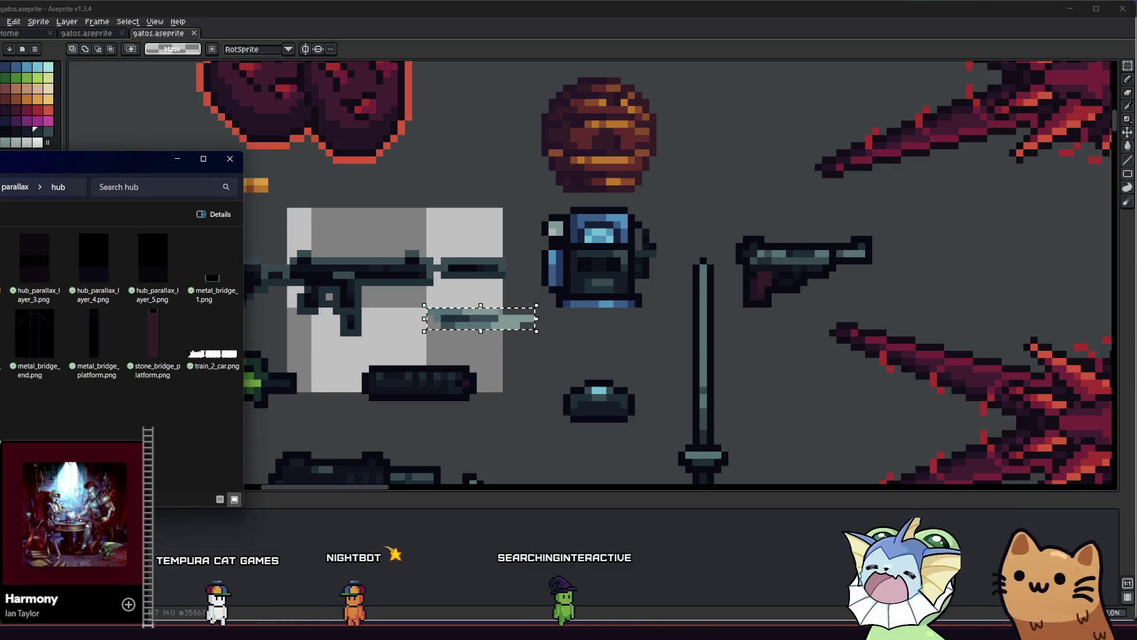
key(alt+Up)
key(alt+Up)
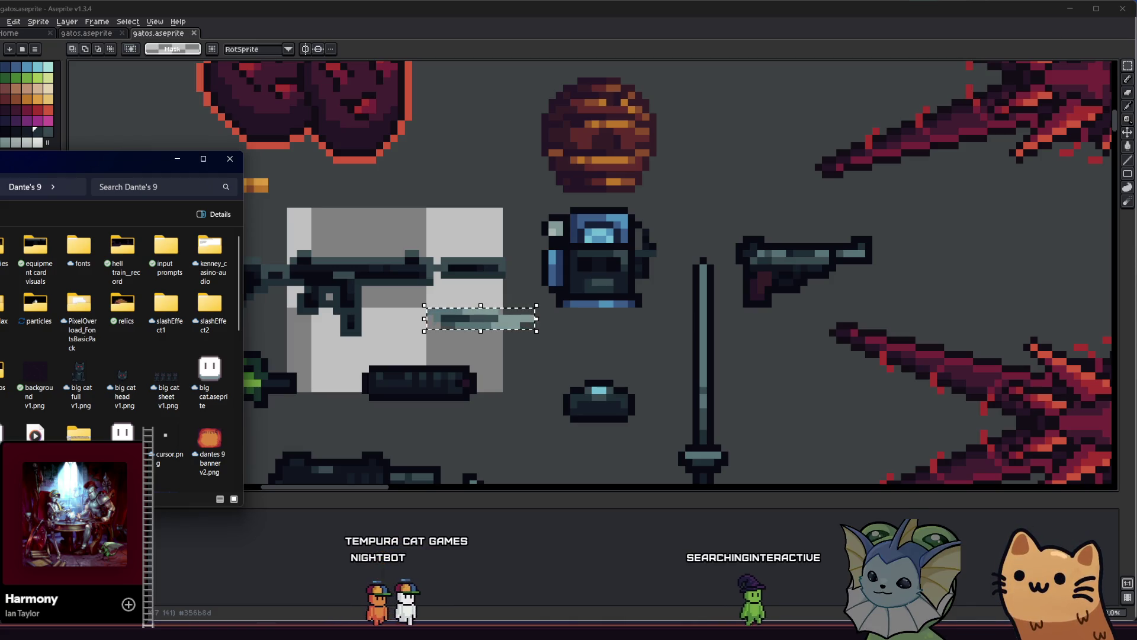
double_click(36, 304)
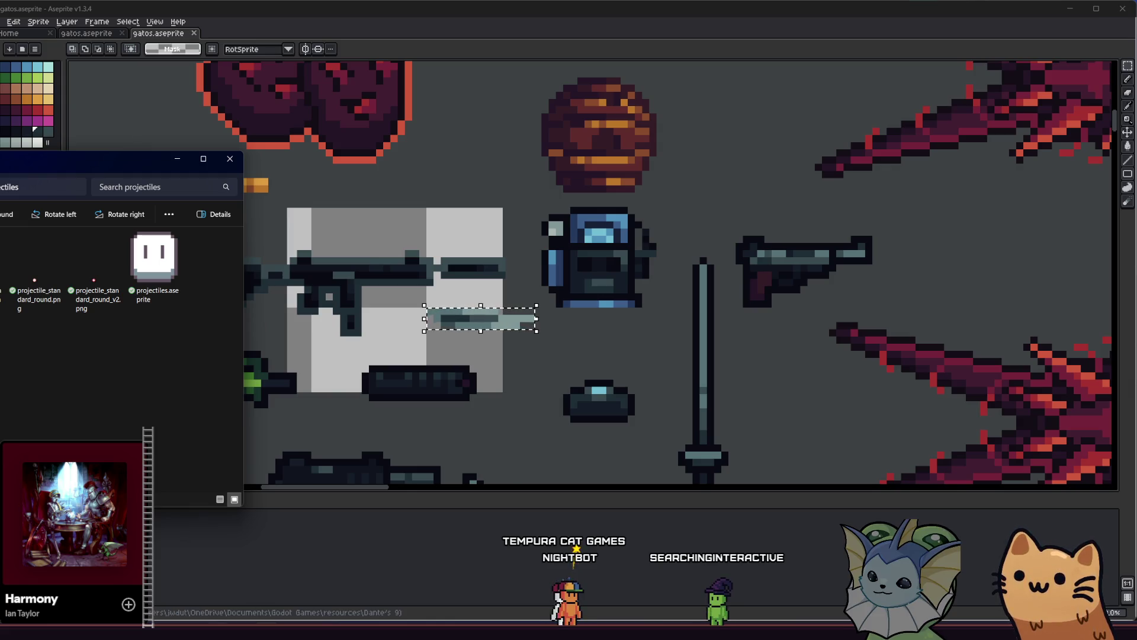
key(alt+Tab)
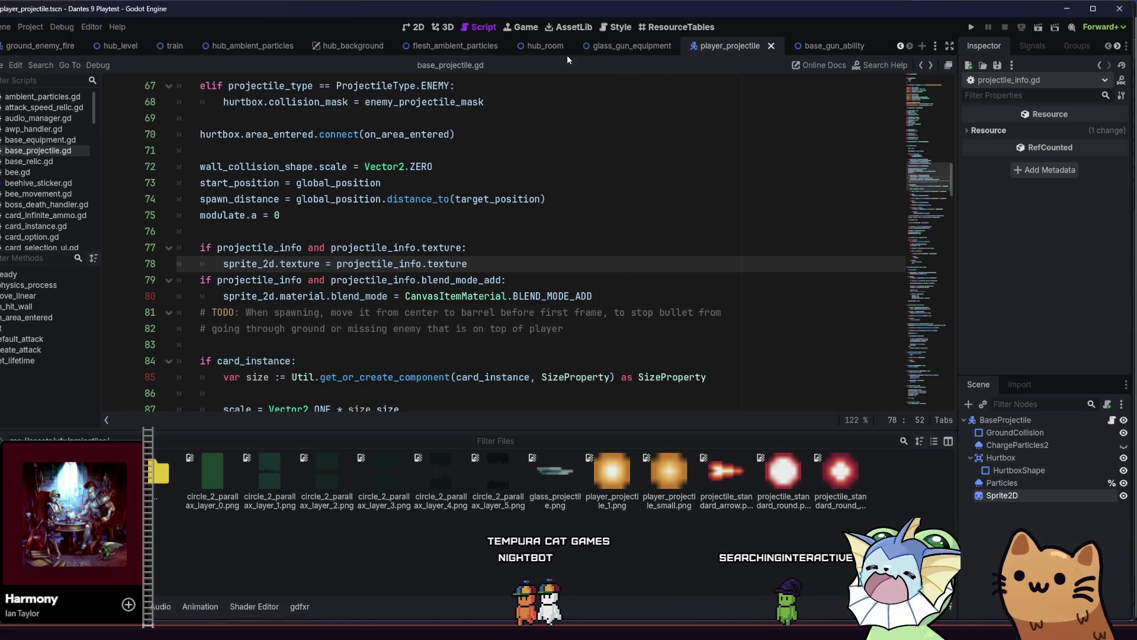
In glass_gun_equipment, enable Blend Mode Add, set glass_projectile.png as projectile texture, and save
click(529, 46)
click(453, 48)
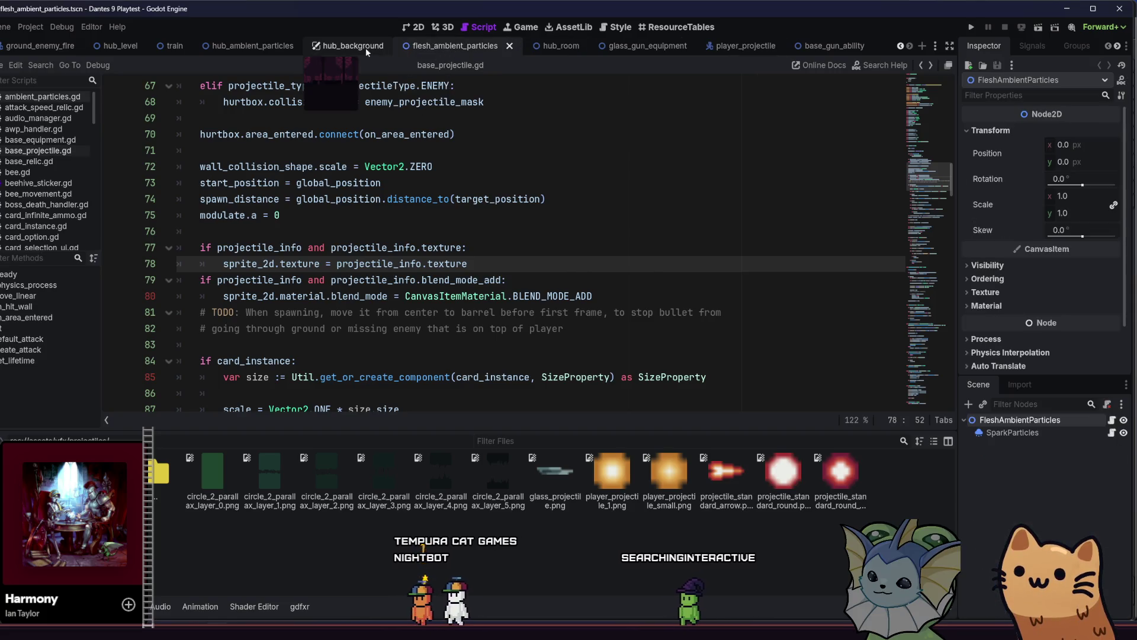
click(643, 46)
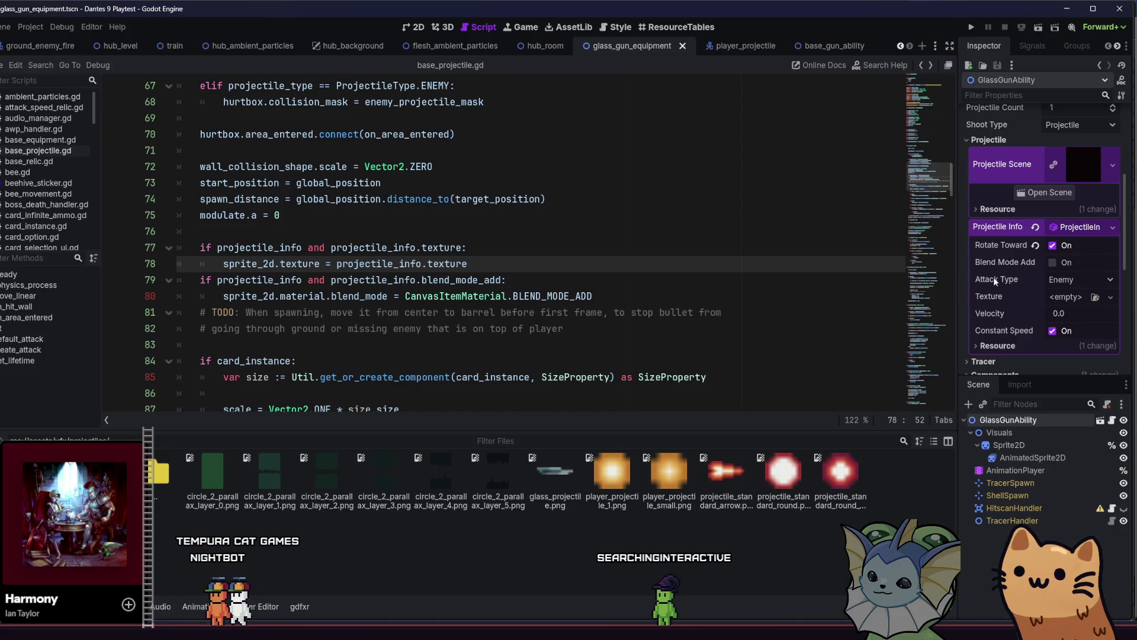
click(1049, 263)
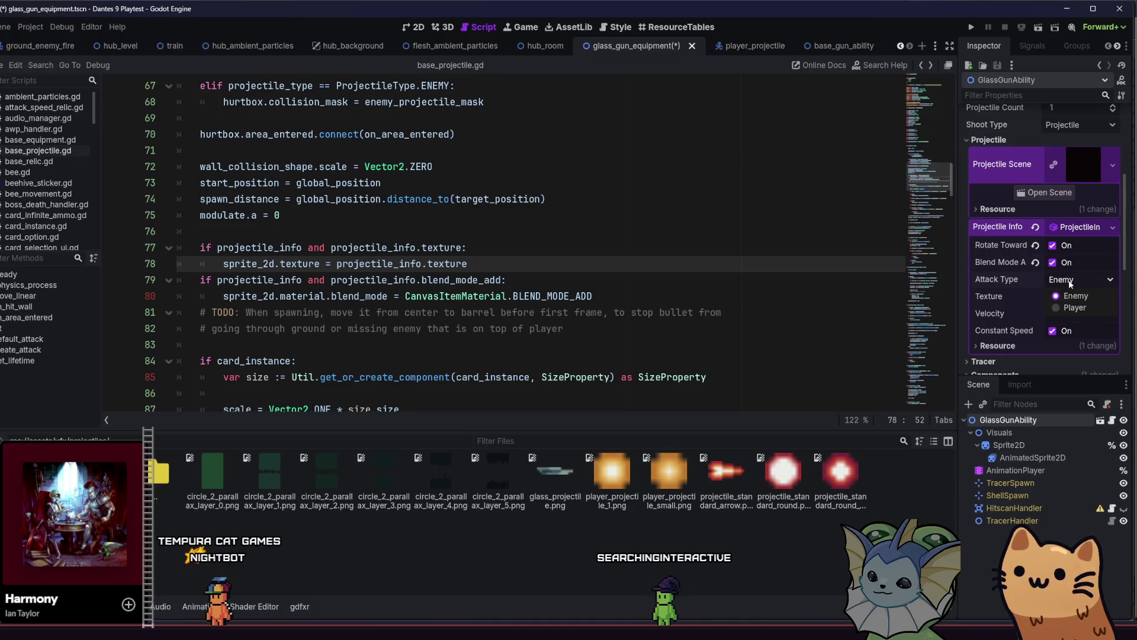
drag(543, 512, 983, 332)
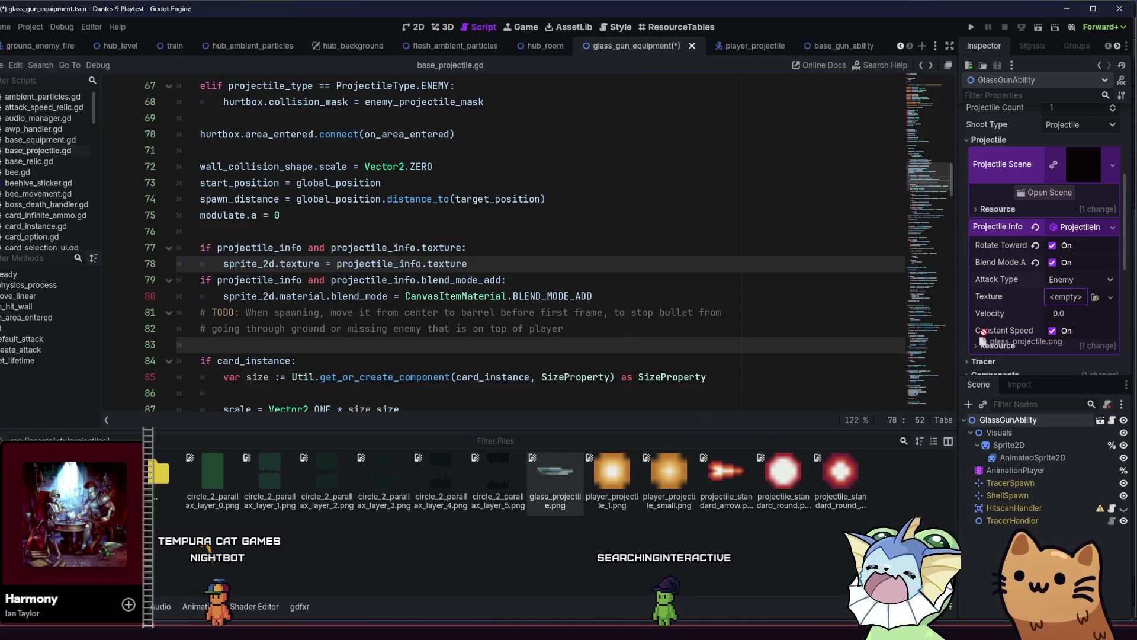
drag(1070, 299, 1068, 299)
key(ctrl+s)
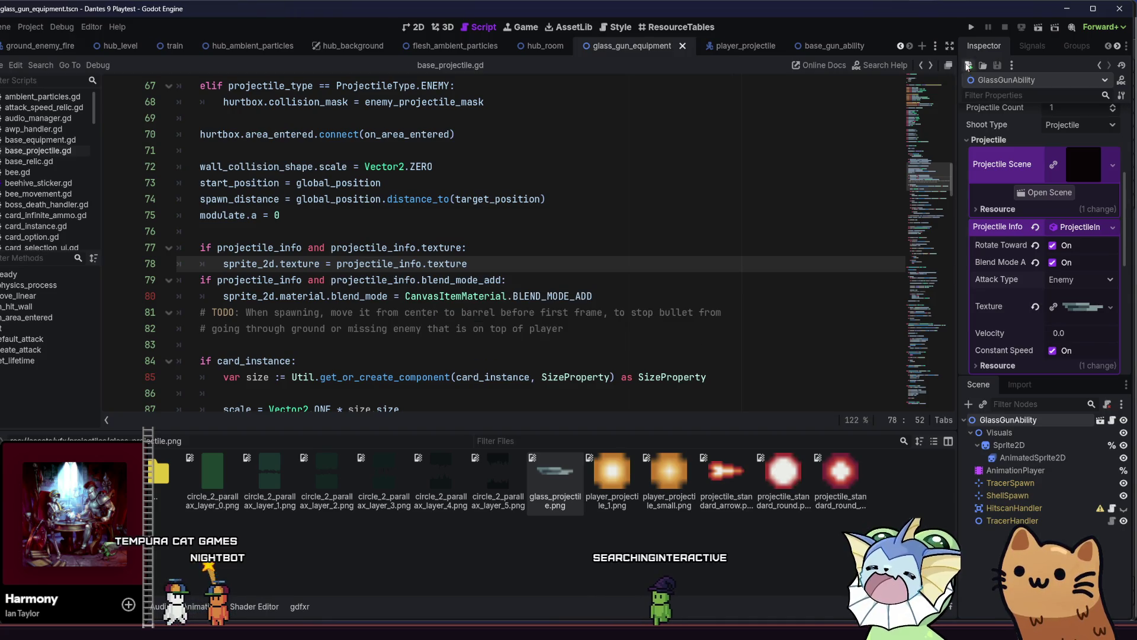
Review the equipment's components list, then quick-search project resources for 'card_glass'
scroll(992, 231, up, 5)
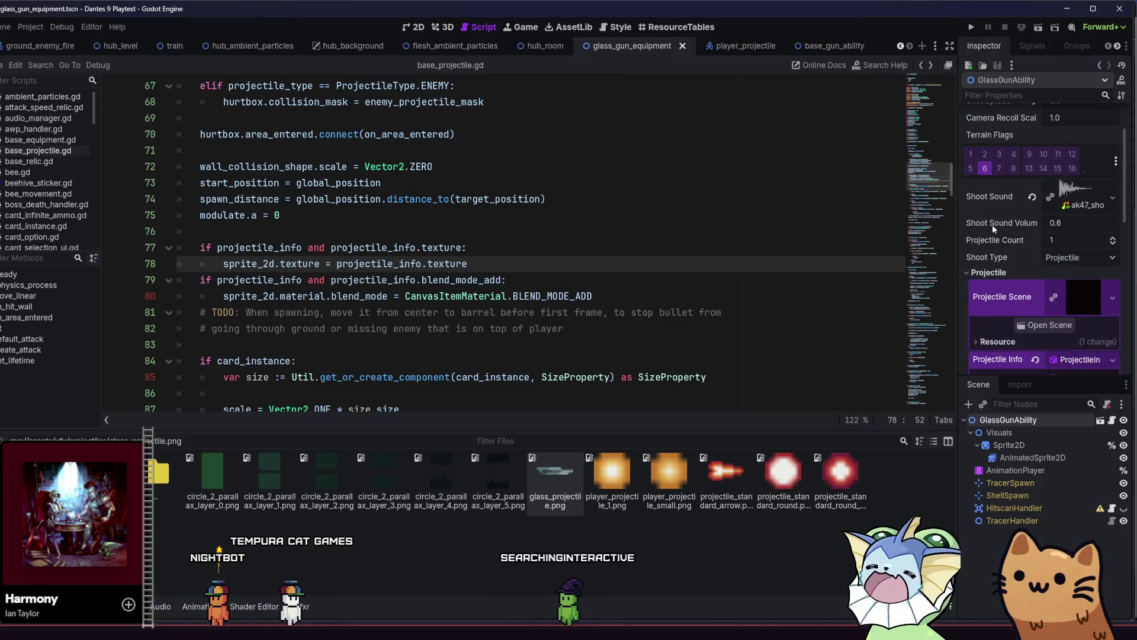
scroll(977, 219, down, 8)
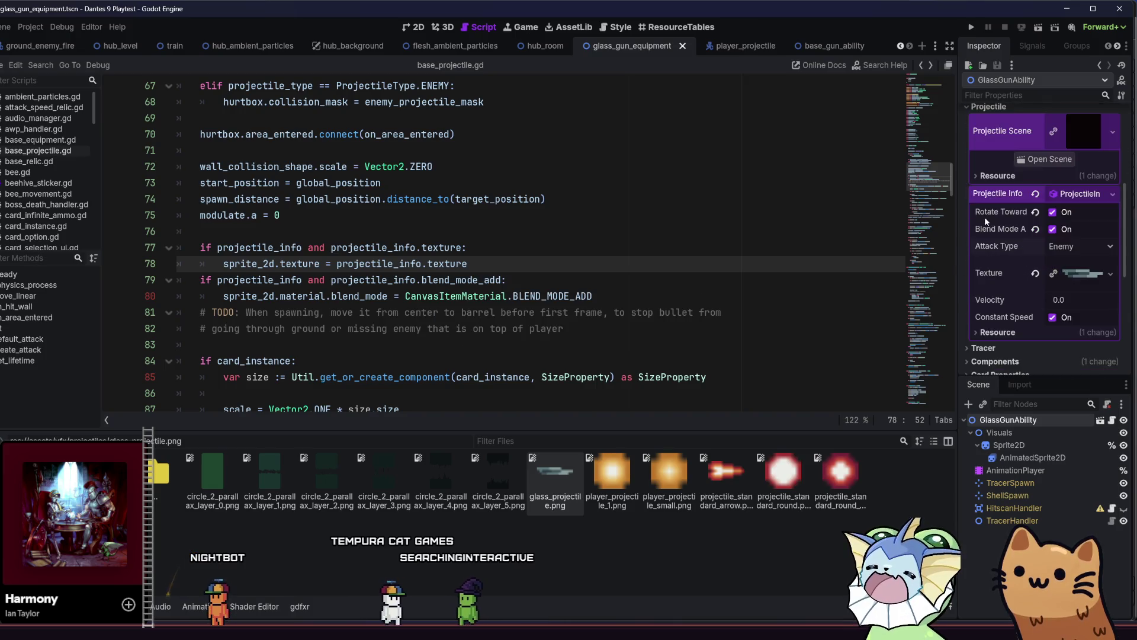
click(986, 262)
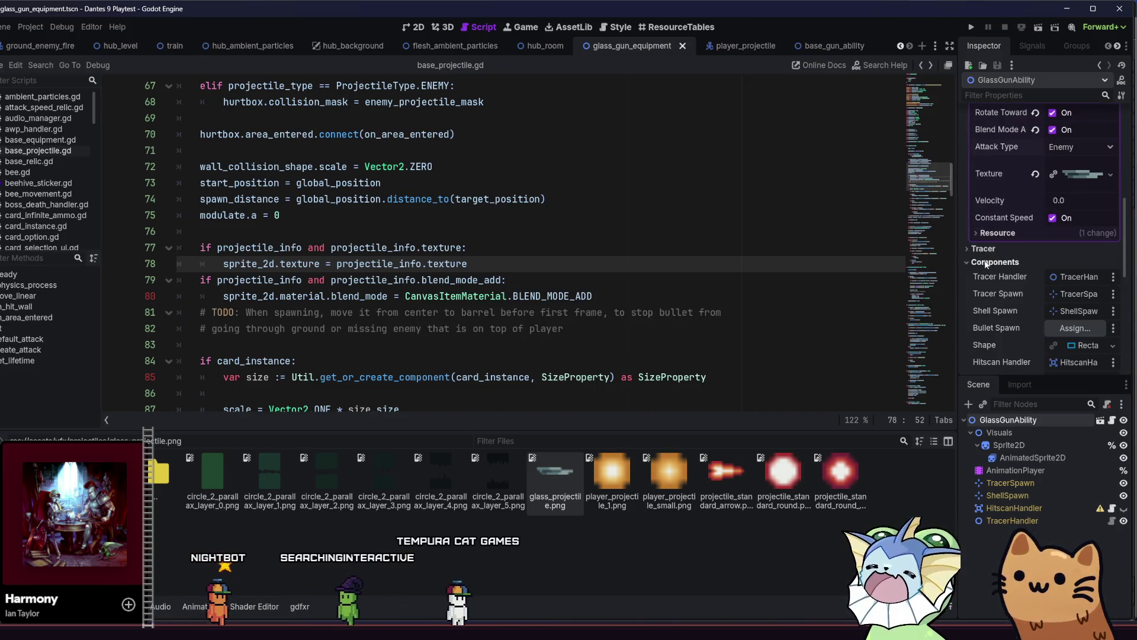
click(986, 262)
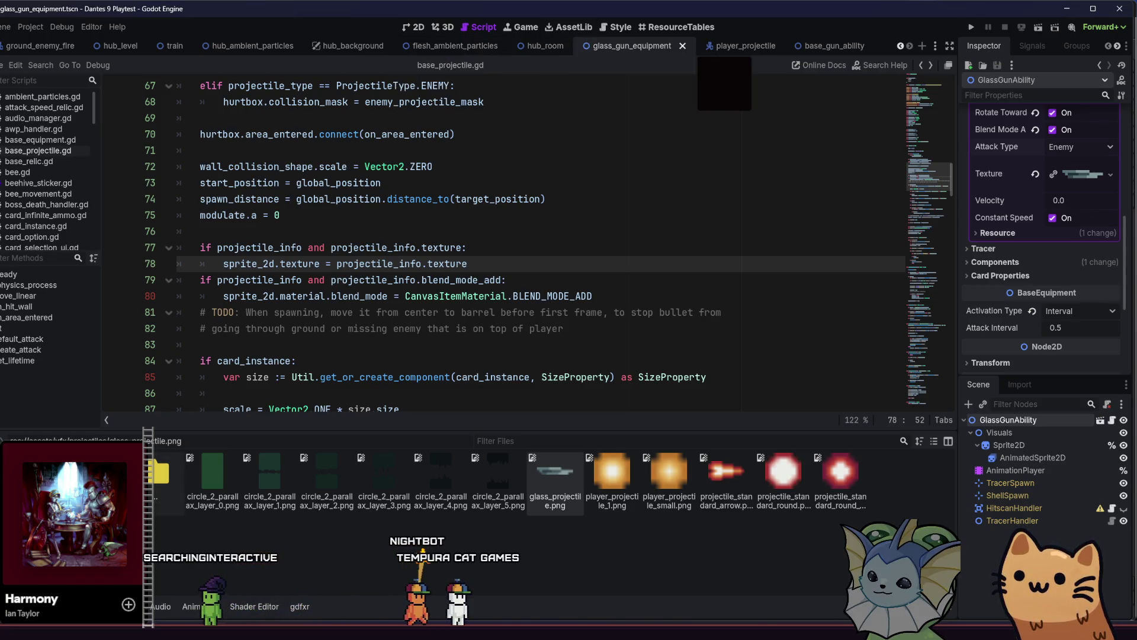
key(shift+alt+o)
text(card_)
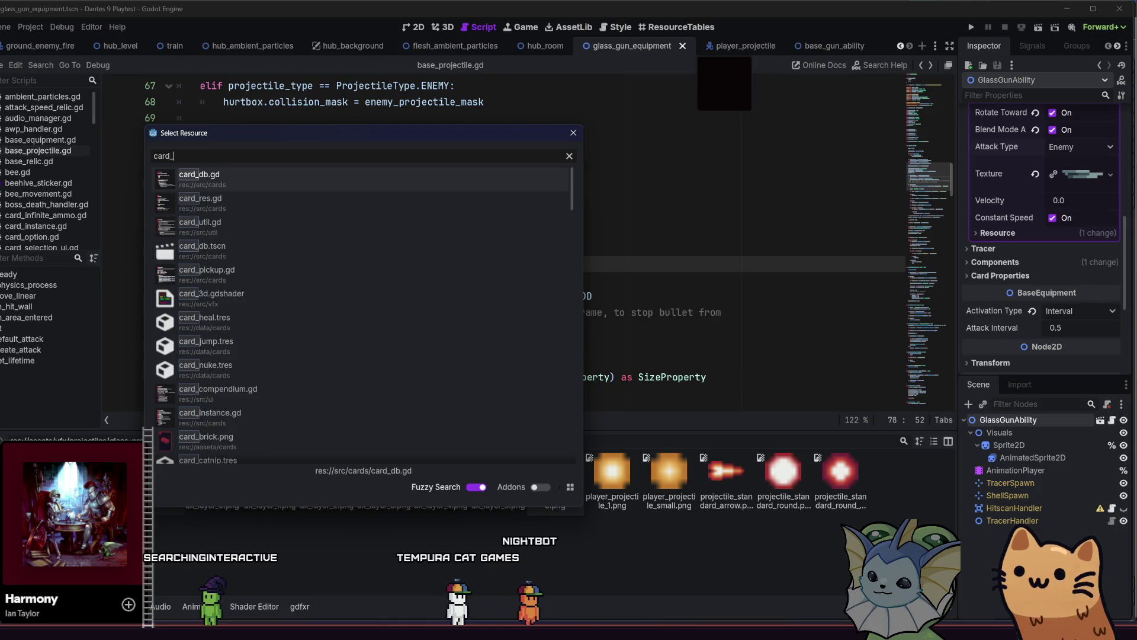
text(glass)
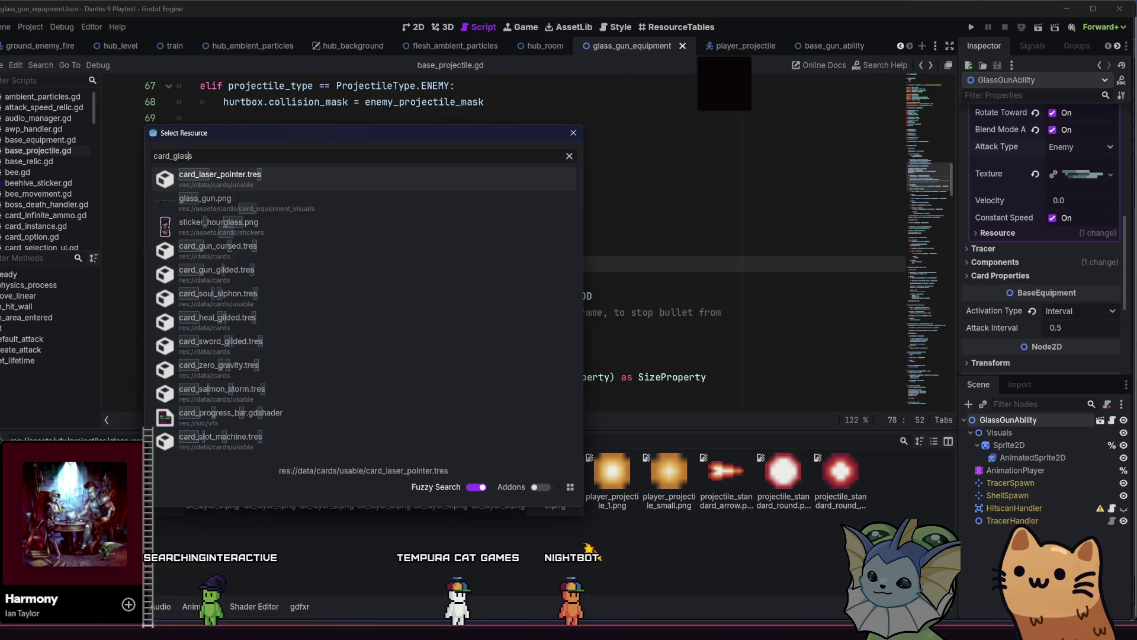
Open glass_gun.tres, tick Projectile under Mod Categories, and save
key(ctrl+a)
text(glass)
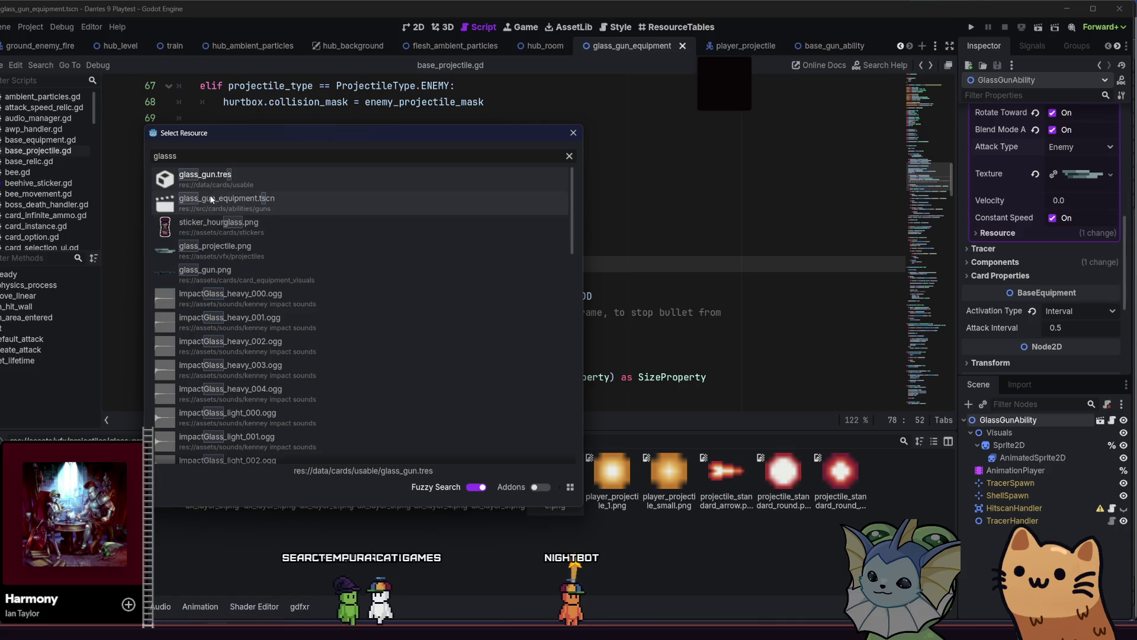
key(Return)
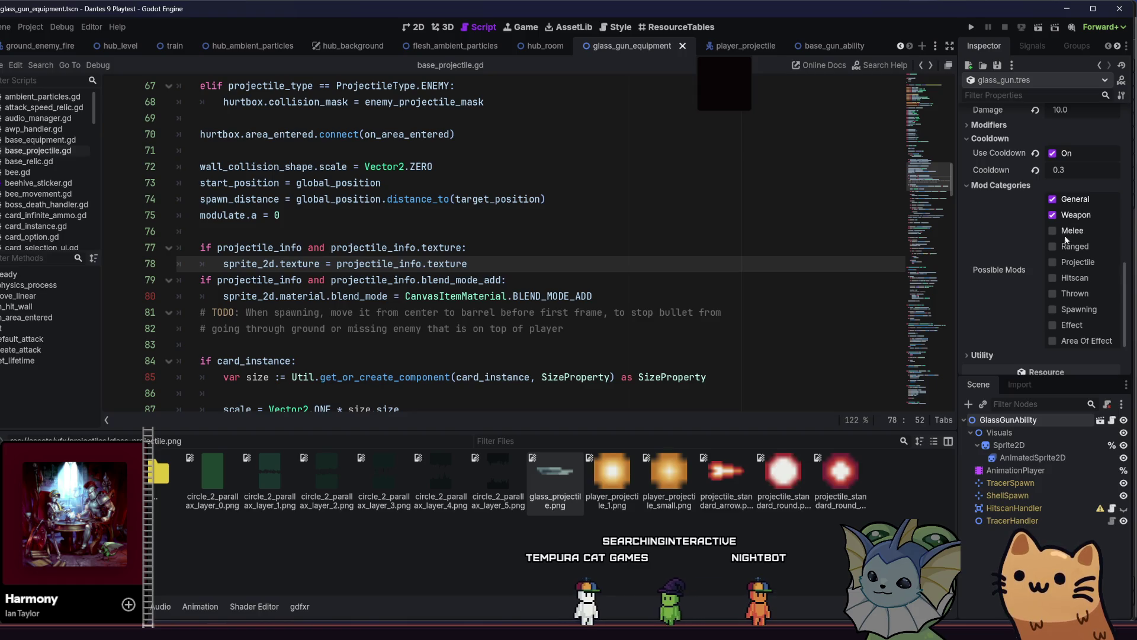
click(1053, 262)
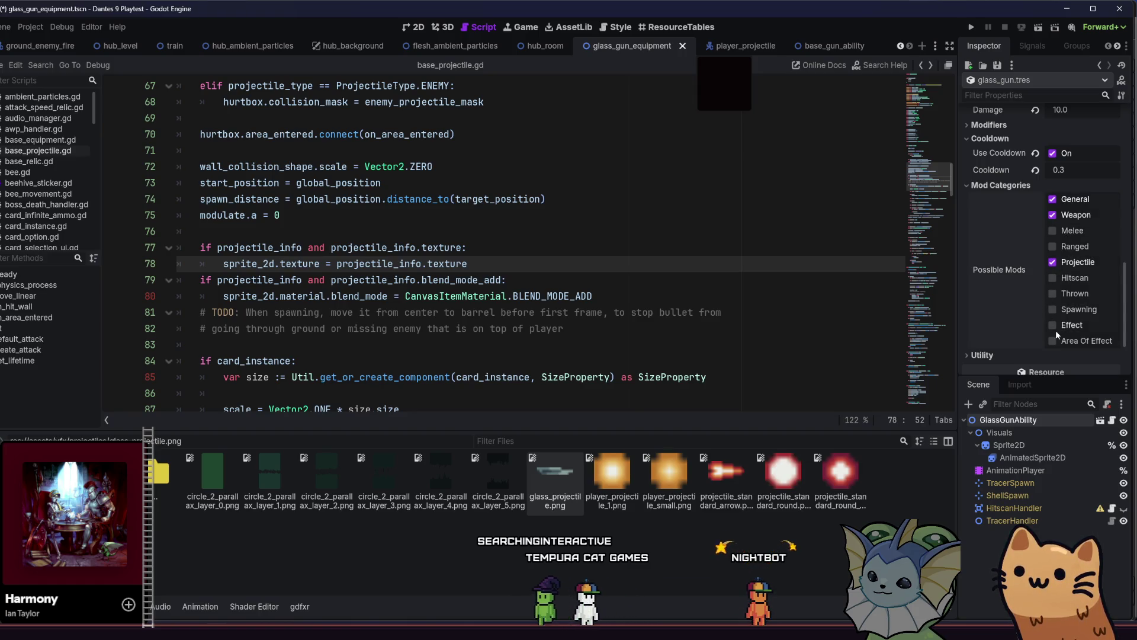
scroll(1056, 329, up, 3)
key(ctrl+s)
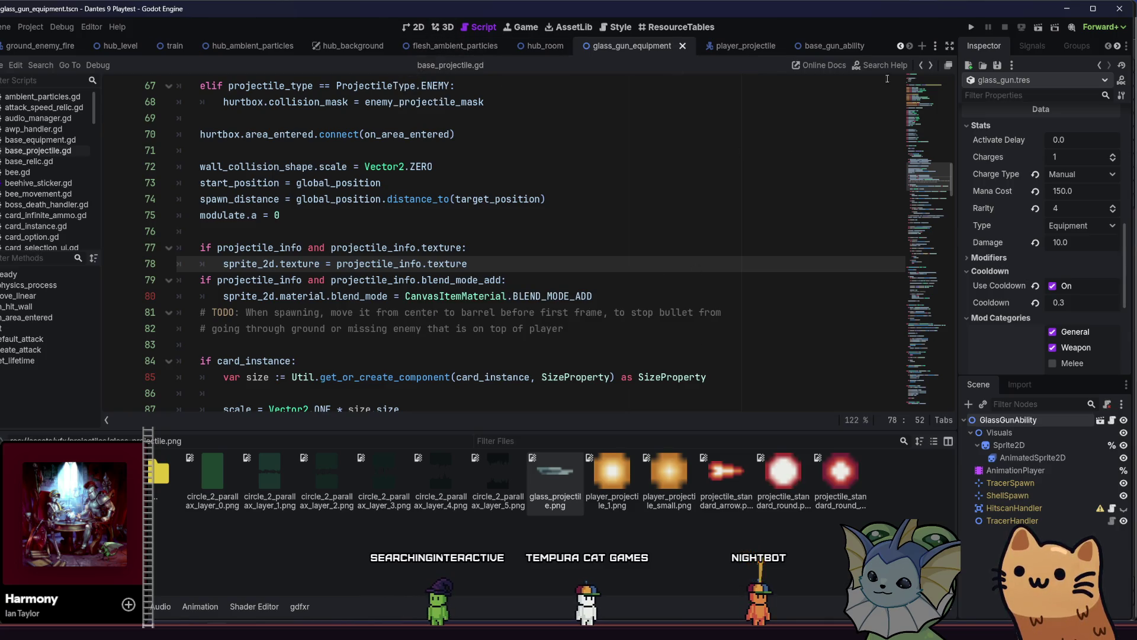
Set glass_gun_equipment.tscn as the card scene and run the project
scroll(1090, 177, up, 3)
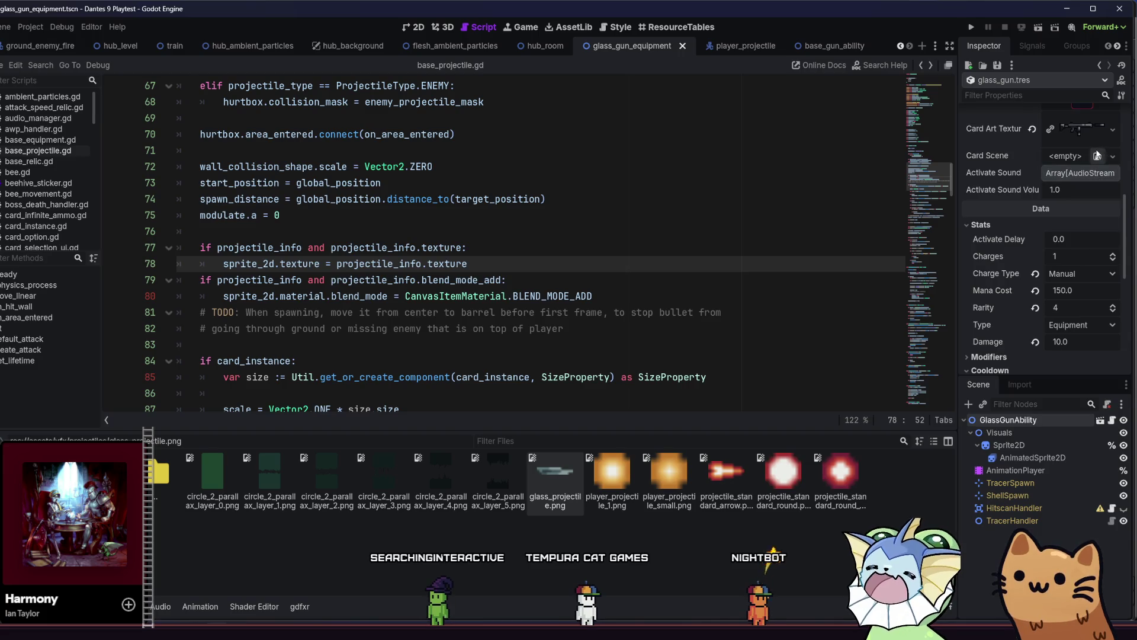
click(1088, 156)
text(glass)
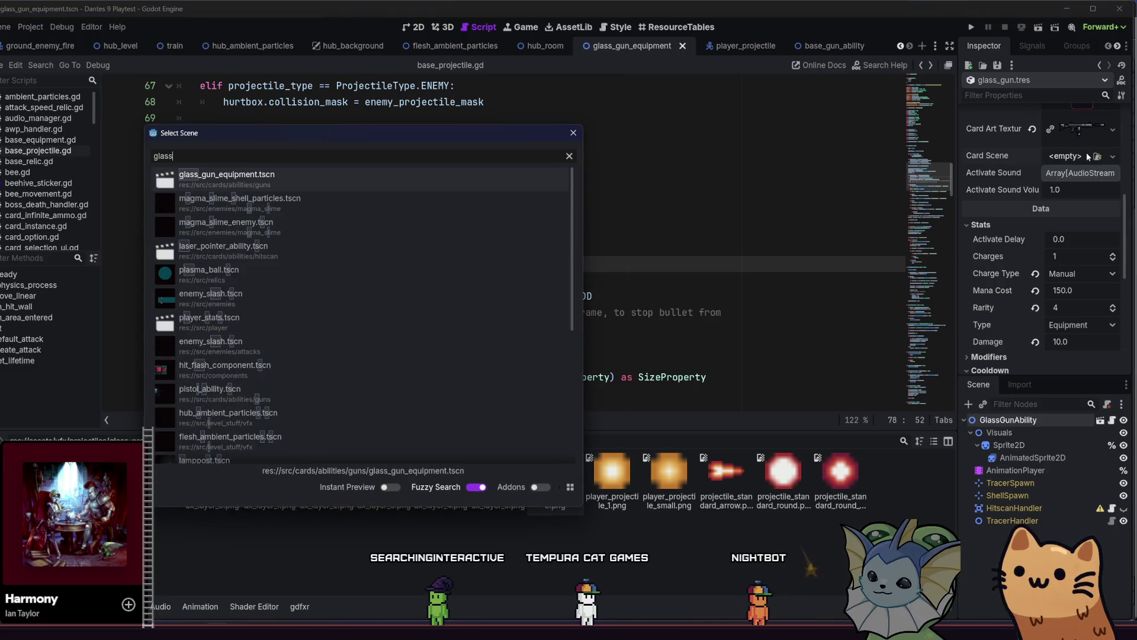
double_click(520, 182)
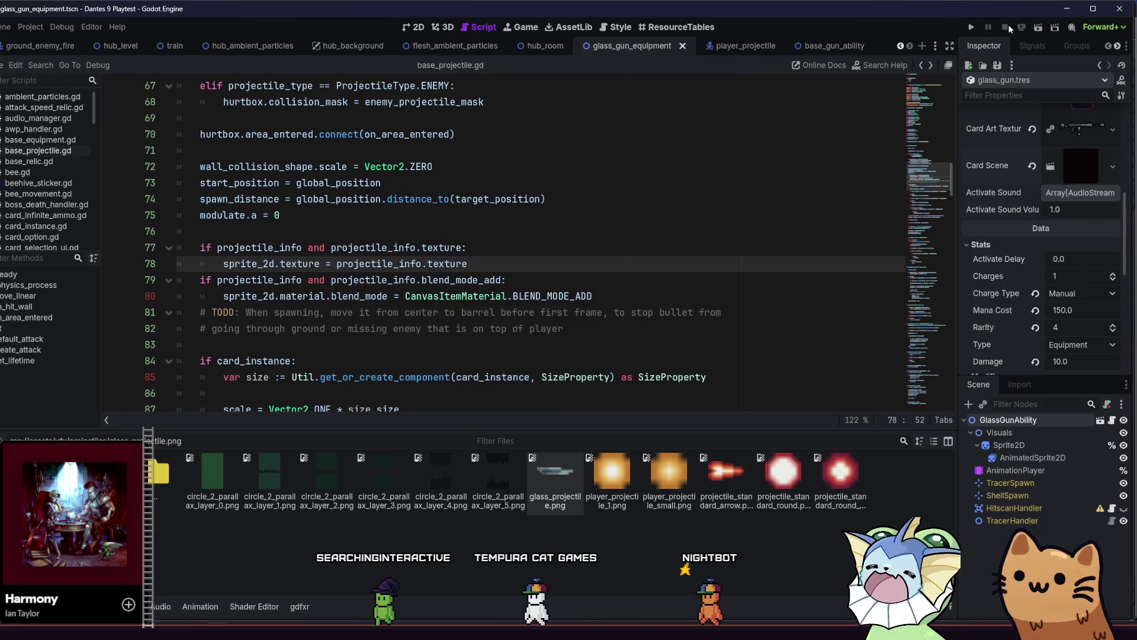
click(972, 27)
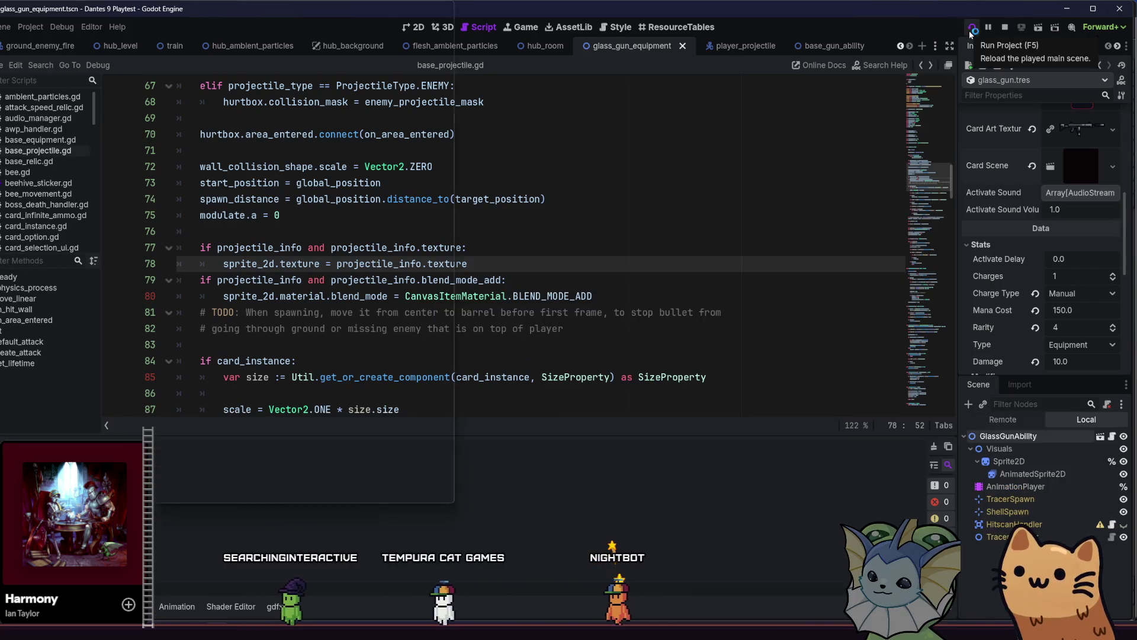